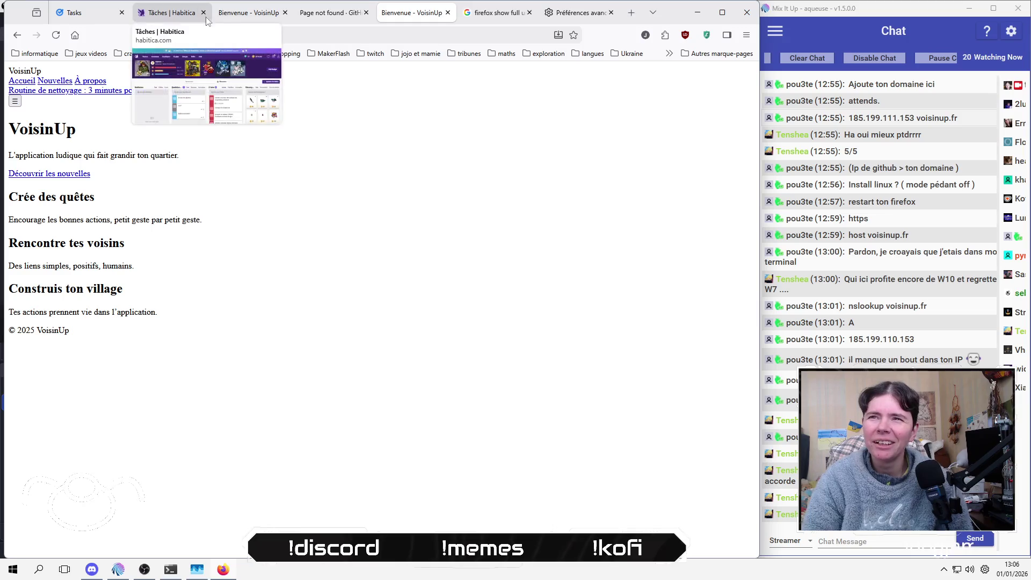
Step: Load the Aqueuse/VoisinUp GitHub repository page in the first VoisinUp tab
{"action": "left_click", "coordinate": [234, 17]}
{"action": "left_click", "coordinate": [256, 33]}
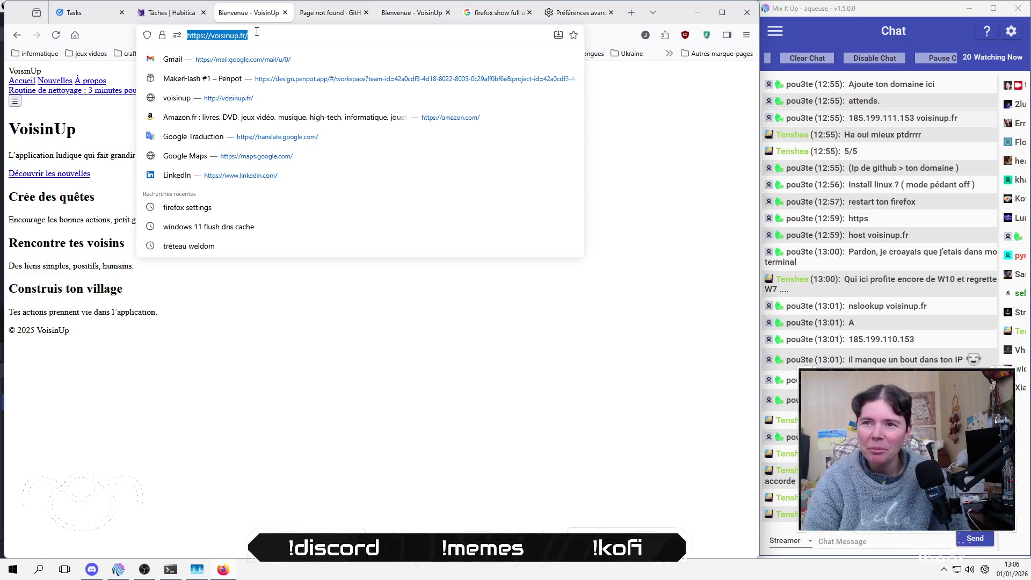
{"action": "type", "text": "github.com/"}
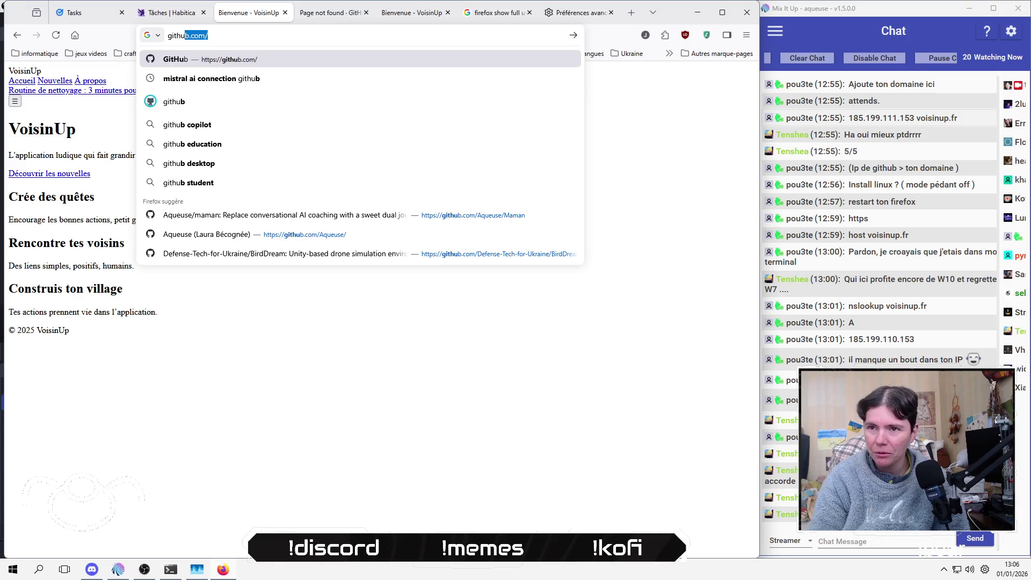
{"action": "key", "text": "Up"}
{"action": "key", "text": "Up"}
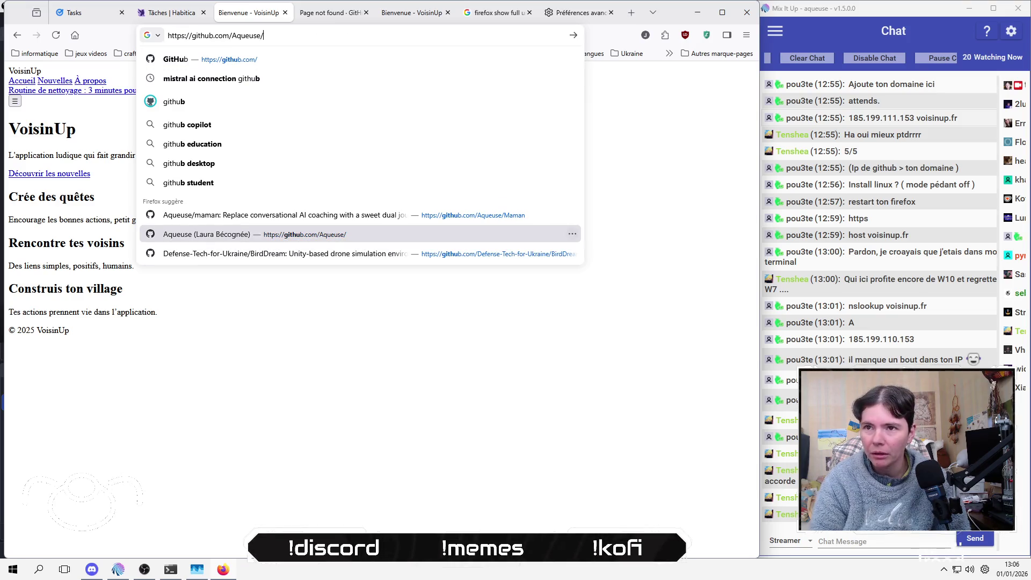
{"action": "type", "text": "V"}
{"action": "key", "text": "Return"}
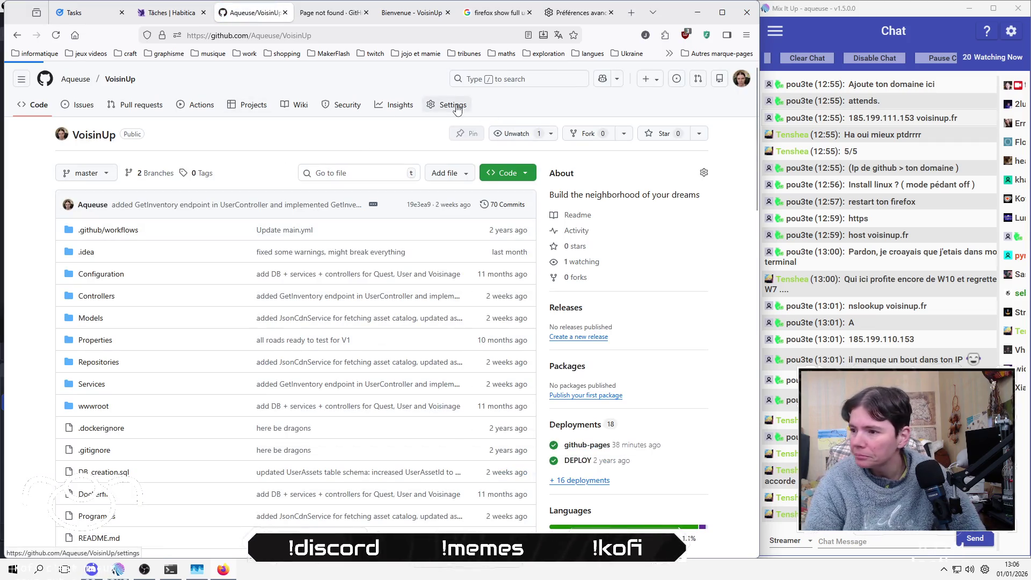
Step: In the repository's Settings > Pages, uncheck Enforce HTTPS
{"action": "left_click", "coordinate": [457, 106]}
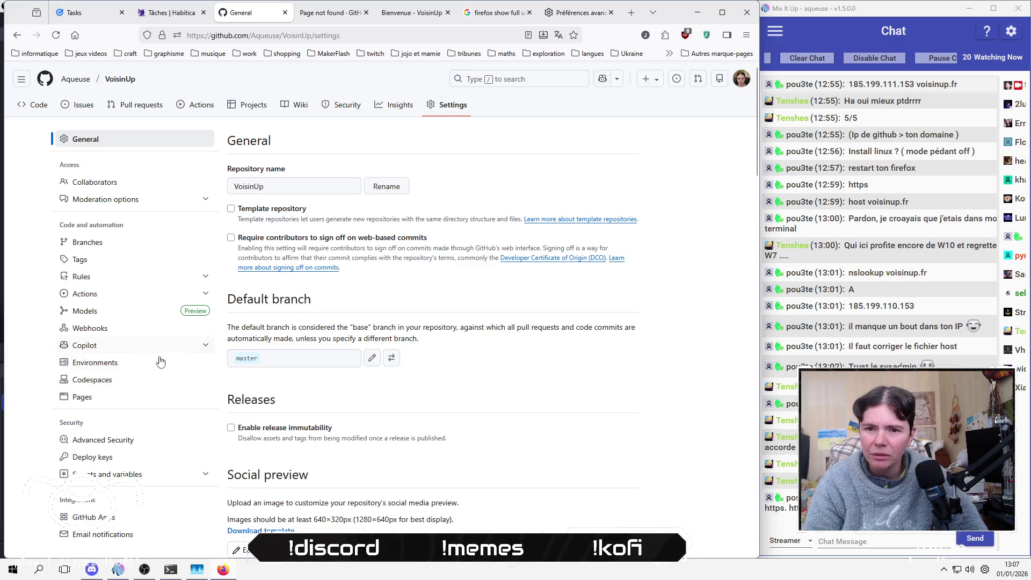
{"action": "left_click", "coordinate": [108, 398]}
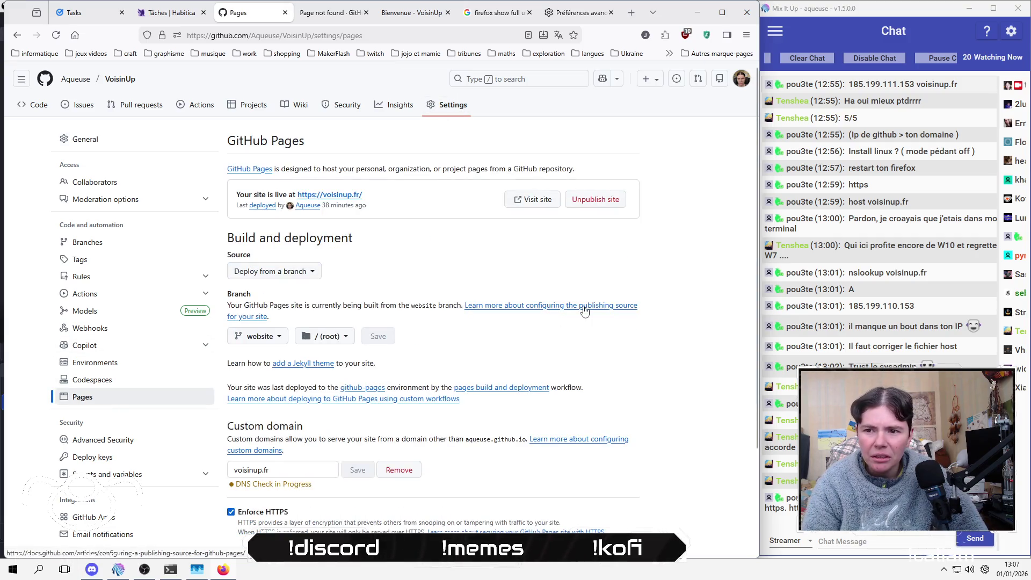
{"action": "scroll", "coordinate": [584, 312], "scroll_direction": "down", "scroll_amount": 2}
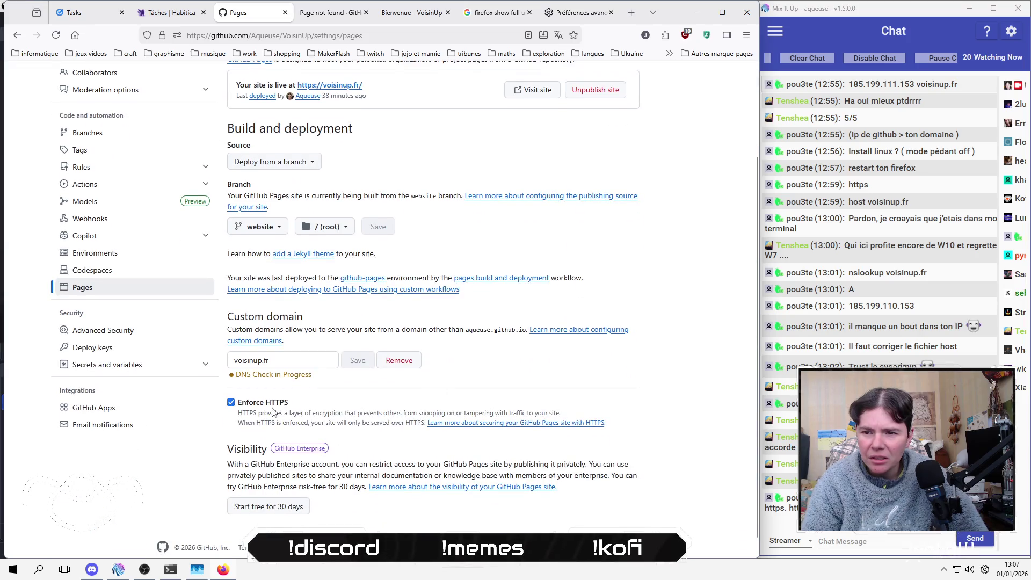
{"action": "left_click", "coordinate": [230, 402]}
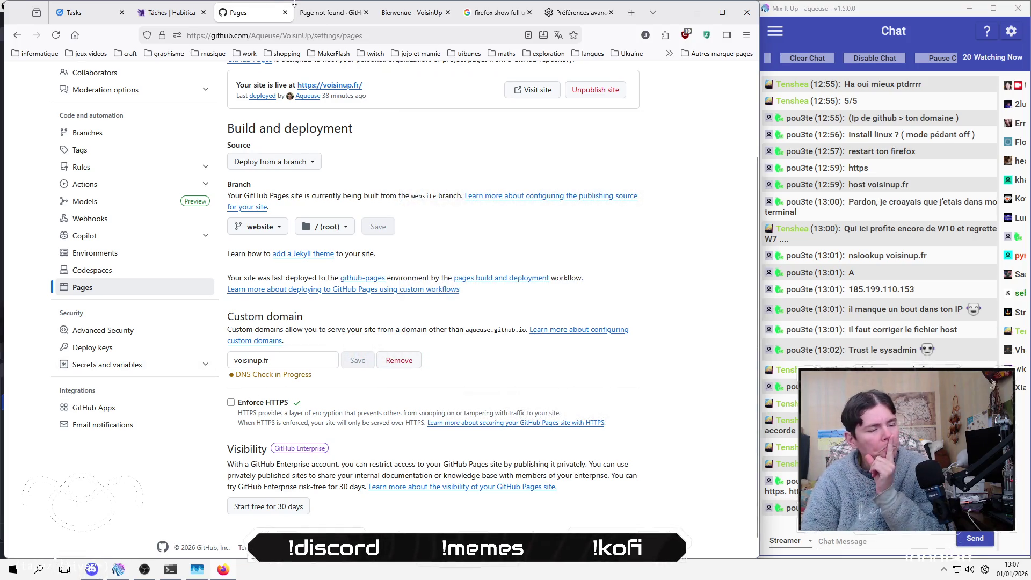
Step: Open a new blank tab, then open and close toolbar customization without changing anything
{"action": "left_click", "coordinate": [638, 13]}
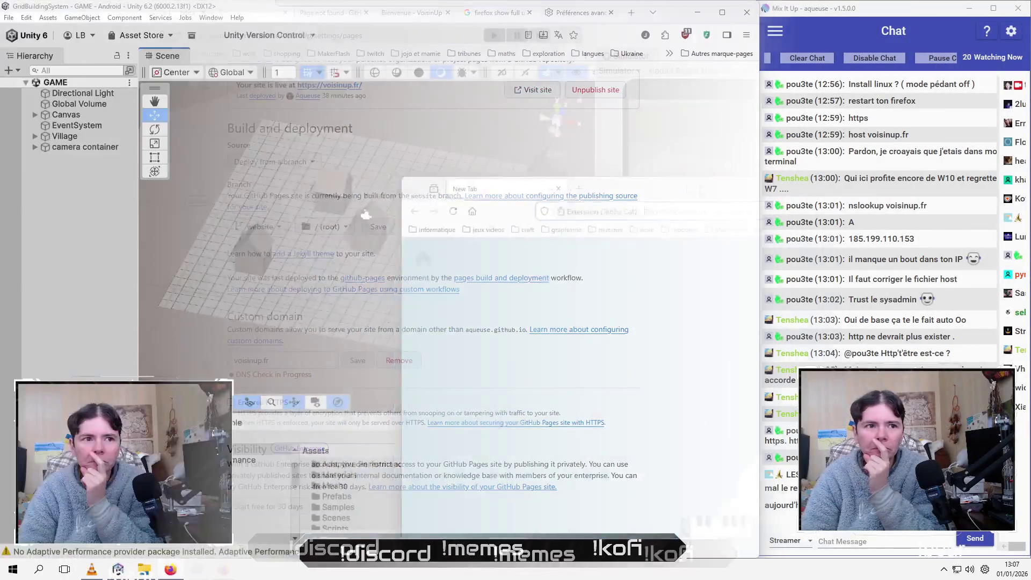
{"action": "right_click", "coordinate": [235, 34]}
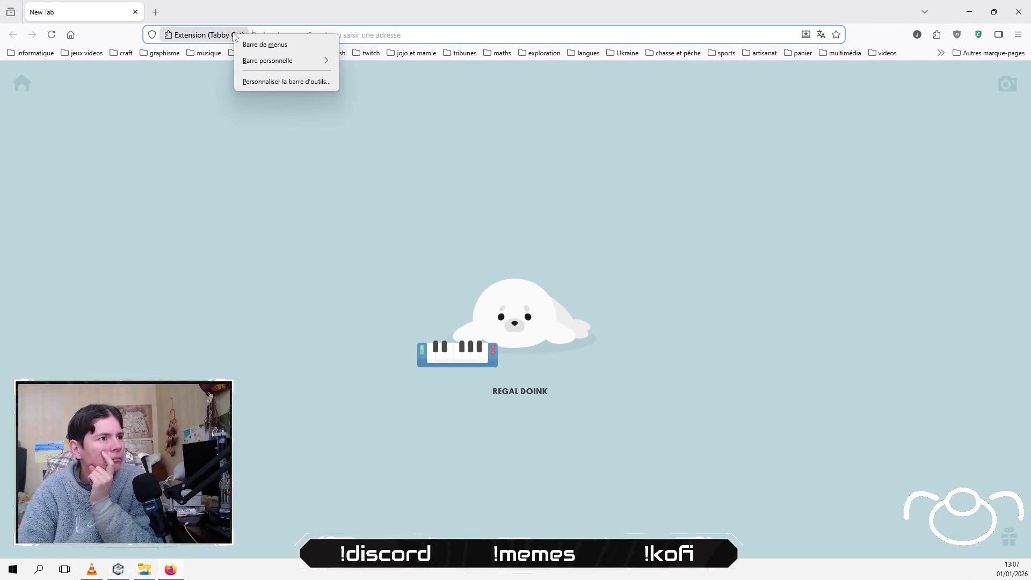
{"action": "right_click", "coordinate": [177, 40]}
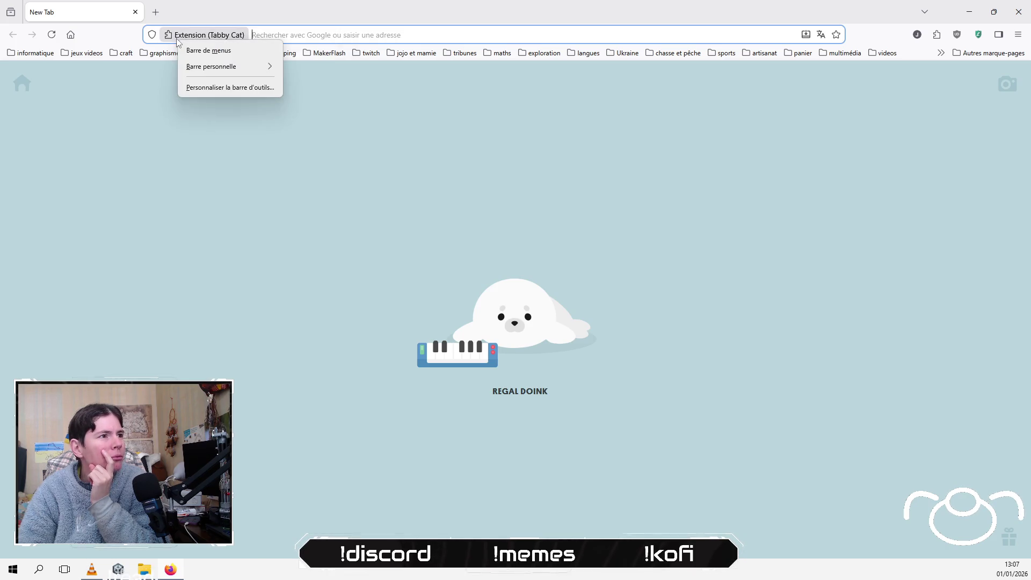
{"action": "right_click", "coordinate": [367, 34]}
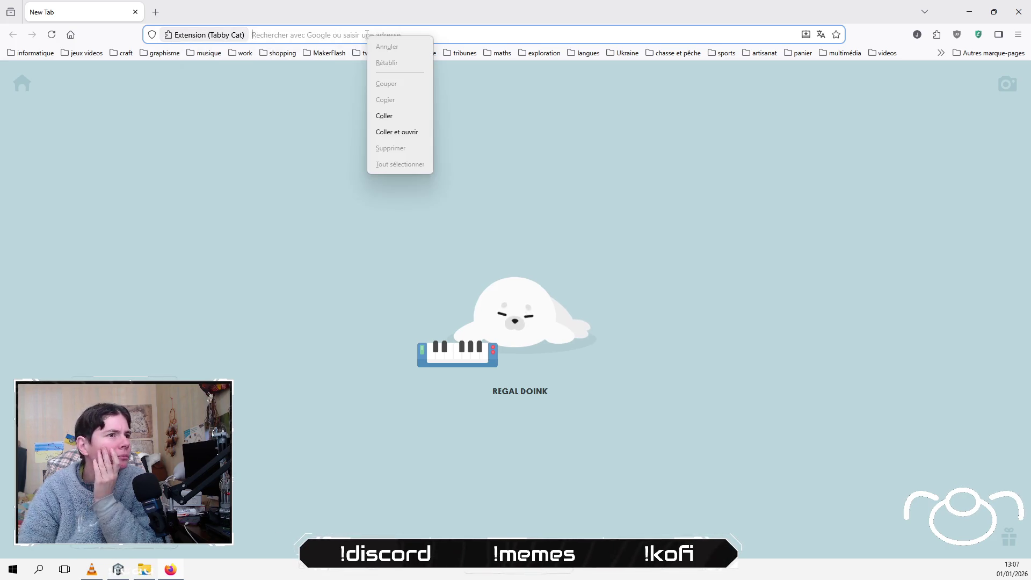
{"action": "right_click", "coordinate": [177, 40]}
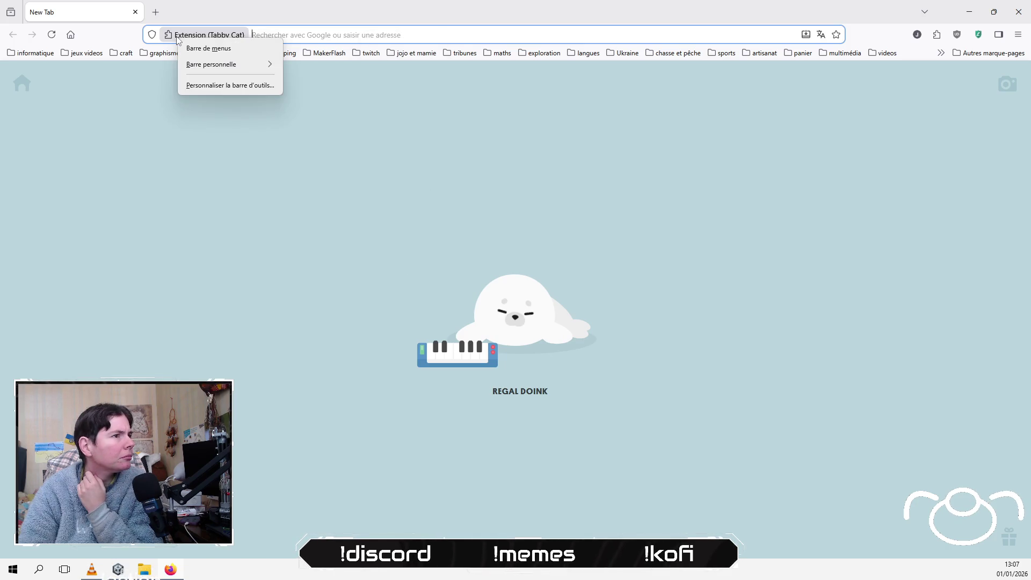
{"action": "left_click", "coordinate": [234, 87]}
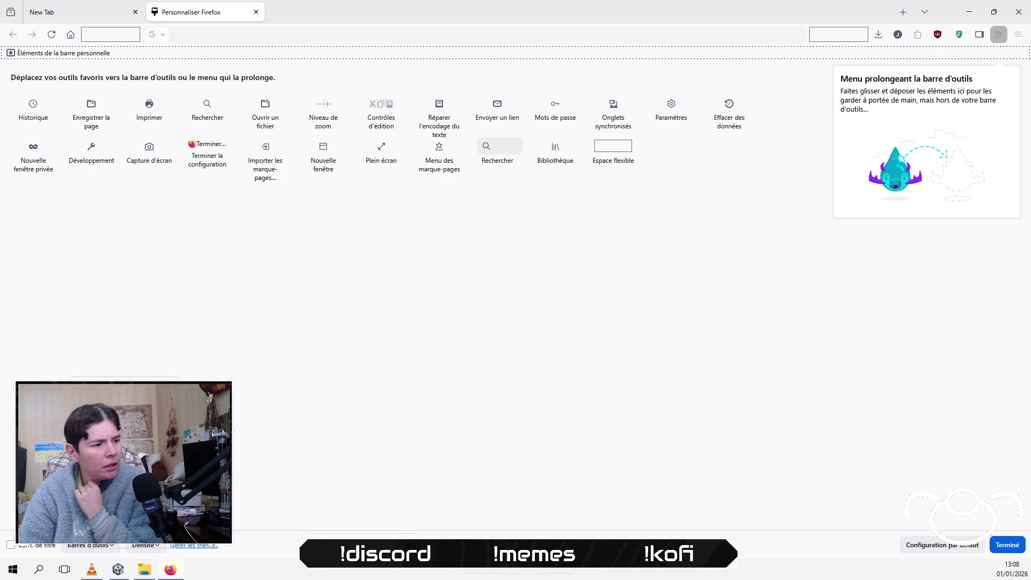
{"action": "left_click", "coordinate": [256, 12]}
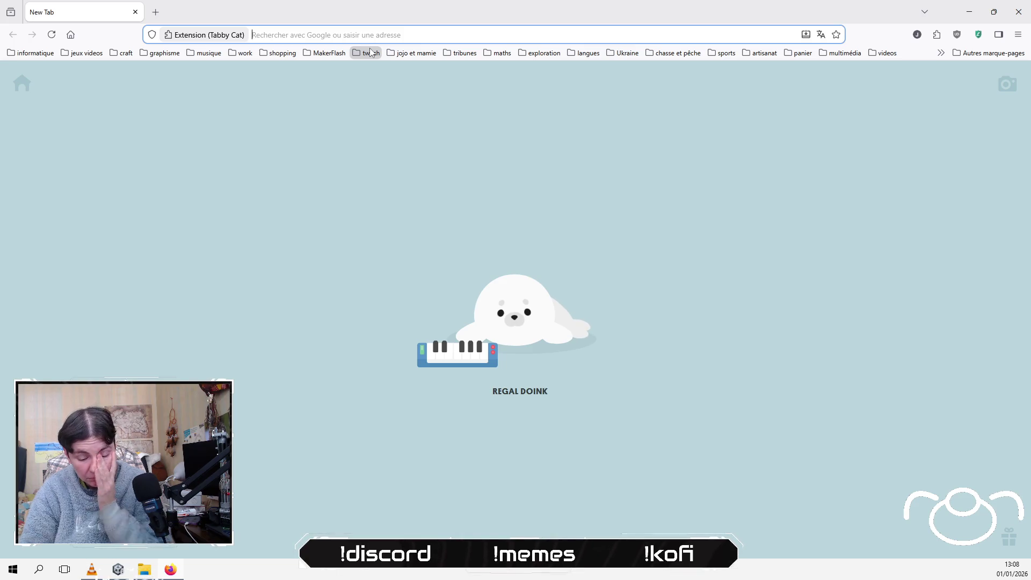
Step: Go to ionos.fr and log into the customer area with the saved customer number and password
{"action": "type", "text": "ionos.fr/"}
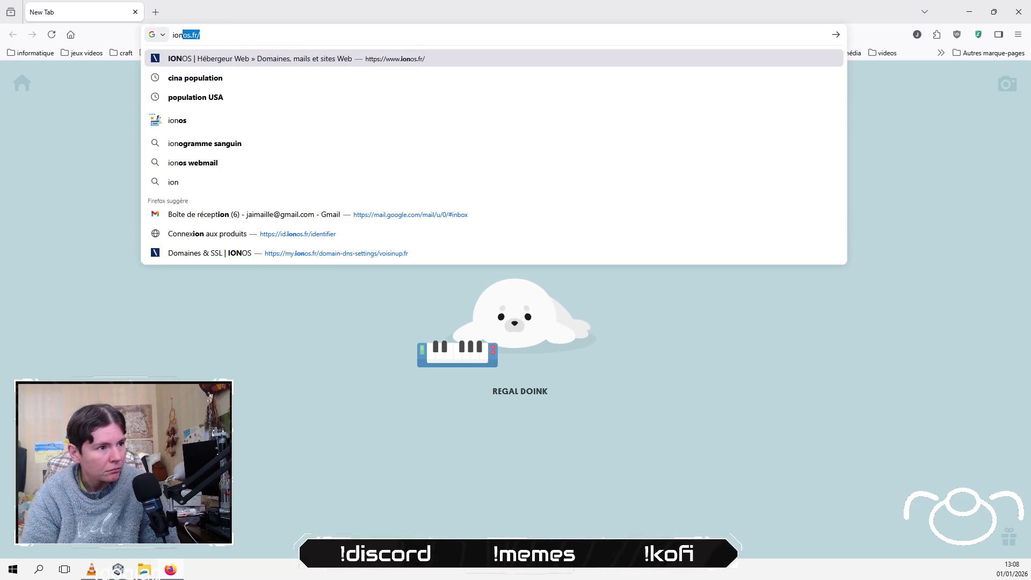
{"action": "key", "text": "Return"}
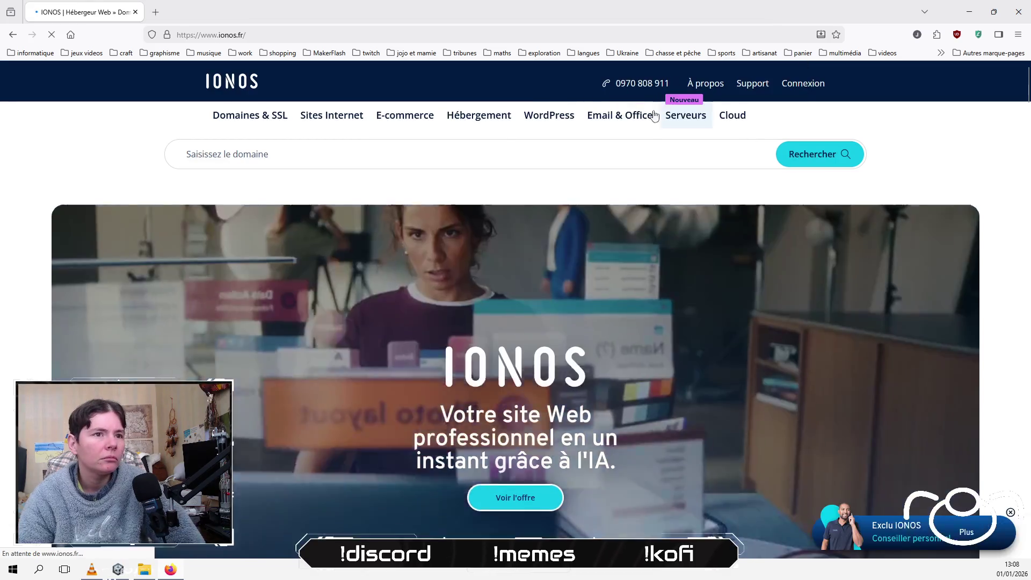
{"action": "left_click", "coordinate": [803, 84]}
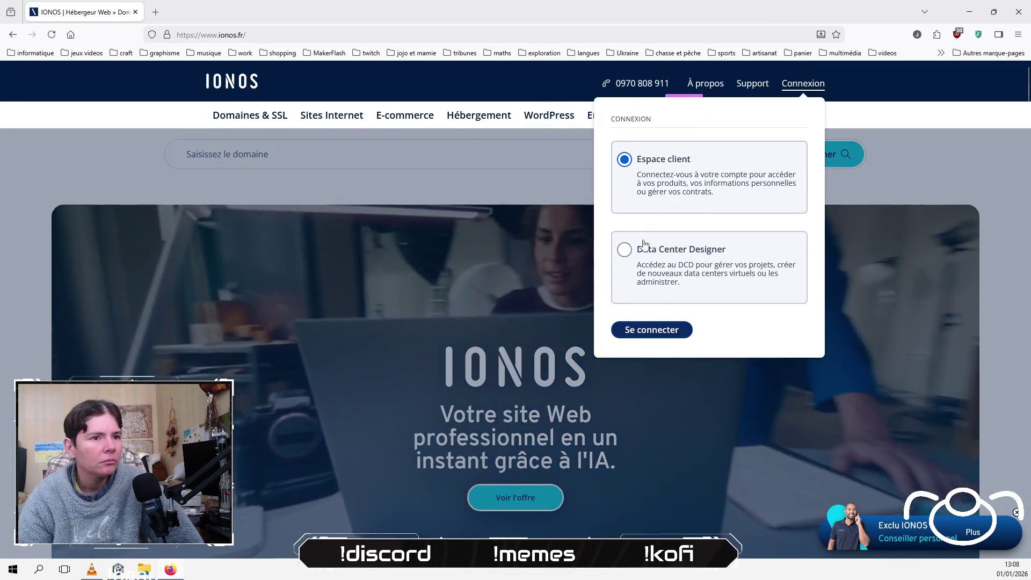
{"action": "left_click", "coordinate": [651, 329]}
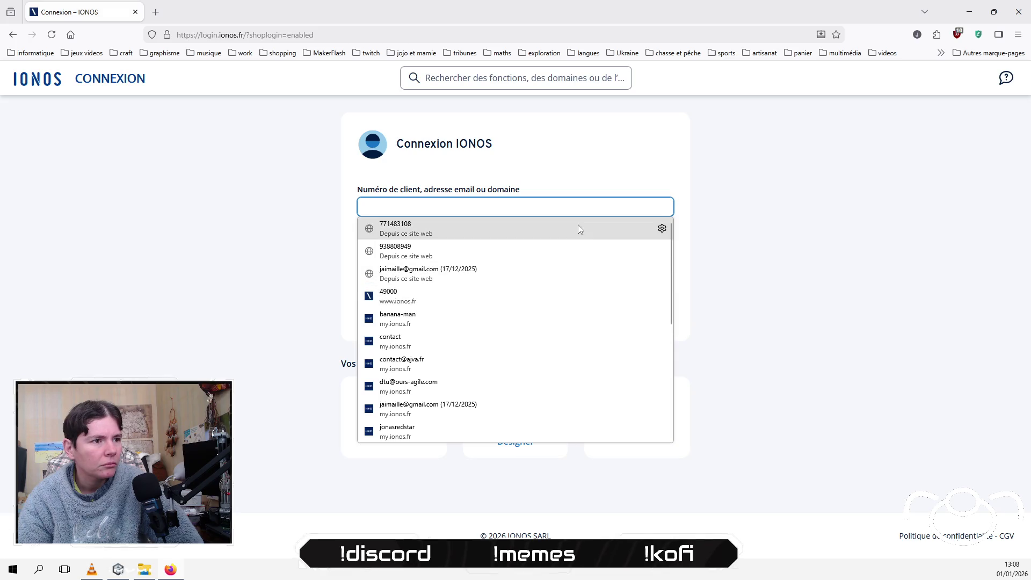
{"action": "left_click", "coordinate": [579, 228]}
{"action": "left_click", "coordinate": [555, 253]}
{"action": "left_click", "coordinate": [569, 255]}
{"action": "left_click", "coordinate": [571, 283]}
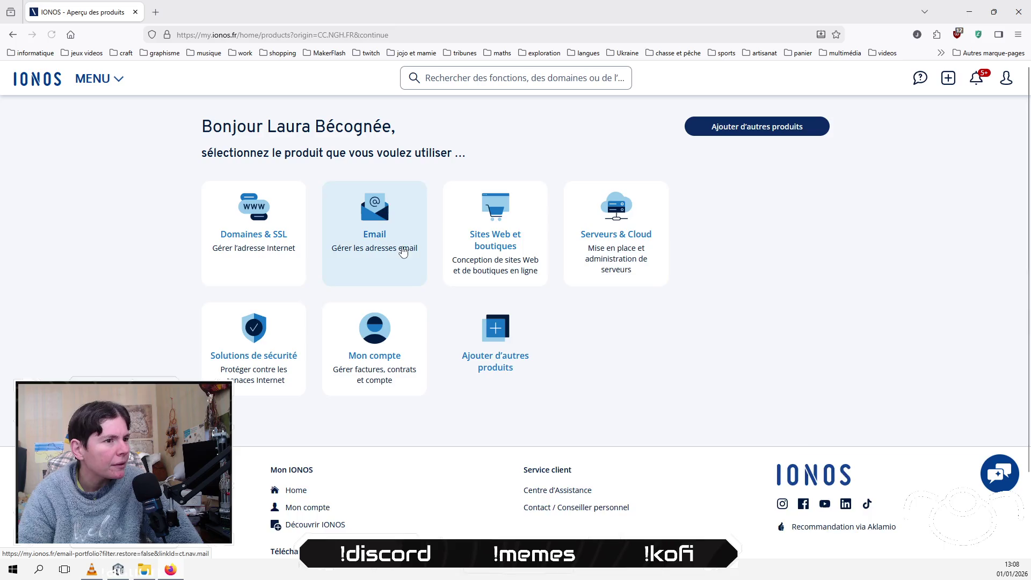
Step: Open the voisinup.fr details from the Domaines & SSL overview
{"action": "left_click", "coordinate": [249, 420]}
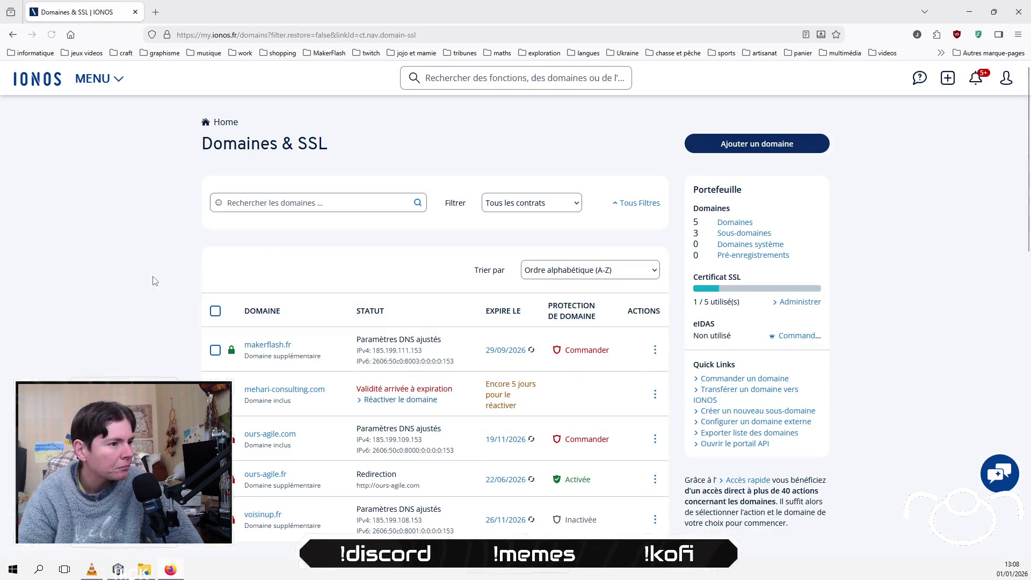
{"action": "scroll", "coordinate": [188, 365], "scroll_direction": "down", "scroll_amount": 3}
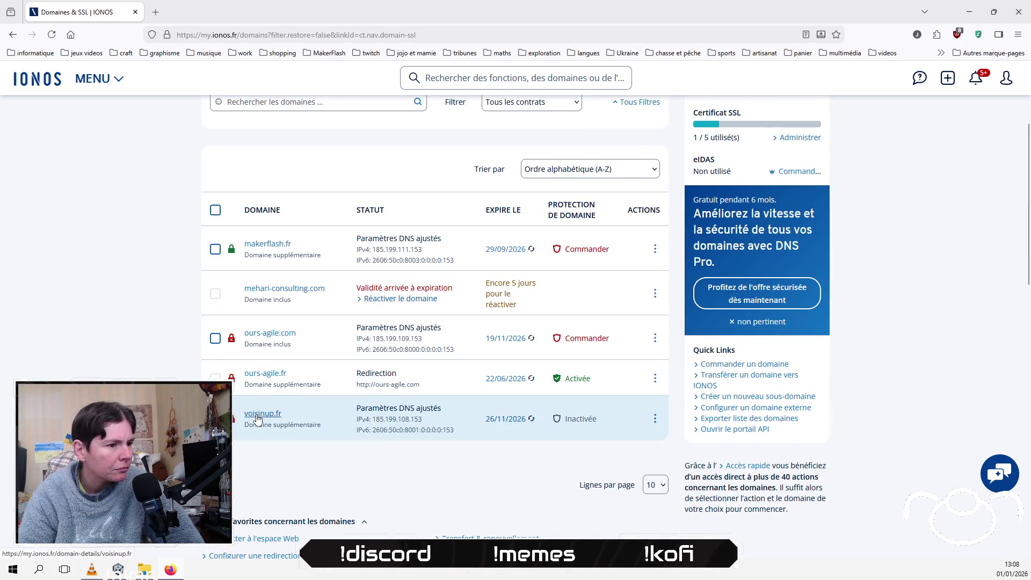
{"action": "left_click", "coordinate": [258, 417]}
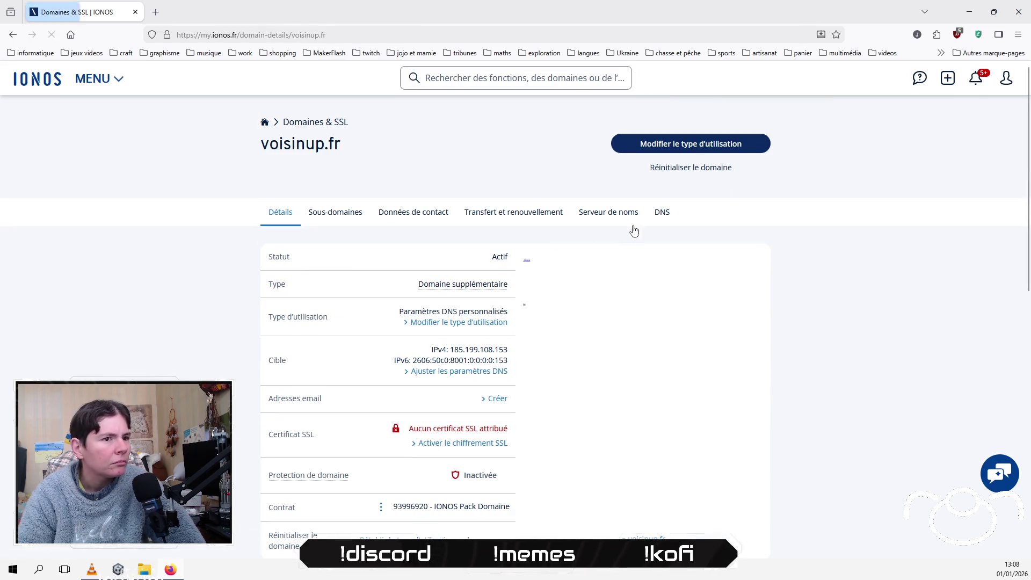
Step: Show voisinup.fr's DNS tab, clear the main-domain filter, and reveal the A and AAAA records
{"action": "left_click", "coordinate": [661, 214]}
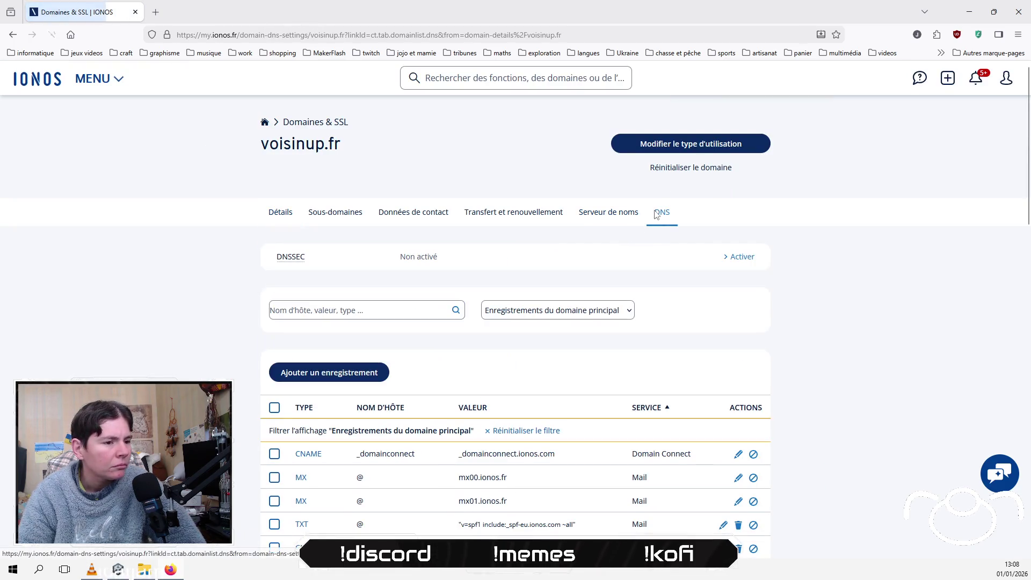
{"action": "scroll", "coordinate": [193, 350], "scroll_direction": "down", "scroll_amount": 2}
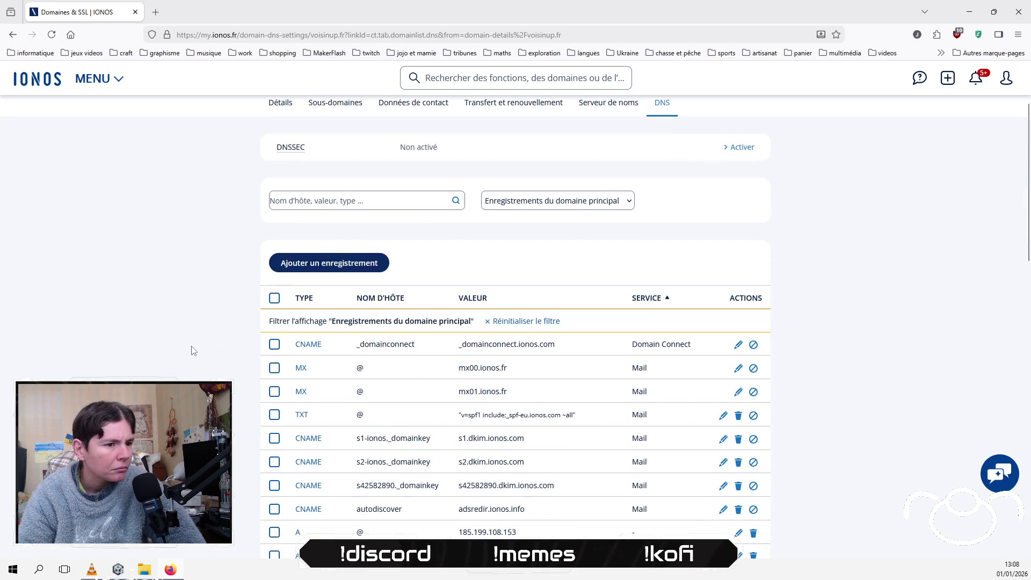
{"action": "scroll", "coordinate": [193, 350], "scroll_direction": "down", "scroll_amount": 2}
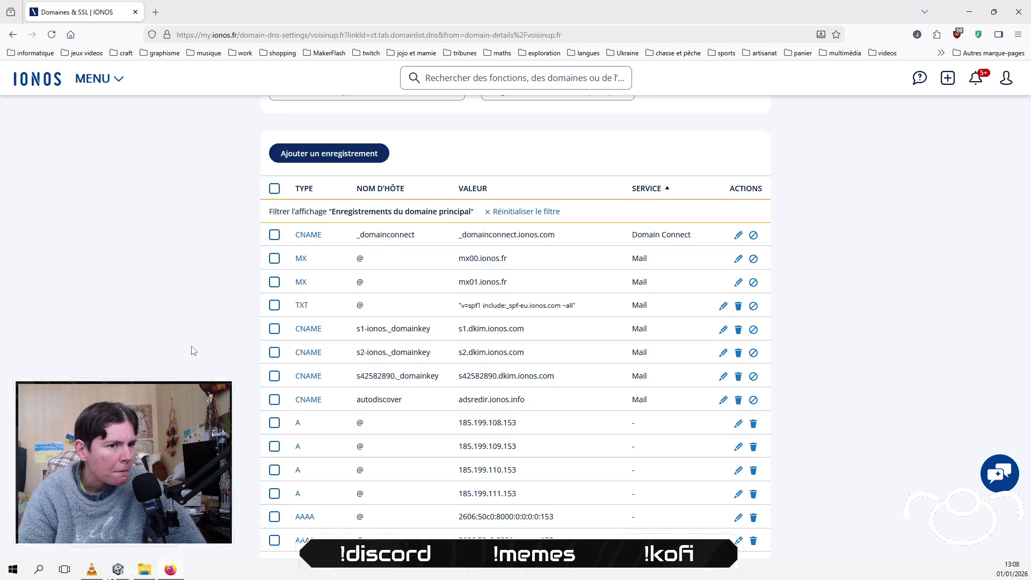
{"action": "scroll", "coordinate": [193, 350], "scroll_direction": "down", "scroll_amount": 3}
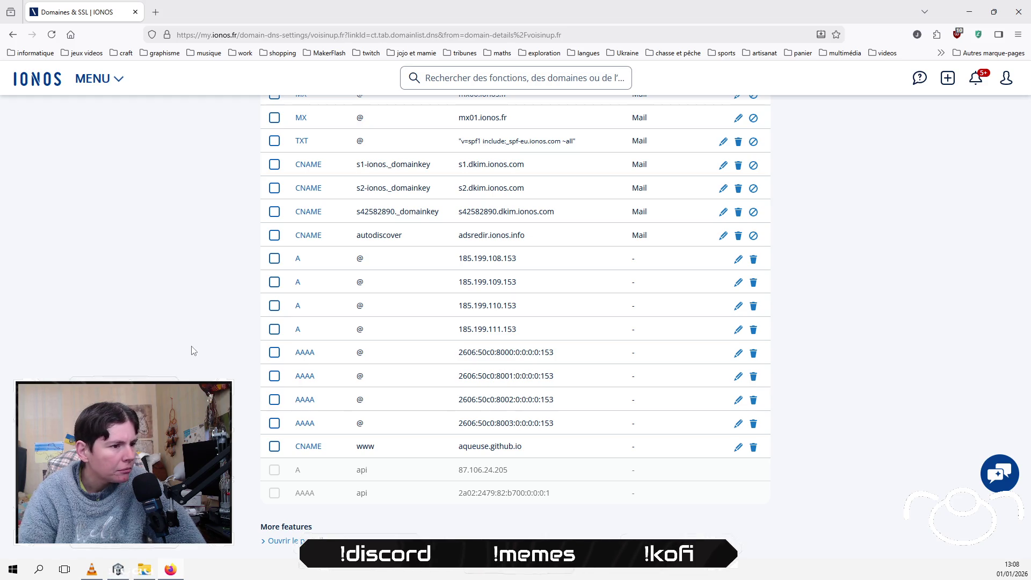
{"action": "scroll", "coordinate": [193, 350], "scroll_direction": "up", "scroll_amount": 1}
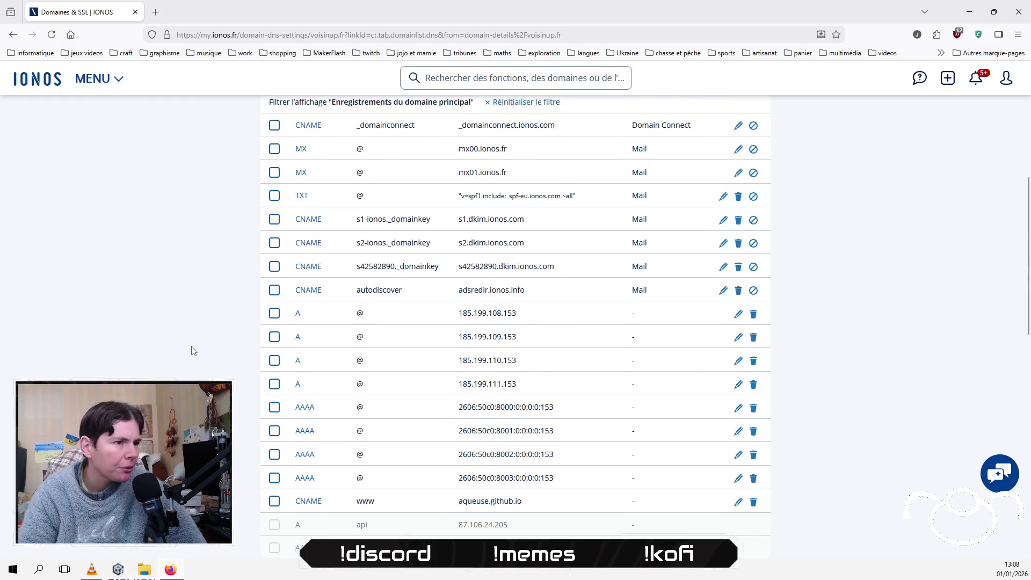
{"action": "scroll", "coordinate": [193, 350], "scroll_direction": "up", "scroll_amount": 2}
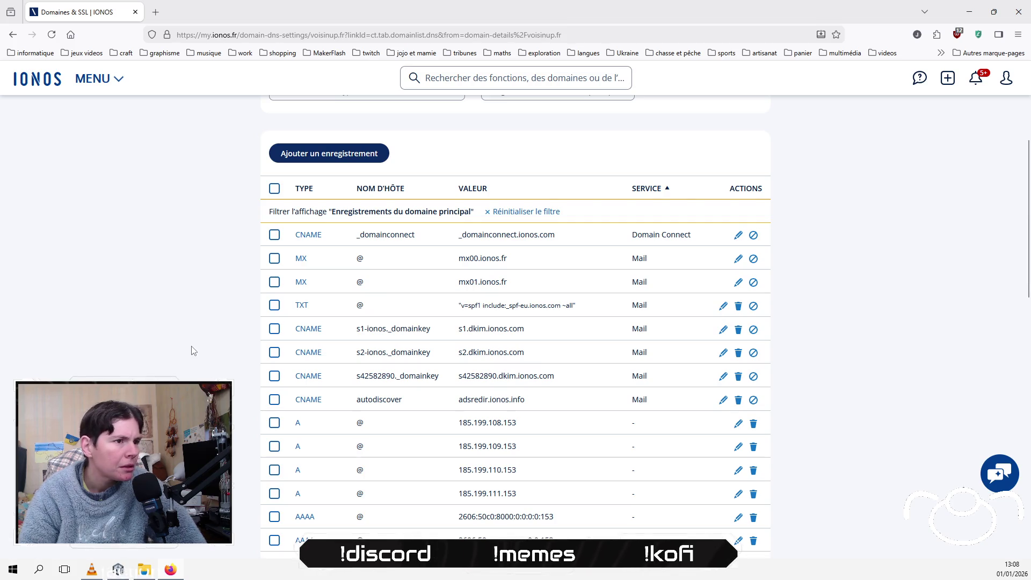
{"action": "left_click", "coordinate": [518, 211]}
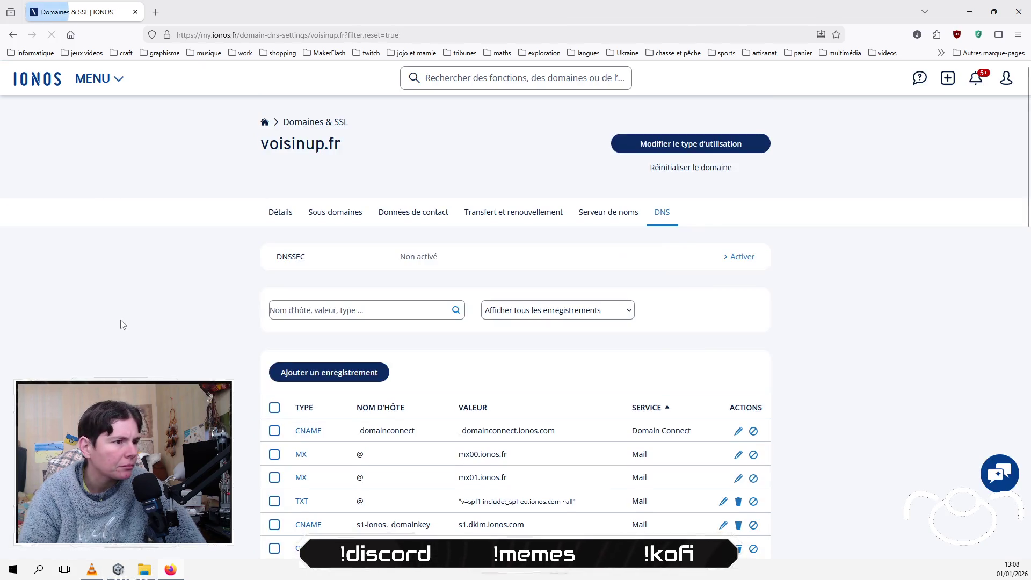
{"action": "scroll", "coordinate": [107, 333], "scroll_direction": "down", "scroll_amount": 5}
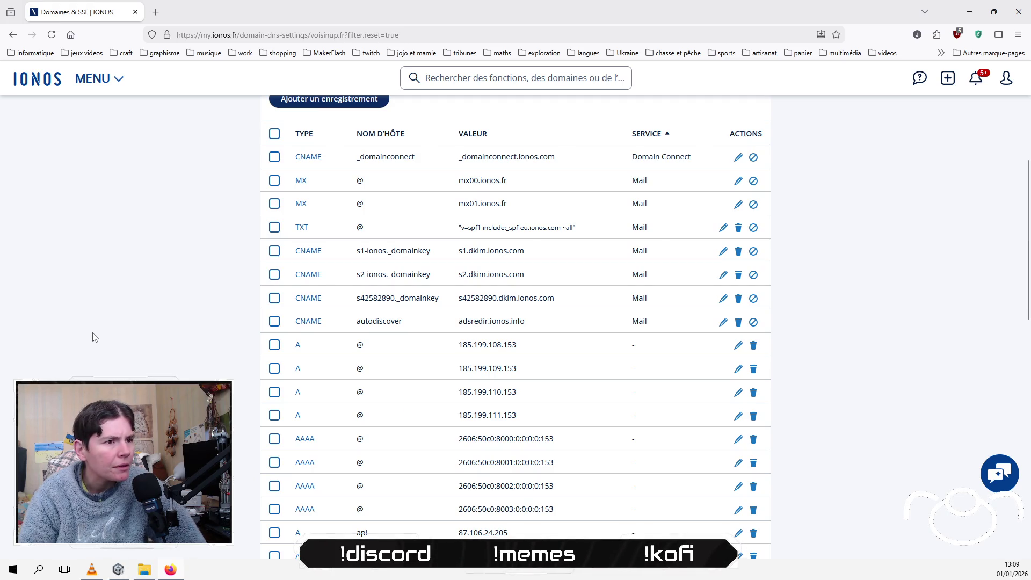
{"action": "scroll", "coordinate": [94, 337], "scroll_direction": "down", "scroll_amount": 2}
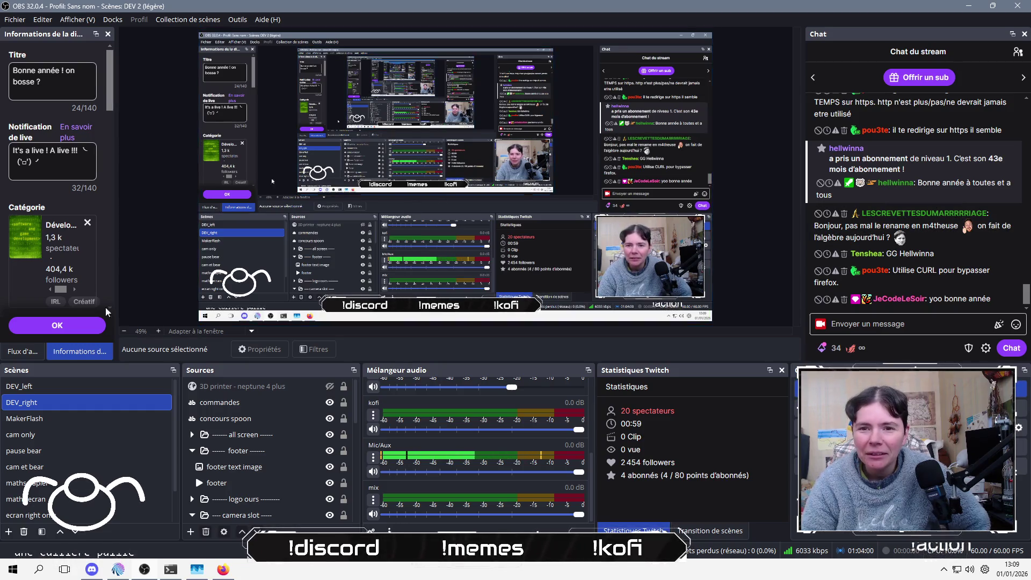
Step: Switch the OBS dock to 'Flux d'activité' and drag its splitter right to widen it
{"action": "left_click", "coordinate": [45, 354]}
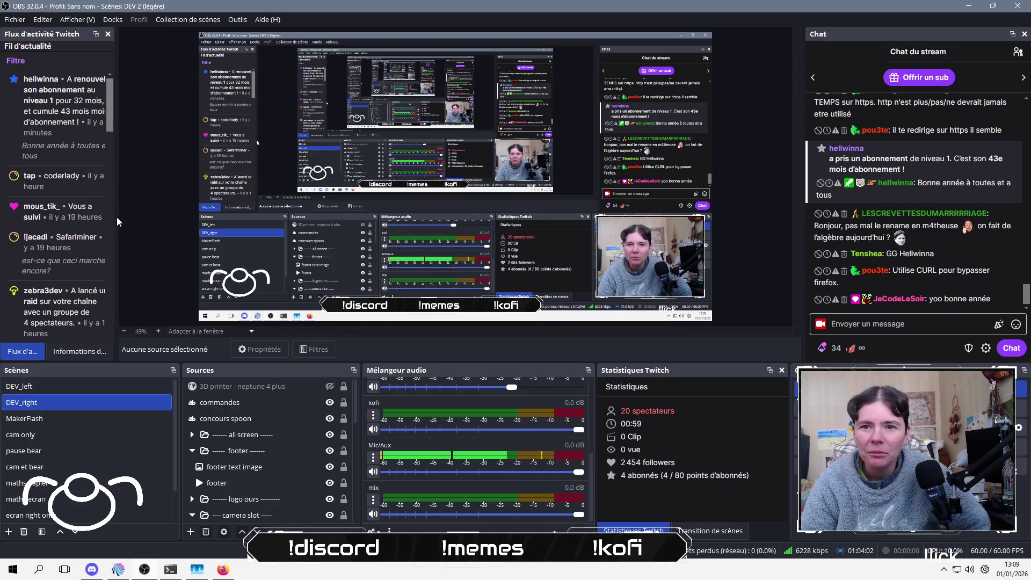
{"action": "left_click_drag", "start_coordinate": [116, 216], "coordinate": [157, 212]}
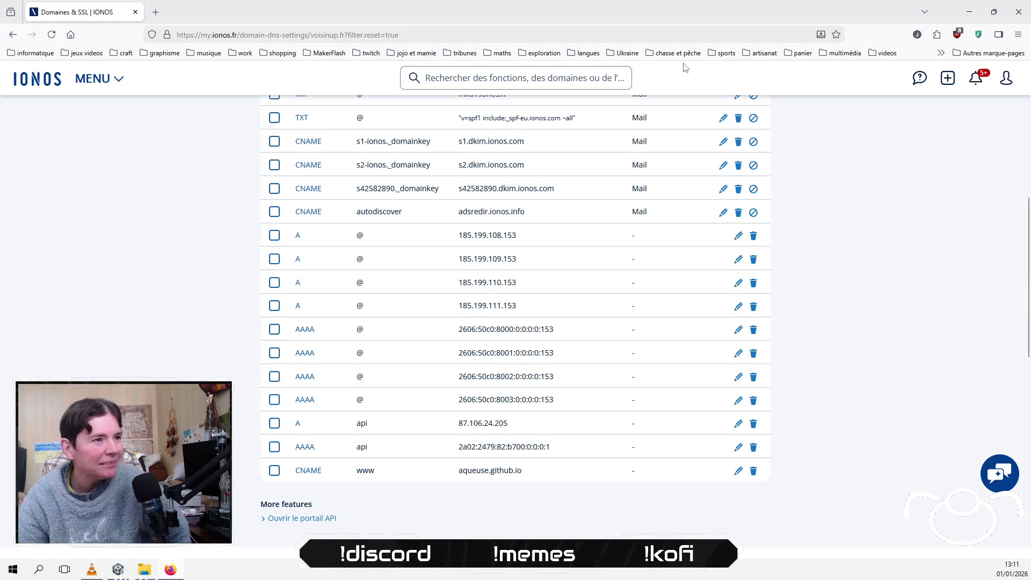
Step: Load voisinup.fr in a new Firefox tab, showing the GitHub Pages 404
{"action": "left_click", "coordinate": [150, 20]}
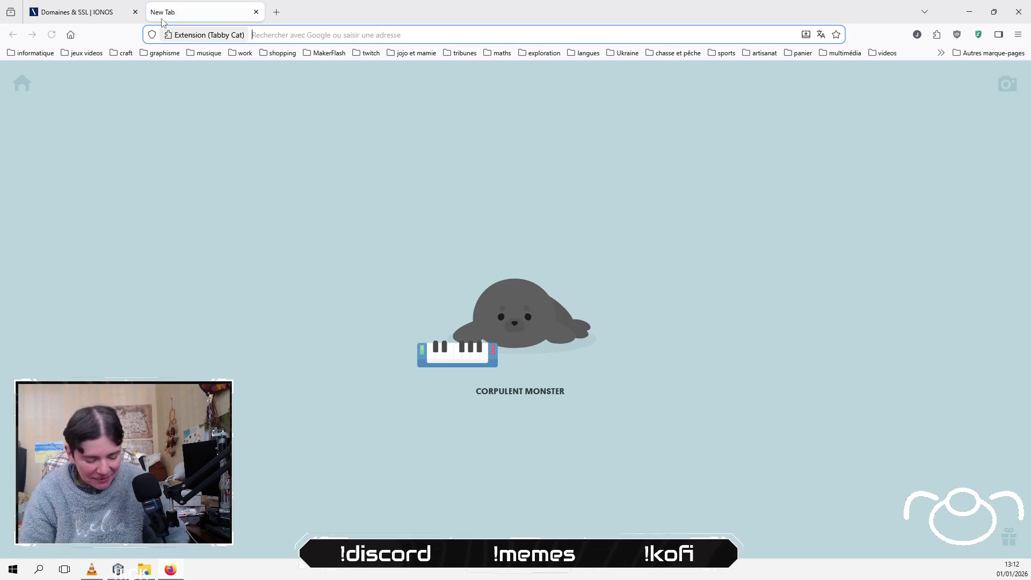
{"action": "type", "text": "voii"}
{"action": "key", "text": "BackSpace"}
{"action": "type", "text": "s"}
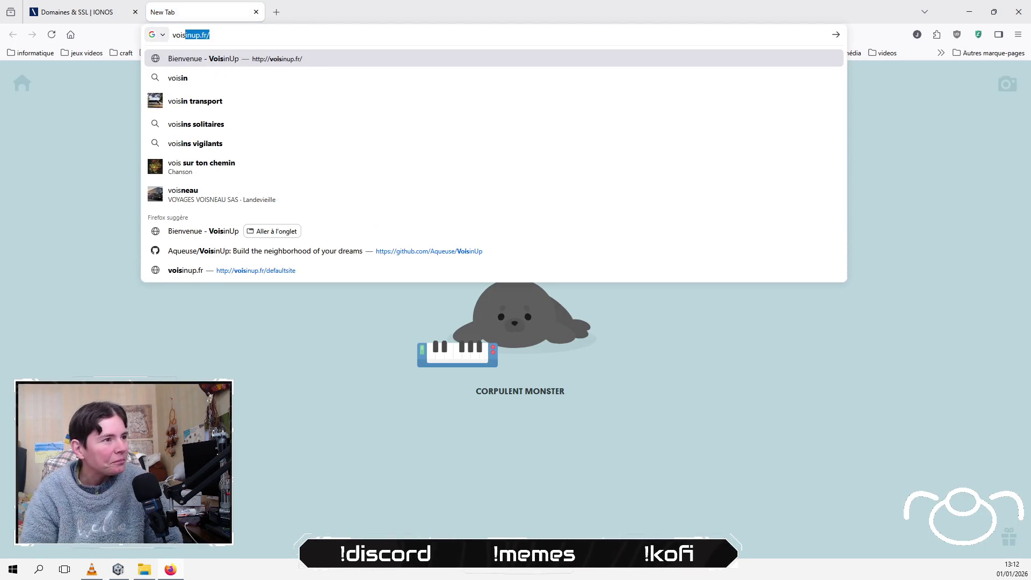
{"action": "key", "text": "Return"}
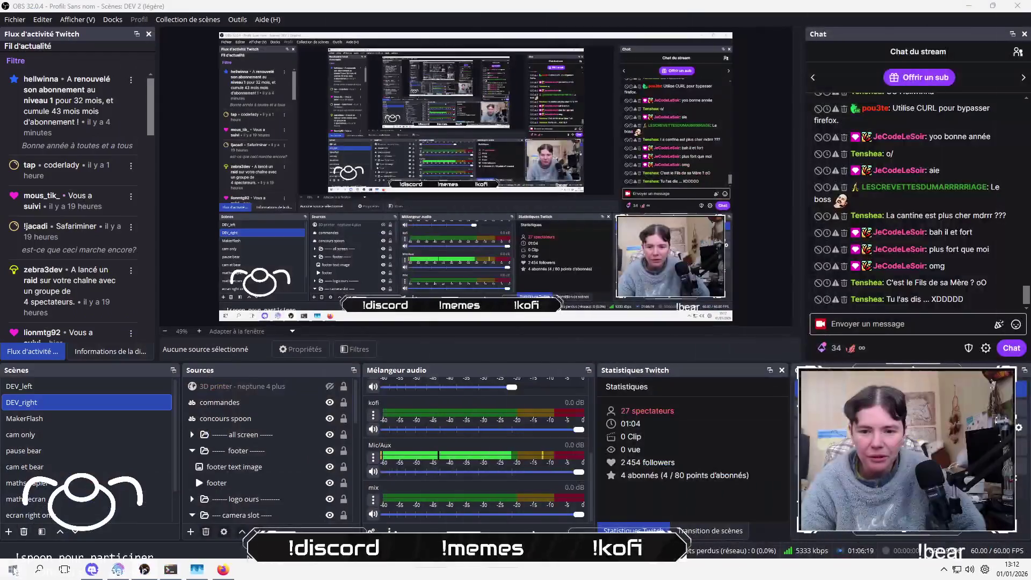
Step: Launch Microsoft Edge from the Start menu with a fresh tab
{"action": "key", "text": "super"}
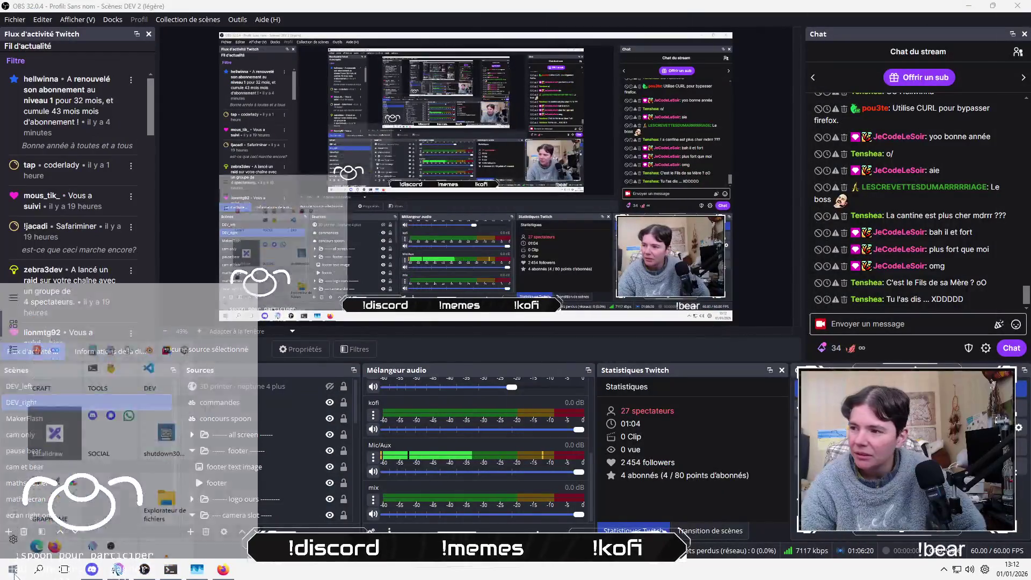
{"action": "left_click", "coordinate": [36, 467]}
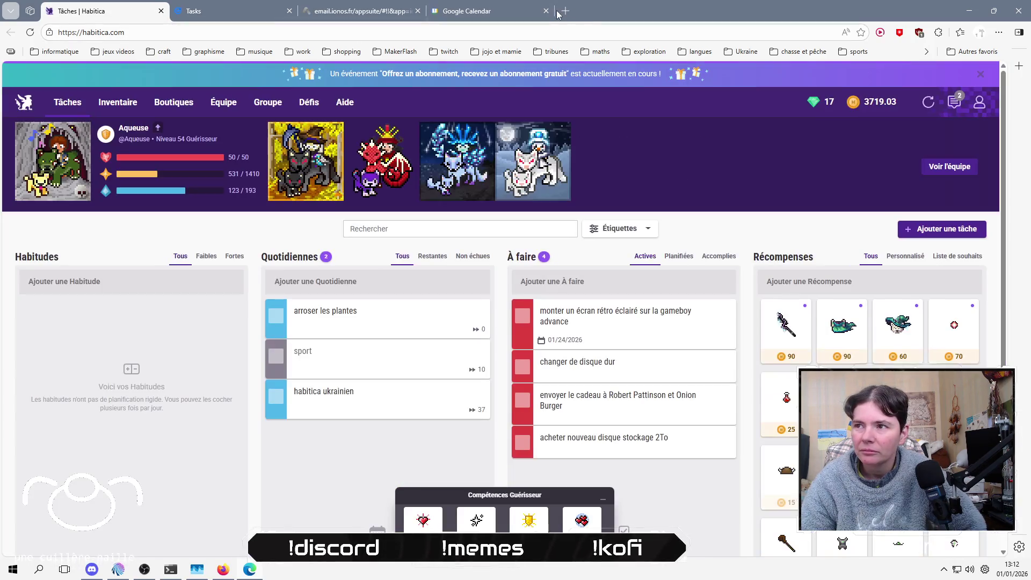
{"action": "left_click", "coordinate": [558, 11]}
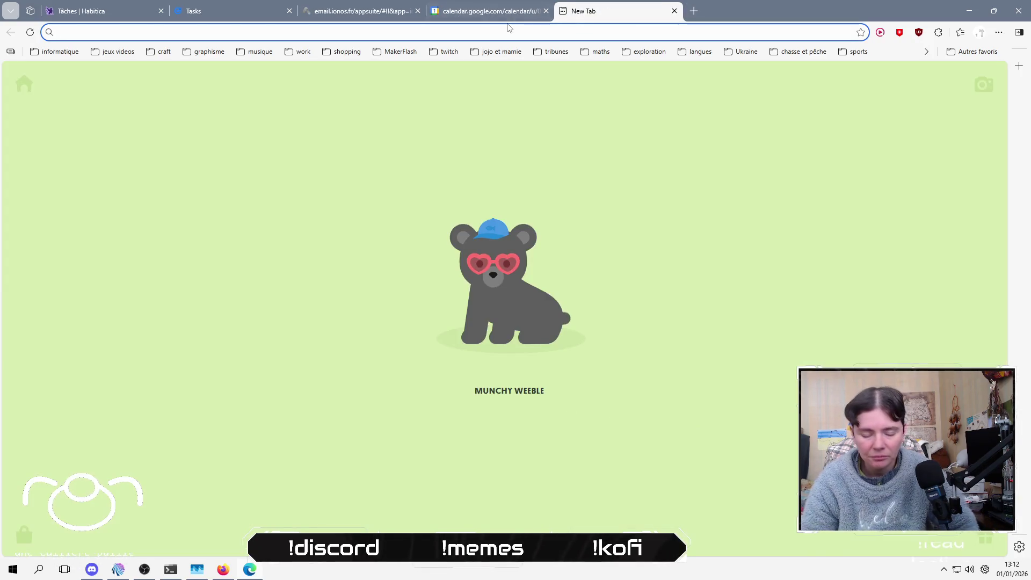
Step: Load voisinup.fr in Edge, then open the Aqueuse/VoisinUp repository in a new Firefox tab
{"action": "type", "text": "vois"}
{"action": "key", "text": "Return"}
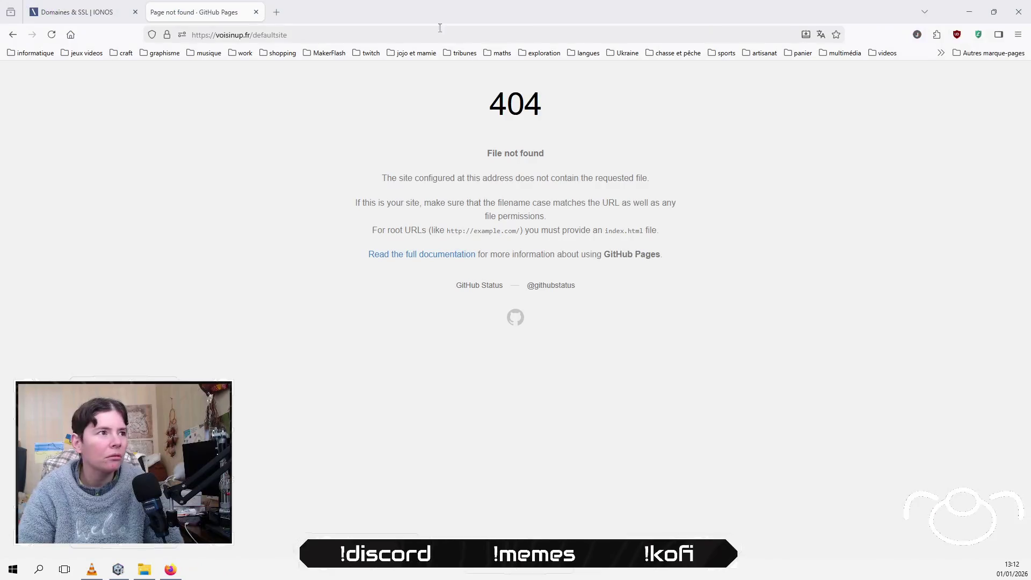
{"action": "left_click", "coordinate": [280, 17]}
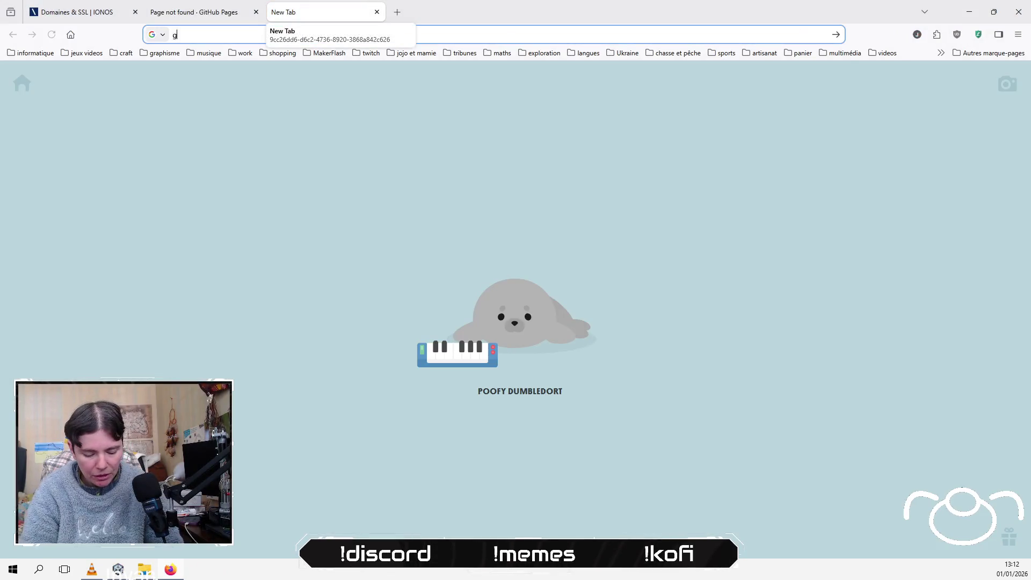
{"action": "type", "text": "gith"}
{"action": "key", "text": "Up"}
{"action": "key", "text": "Up"}
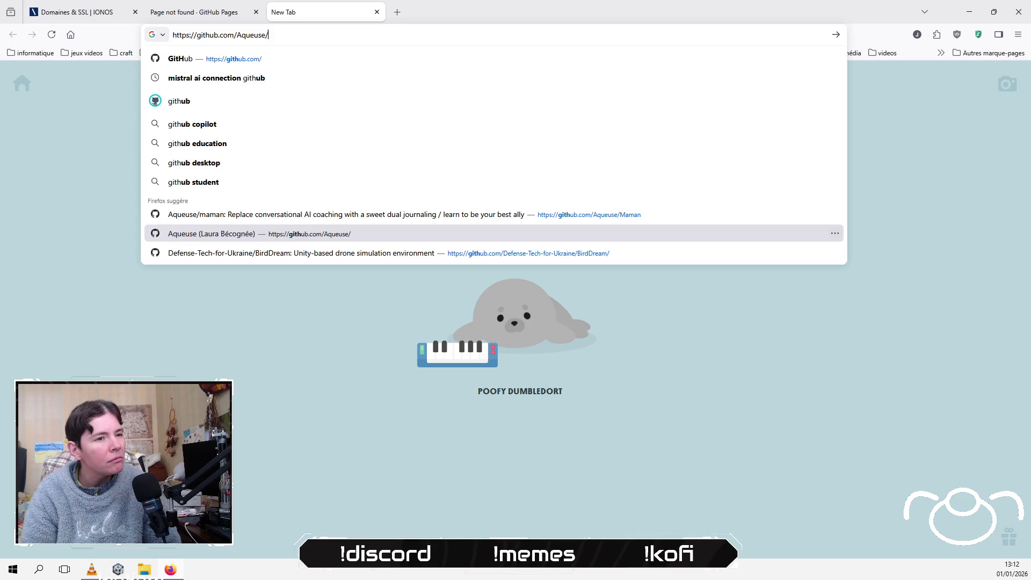
{"action": "type", "text": "cv"}
{"action": "key", "text": "BackSpace"}
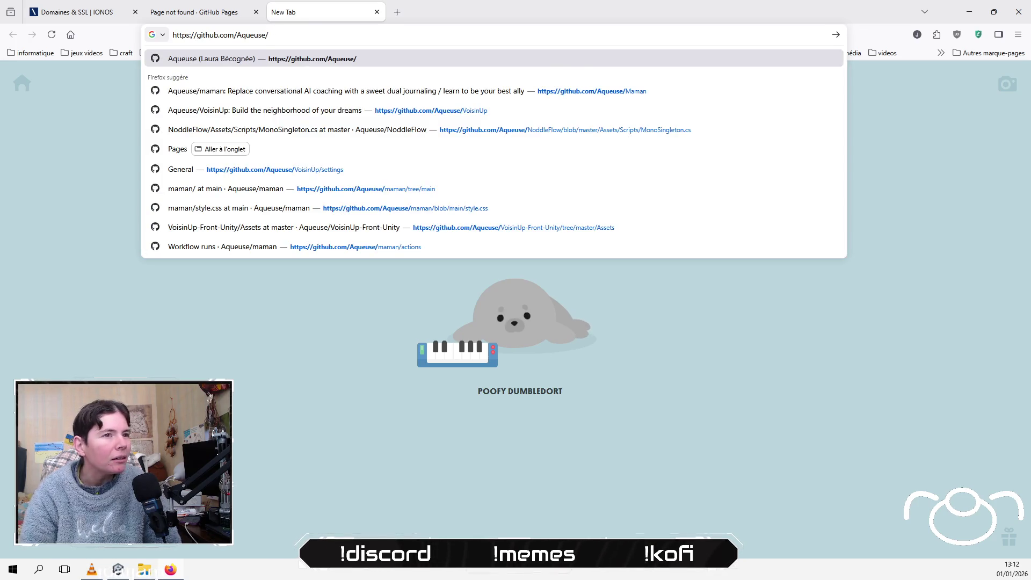
{"action": "key", "text": "Down"}
{"action": "key", "text": "Down"}
{"action": "key", "text": "Return"}
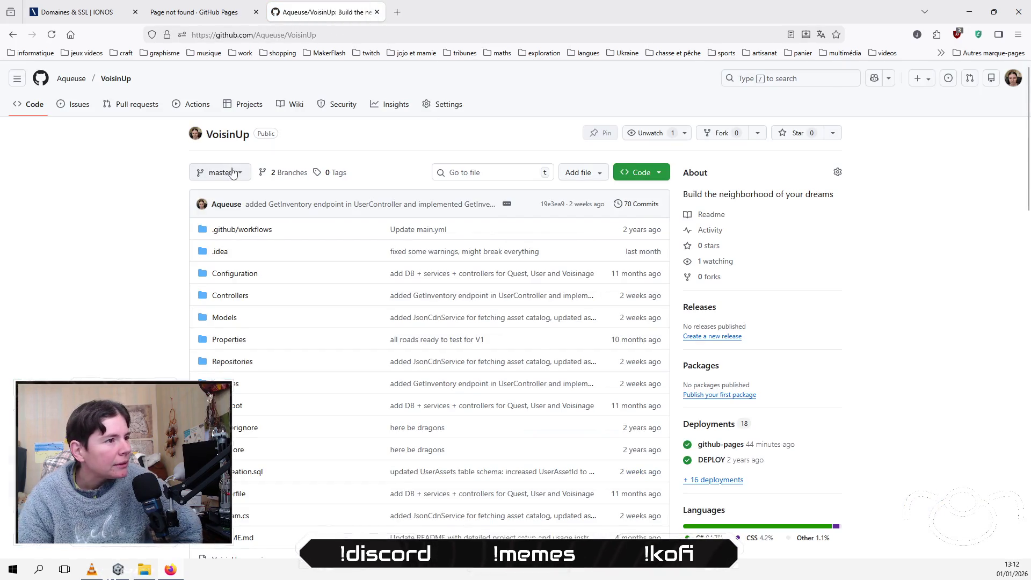
Step: Switch the repository to the website branch and open the VoisinUp repository in another tab
{"action": "left_click", "coordinate": [235, 178]}
{"action": "left_click", "coordinate": [215, 281]}
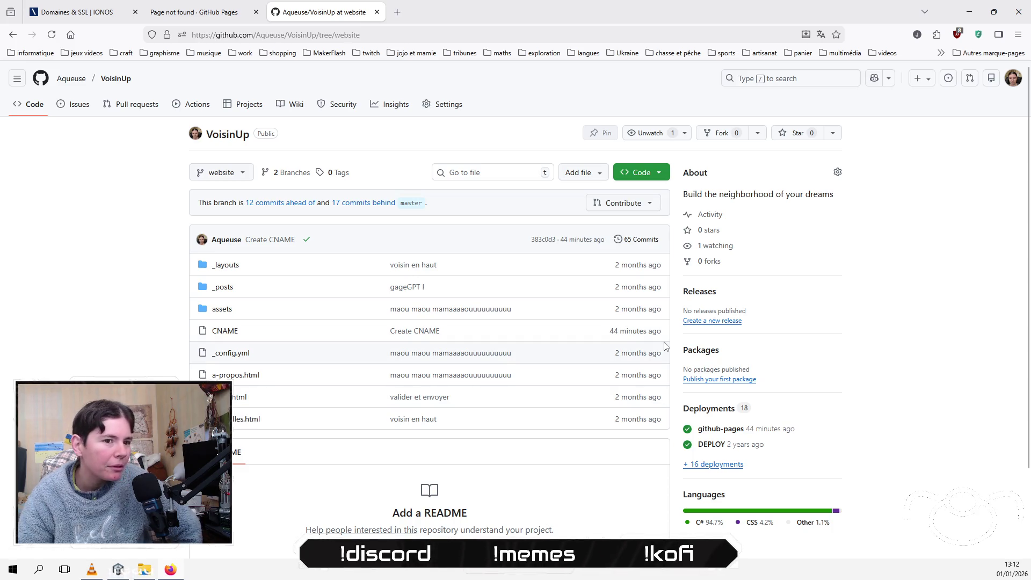
{"action": "left_click", "coordinate": [397, 11]}
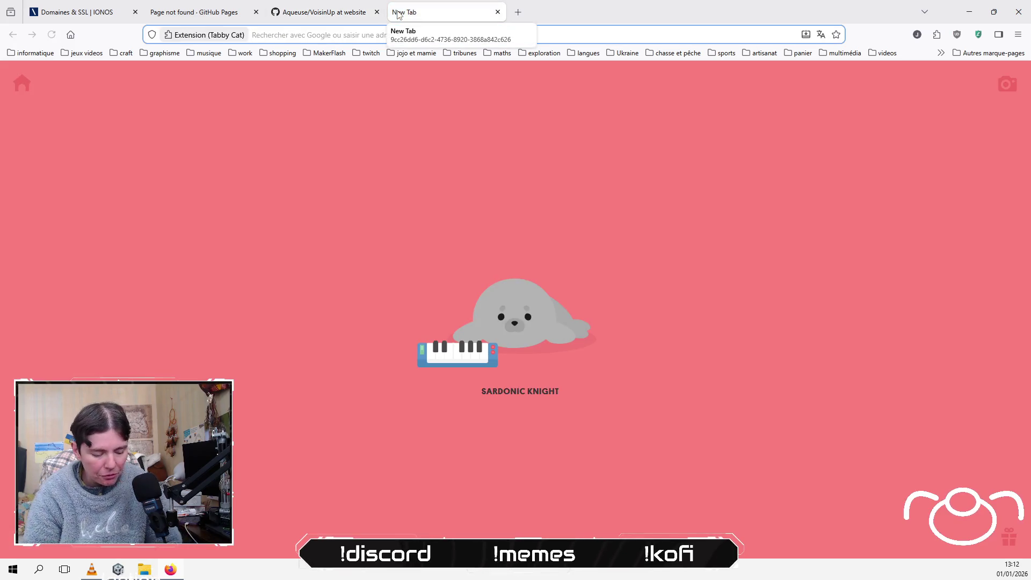
{"action": "type", "text": "aqueu"}
{"action": "key", "text": "Right"}
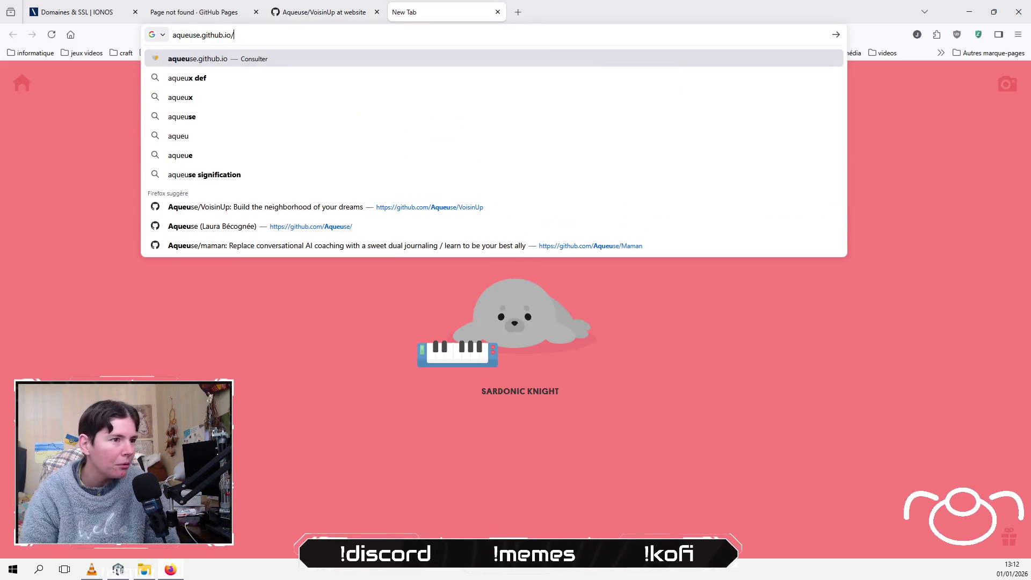
{"action": "key", "text": "Down"}
{"action": "key", "text": "Down"}
{"action": "key", "text": "Down"}
{"action": "key", "text": "Up"}
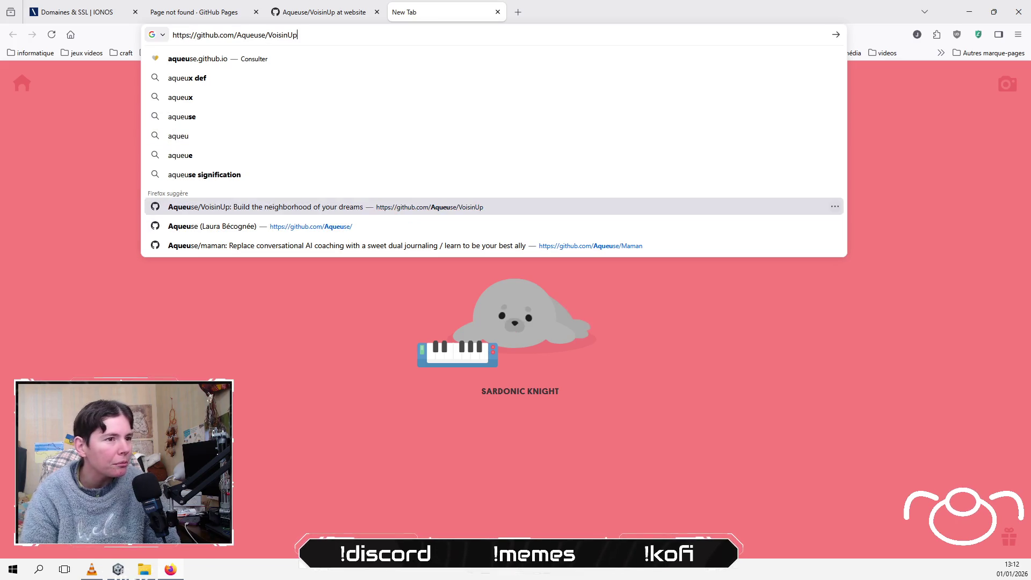
{"action": "key", "text": "Return"}
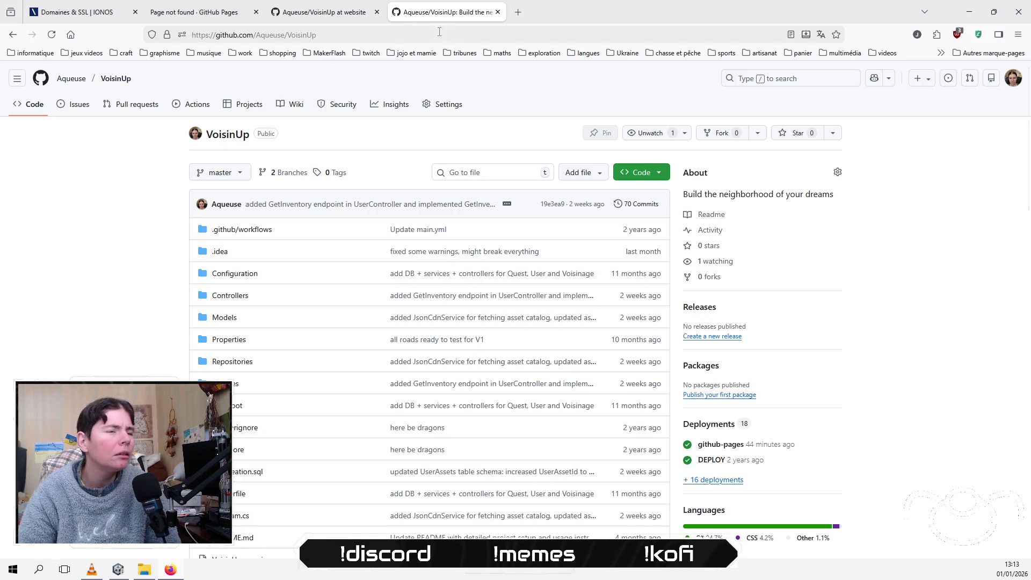
Step: Replace the address with aqueuse.github.io/voisinUp/ and load it
{"action": "left_click", "coordinate": [410, 38]}
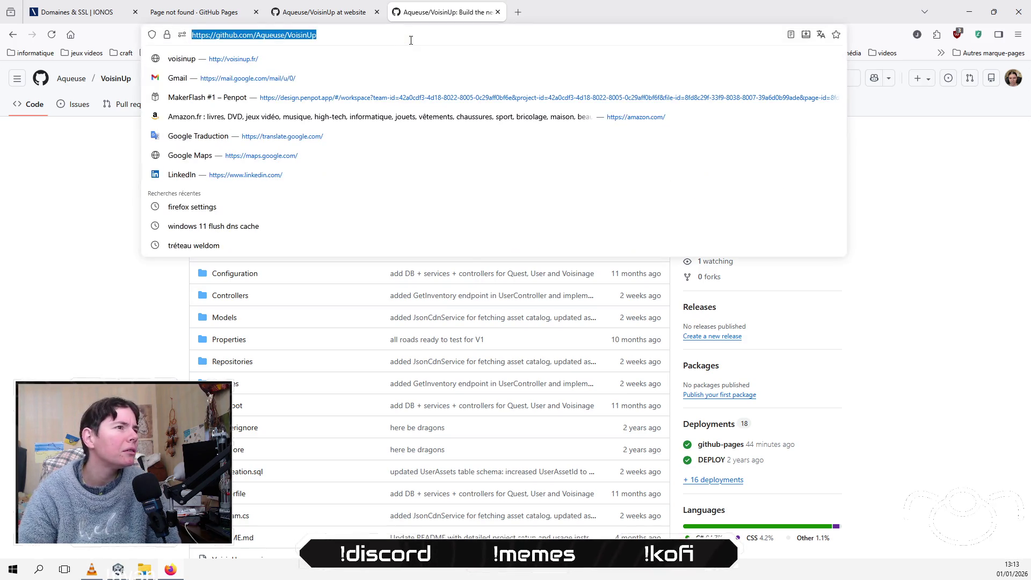
{"action": "type", "text": "aqueuse.github.io/"}
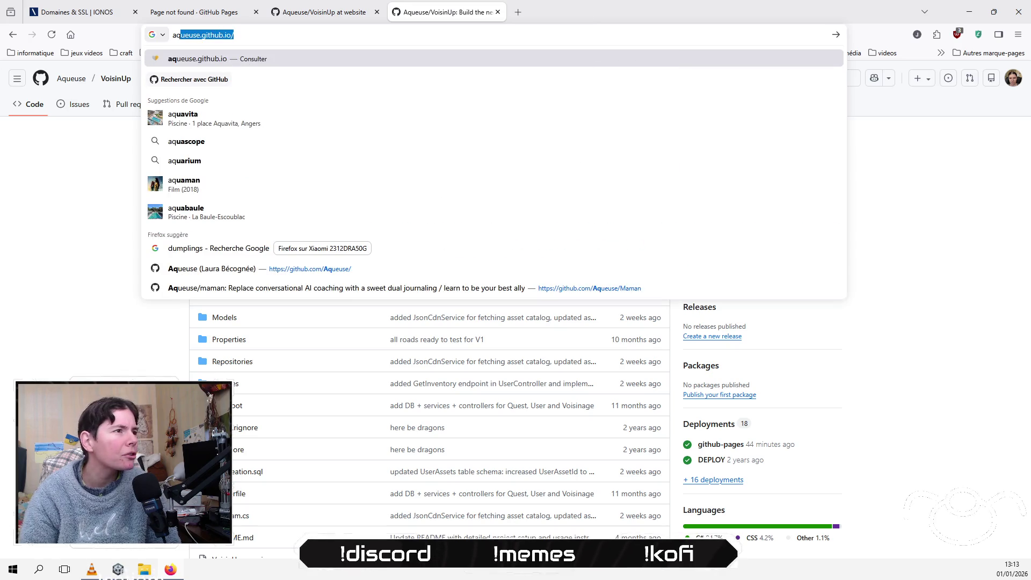
{"action": "key", "text": "End"}
{"action": "type", "text": "v"}
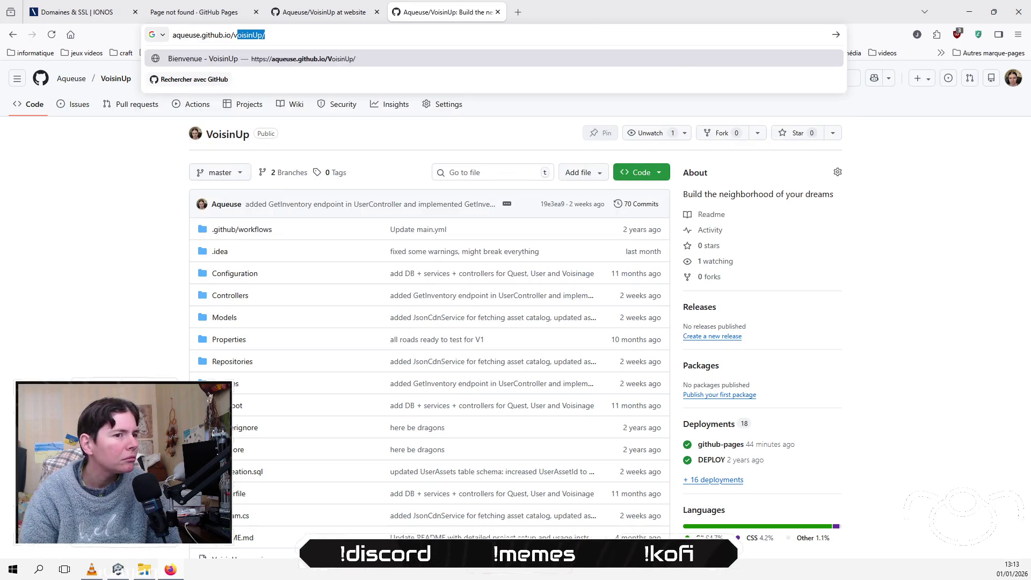
{"action": "key", "text": "End"}
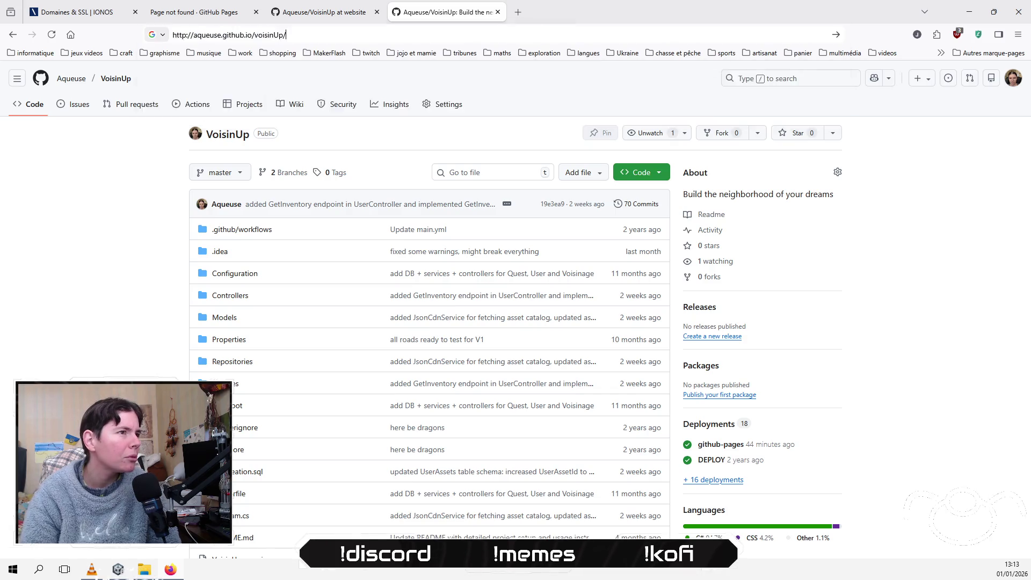
{"action": "key", "text": "Return"}
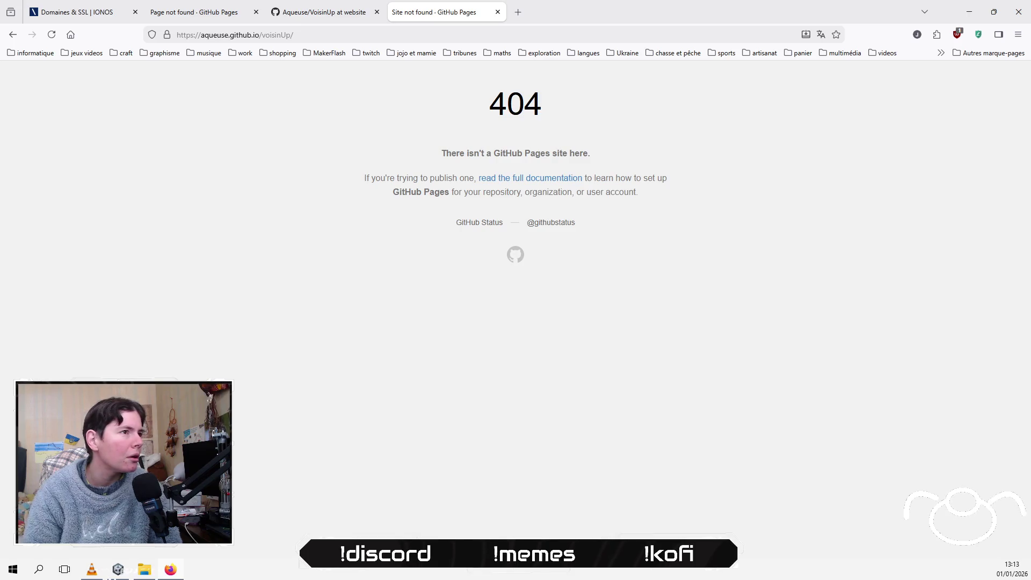
Step: Capitalise the path to 'VoisinUp' to load the unstyled home page, then return to the website-branch tab
{"action": "left_click", "coordinate": [269, 40]}
{"action": "left_click", "coordinate": [291, 37]}
{"action": "key", "text": "ctrl+Right"}
{"action": "key", "text": "ctrl+Right"}
{"action": "key", "text": "Delete"}
{"action": "type", "text": "V"}
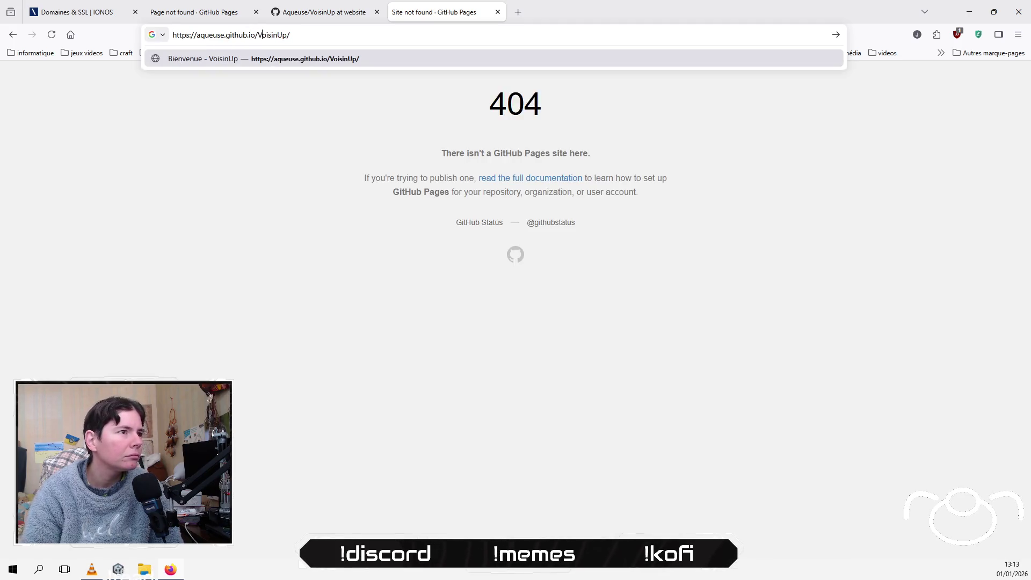
{"action": "key", "text": "Return"}
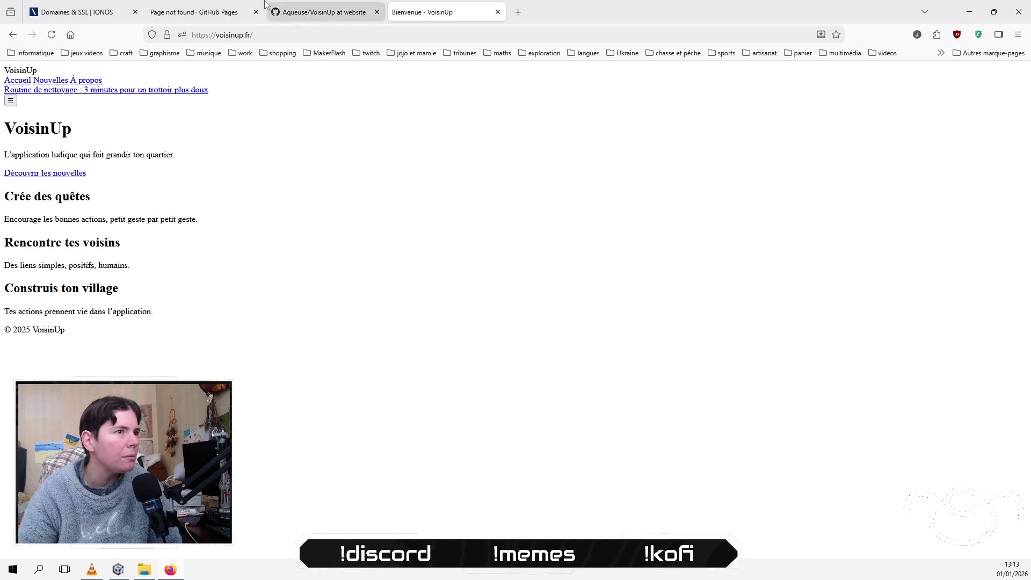
{"action": "left_click", "coordinate": [333, 9]}
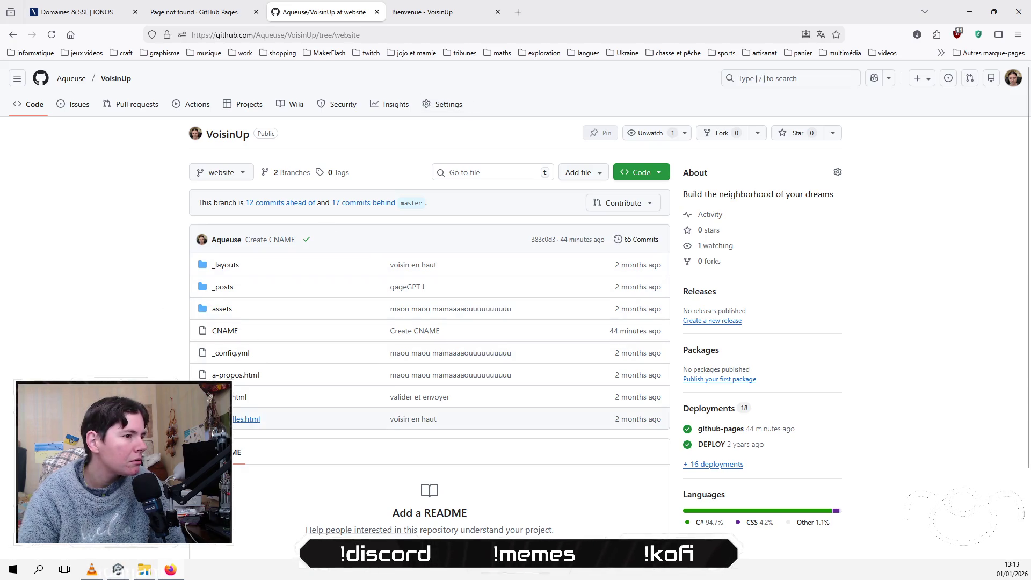
Step: Open index.html on the website branch, then go back to the repository root file list
{"action": "left_click", "coordinate": [239, 399]}
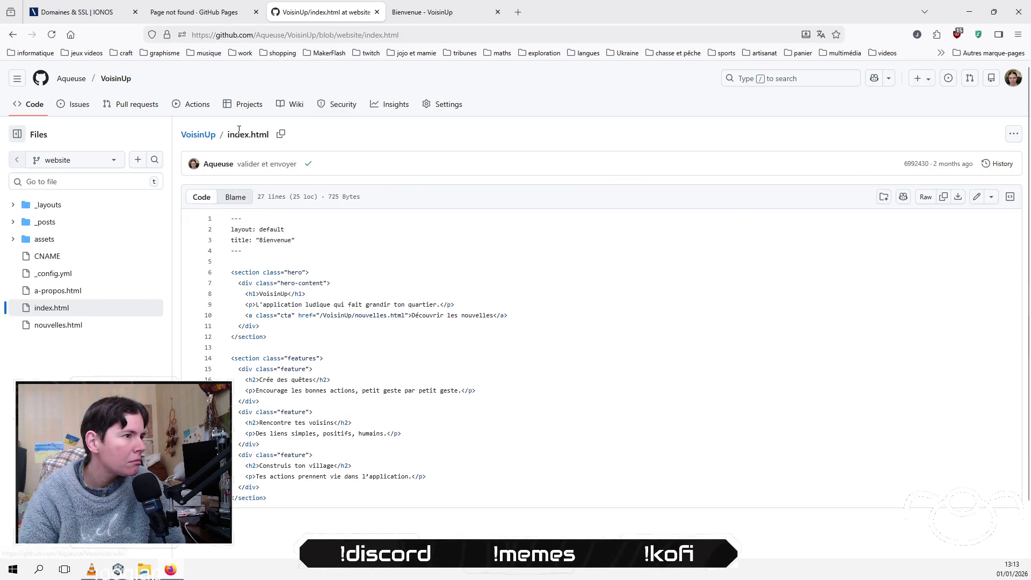
{"action": "left_click", "coordinate": [193, 142]}
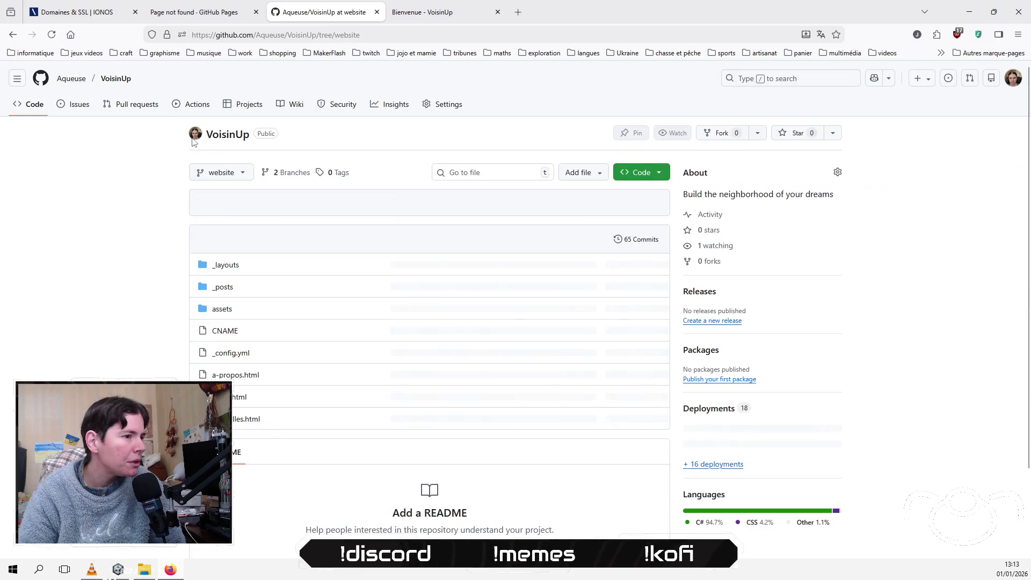
{"action": "scroll", "coordinate": [243, 372], "scroll_direction": "down", "scroll_amount": 3}
{"action": "scroll", "coordinate": [243, 372], "scroll_direction": "up", "scroll_amount": 3}
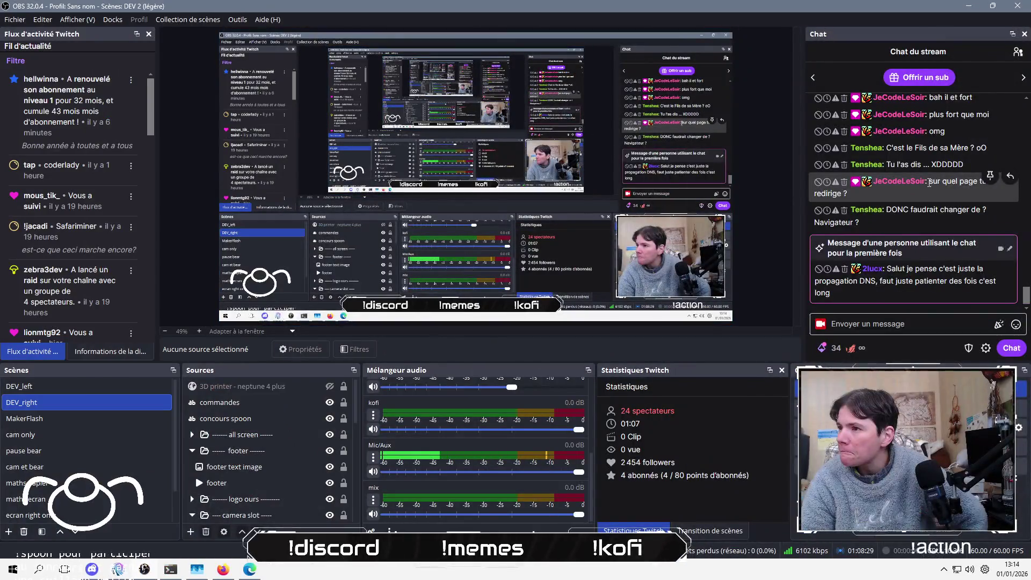
{"action": "scroll", "coordinate": [929, 183], "scroll_direction": "up", "scroll_amount": 5}
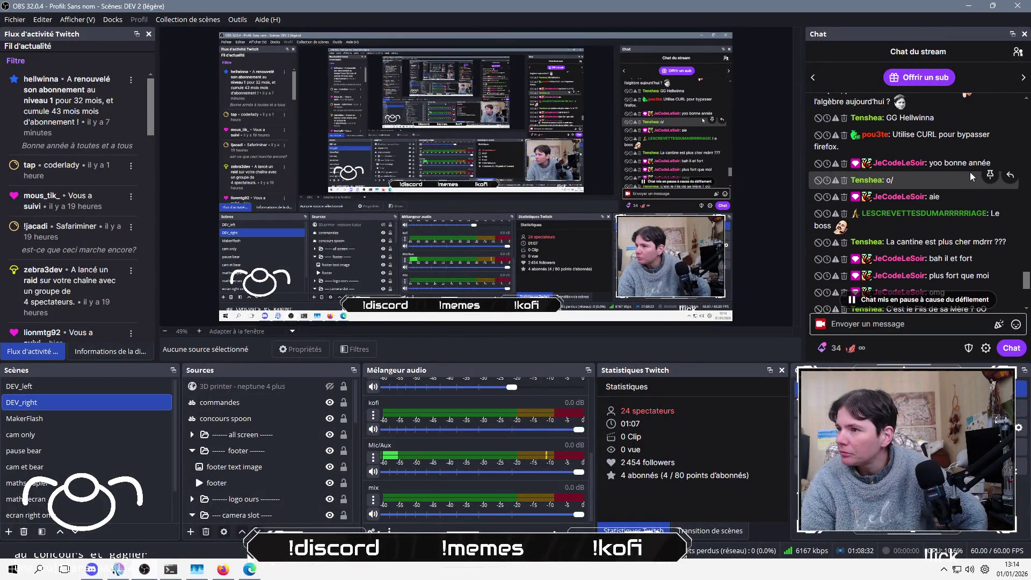
Step: Switch the OBS stream to the left-monitor scene so Firefox is shown live
{"action": "scroll", "coordinate": [971, 177], "scroll_direction": "down", "scroll_amount": 3}
{"action": "scroll", "coordinate": [971, 177], "scroll_direction": "down", "scroll_amount": 2}
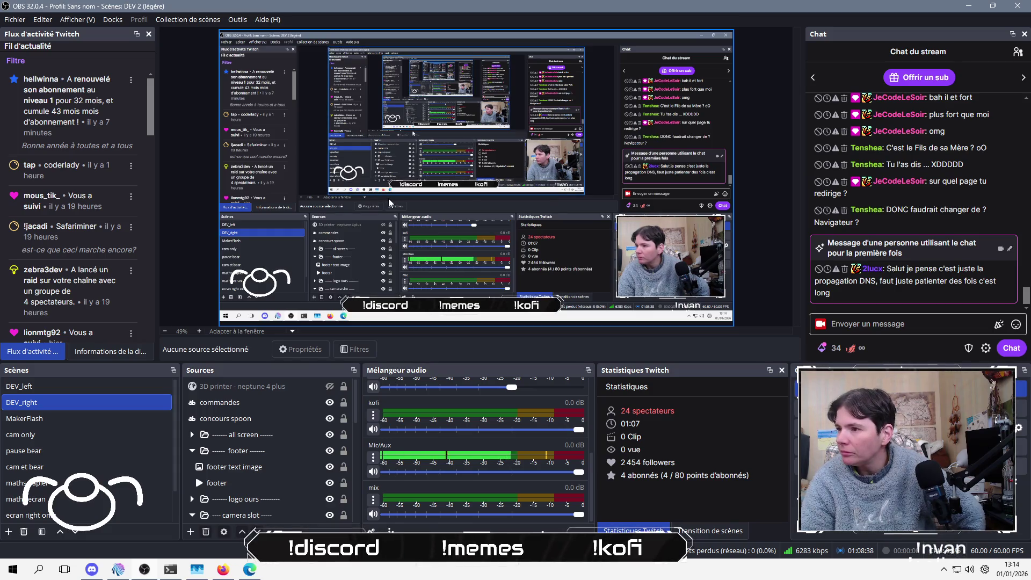
{"action": "left_click", "coordinate": [19, 386]}
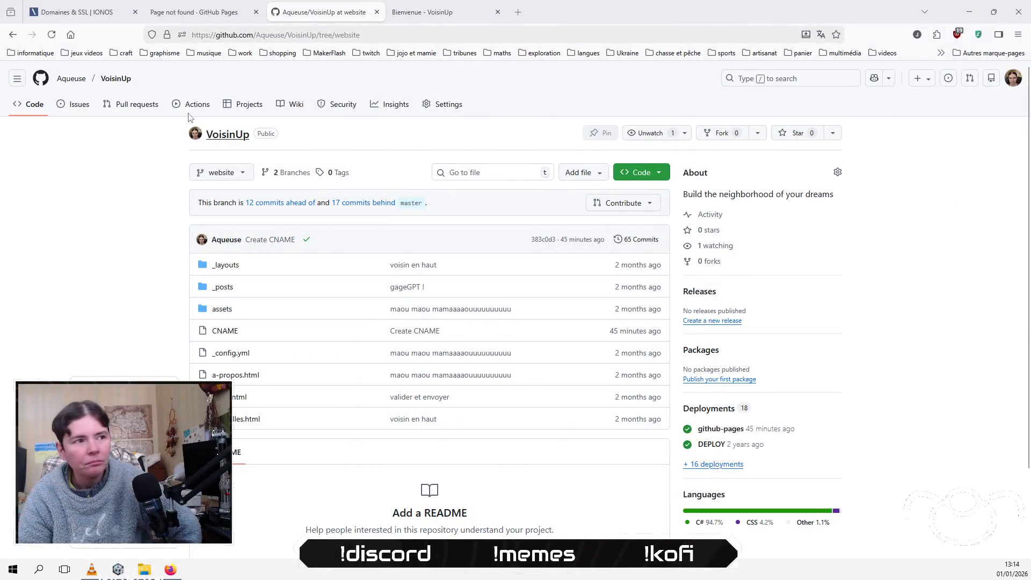
Step: On the 404 tab, load voisinup.fr/index.html to show the VoisinUp welcome page
{"action": "left_click", "coordinate": [193, 12]}
{"action": "left_click", "coordinate": [47, 36]}
{"action": "double_click", "coordinate": [256, 34]}
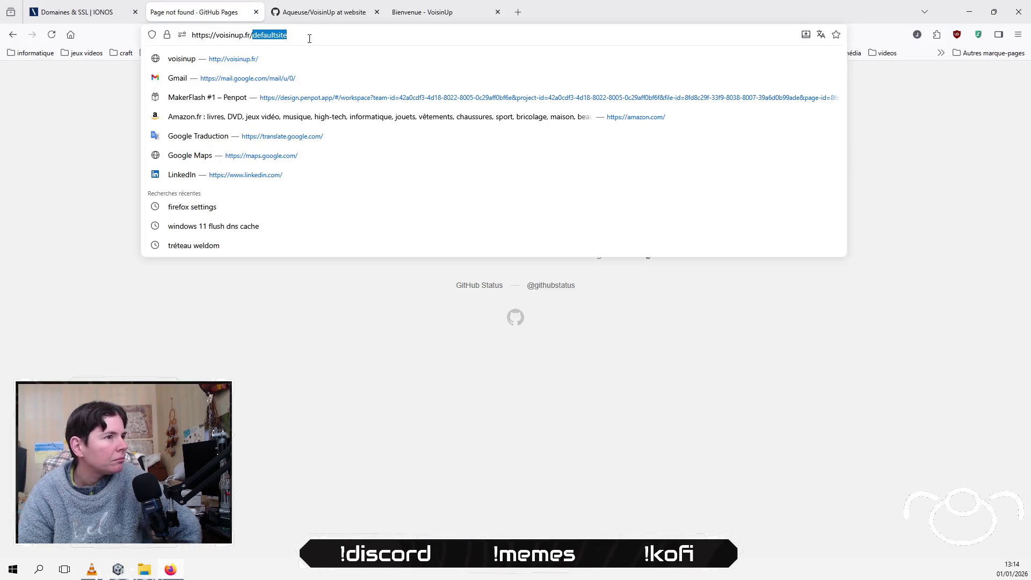
{"action": "type", "text": "ulats"}
{"action": "key", "text": "BackSpace"}
{"action": "key", "text": "BackSpace"}
{"action": "key", "text": "BackSpace"}
{"action": "type", "text": "inde"}
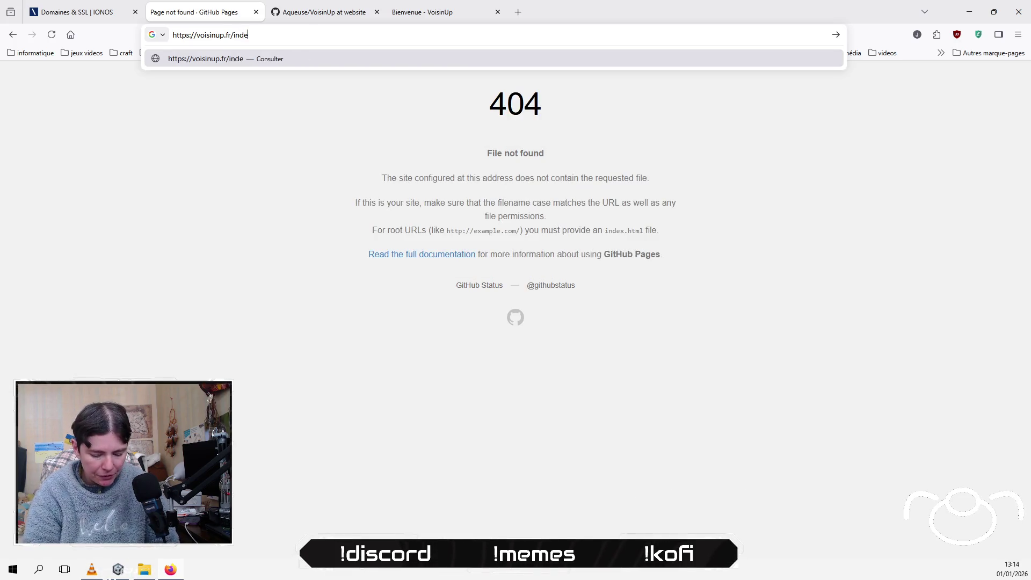
{"action": "type", "text": "x.html"}
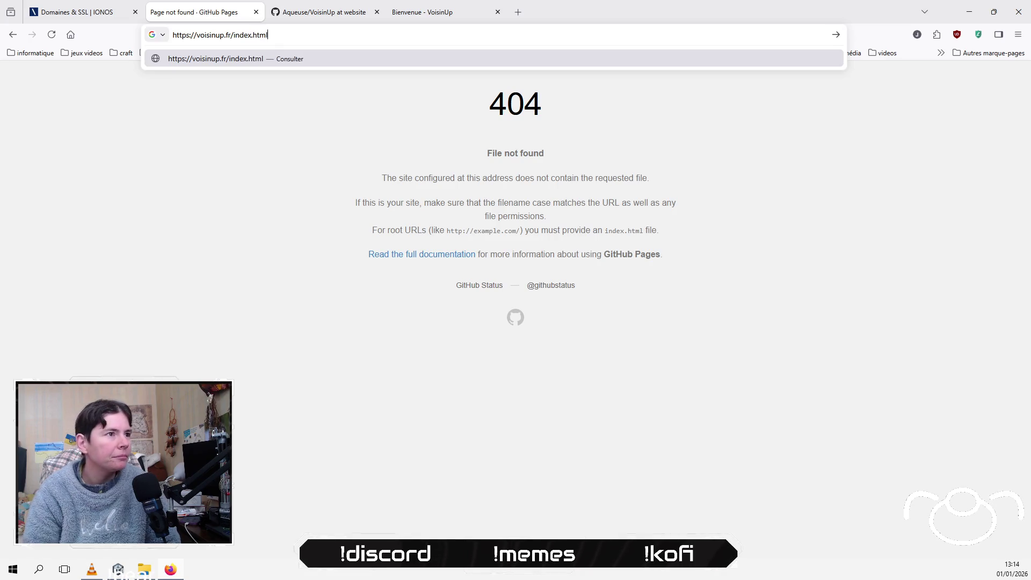
{"action": "key", "text": "Return"}
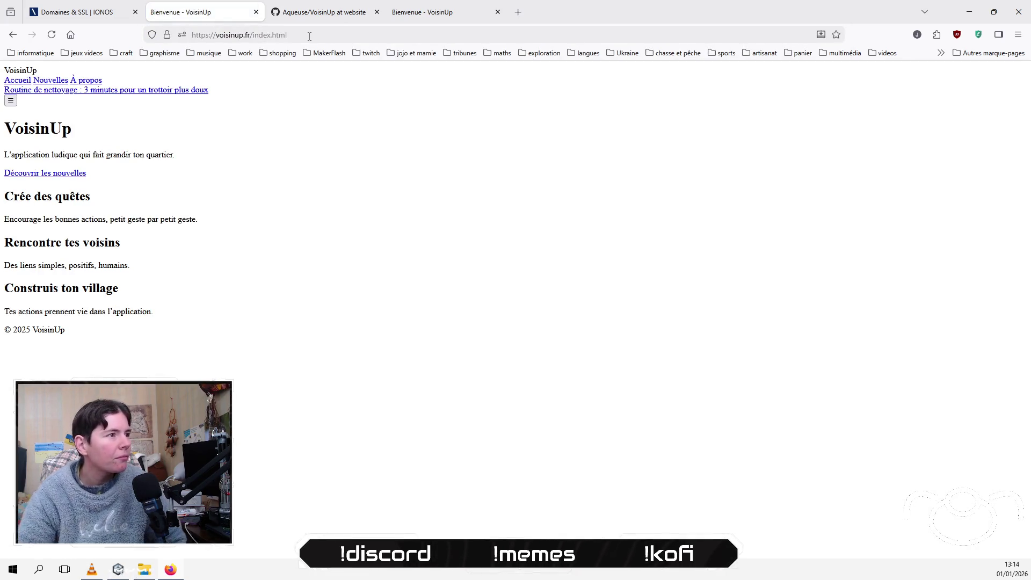
{"action": "left_click", "coordinate": [310, 36]}
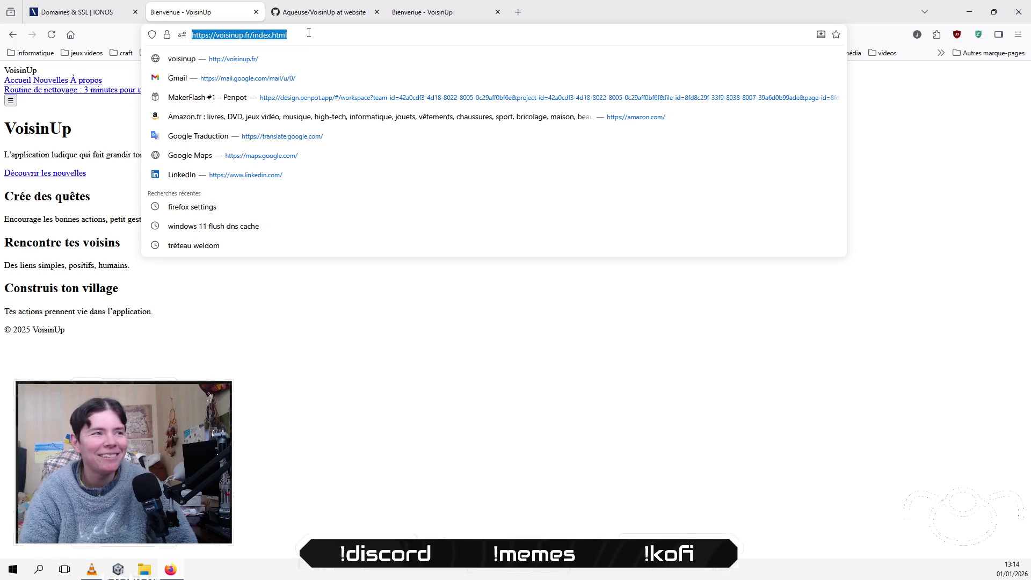
Step: Open the VoisinUp repository's Settings > Pages section on GitHub
{"action": "left_click", "coordinate": [333, 15]}
{"action": "left_click", "coordinate": [441, 105]}
{"action": "left_click", "coordinate": [234, 403]}
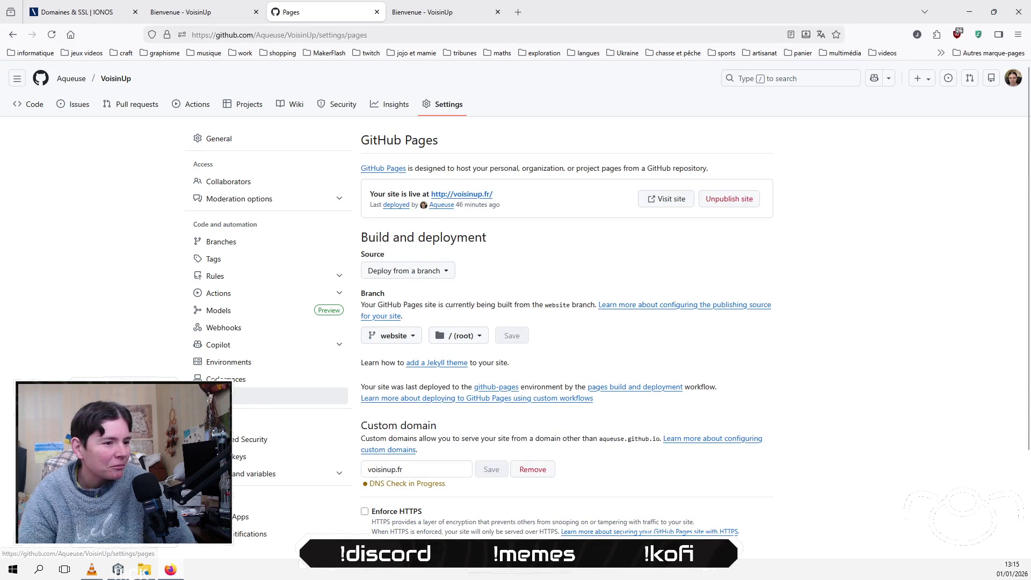
Step: Tick Enforce HTTPS for the VoisinUp Pages site and visit the published site
{"action": "scroll", "coordinate": [376, 403], "scroll_direction": "down", "scroll_amount": 2}
{"action": "left_click", "coordinate": [364, 402]}
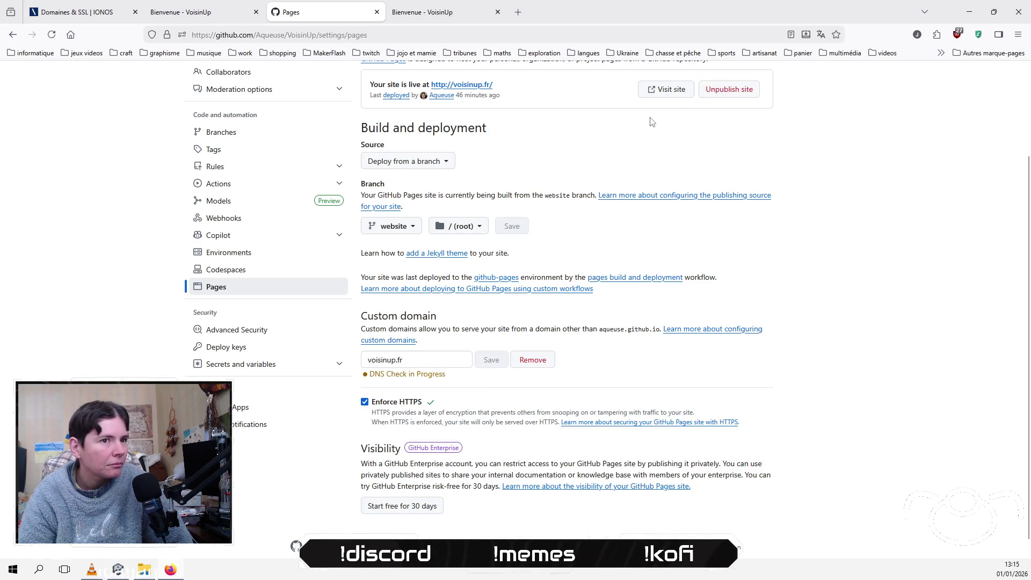
{"action": "left_click", "coordinate": [660, 95]}
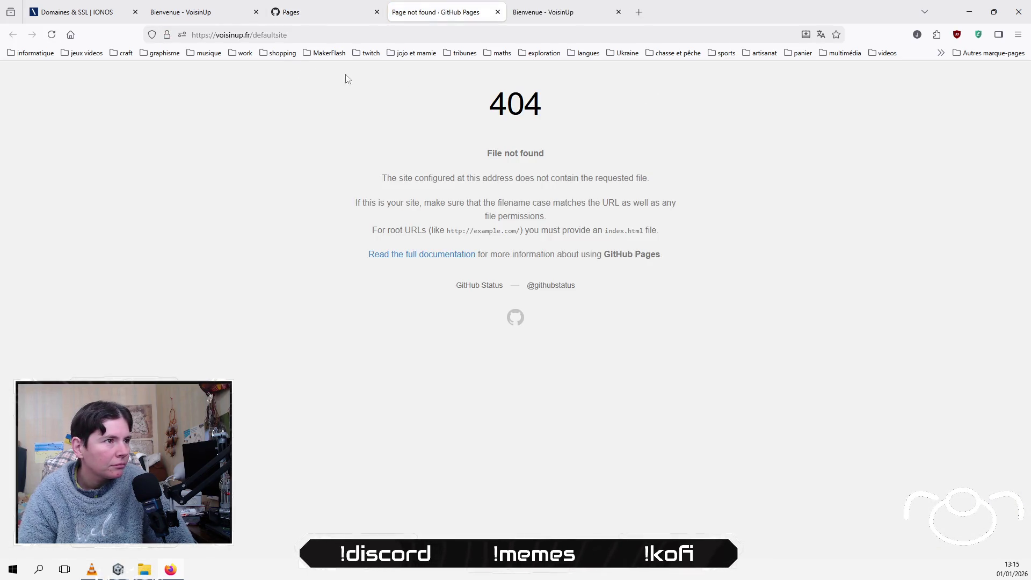
{"action": "left_click_drag", "start_coordinate": [254, 35], "coordinate": [319, 34]}
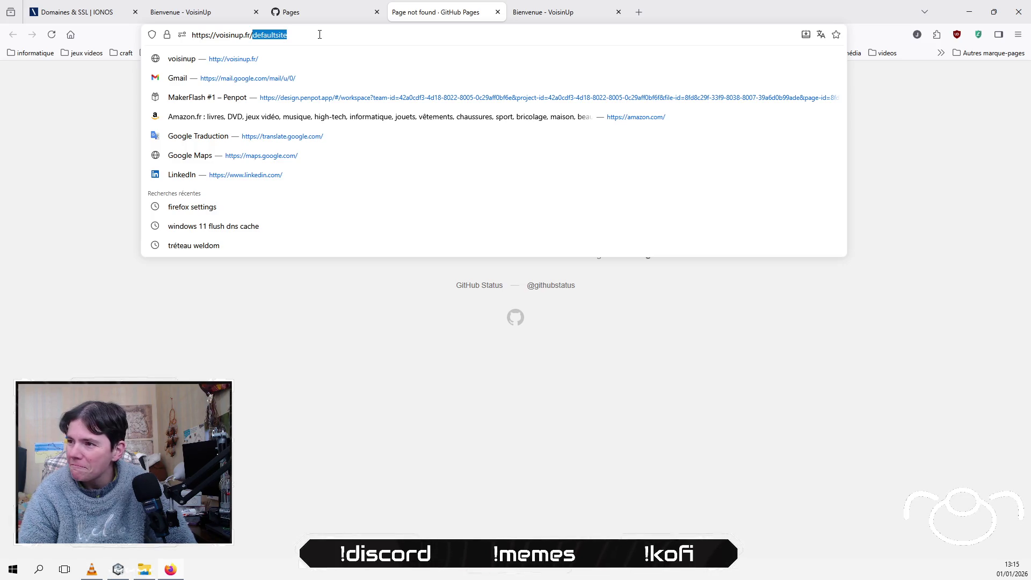
{"action": "left_click", "coordinate": [311, 59]}
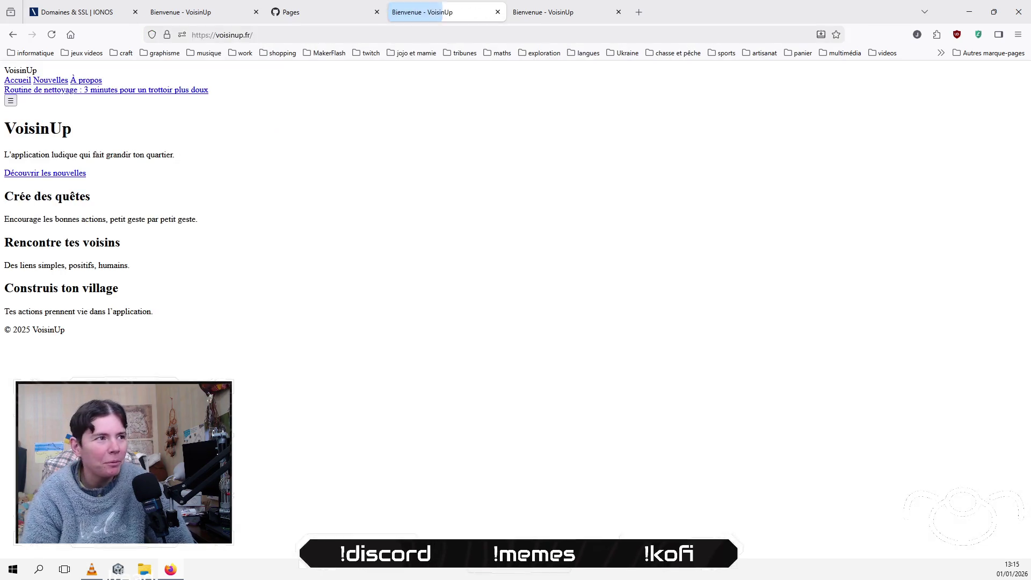
{"action": "right_click", "coordinate": [298, 144]}
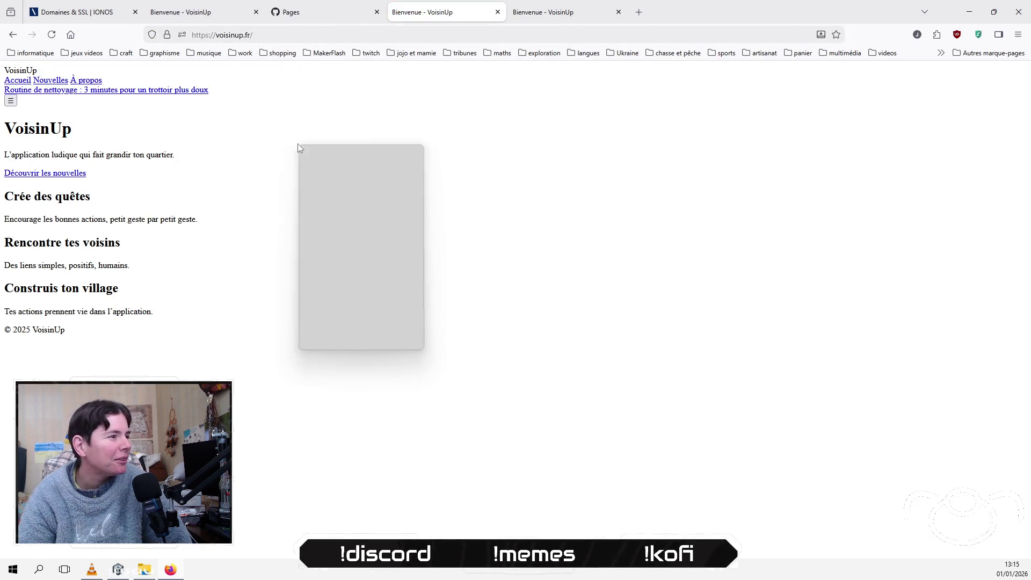
{"action": "key", "text": "Escape"}
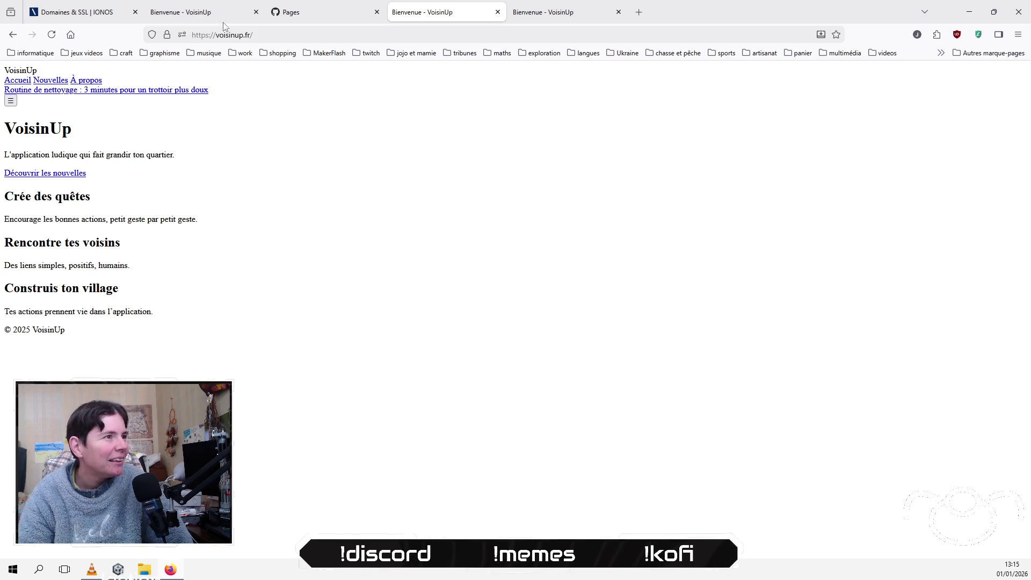
{"action": "left_click", "coordinate": [319, 13]}
{"action": "scroll", "coordinate": [241, 151], "scroll_direction": "up", "scroll_amount": 3}
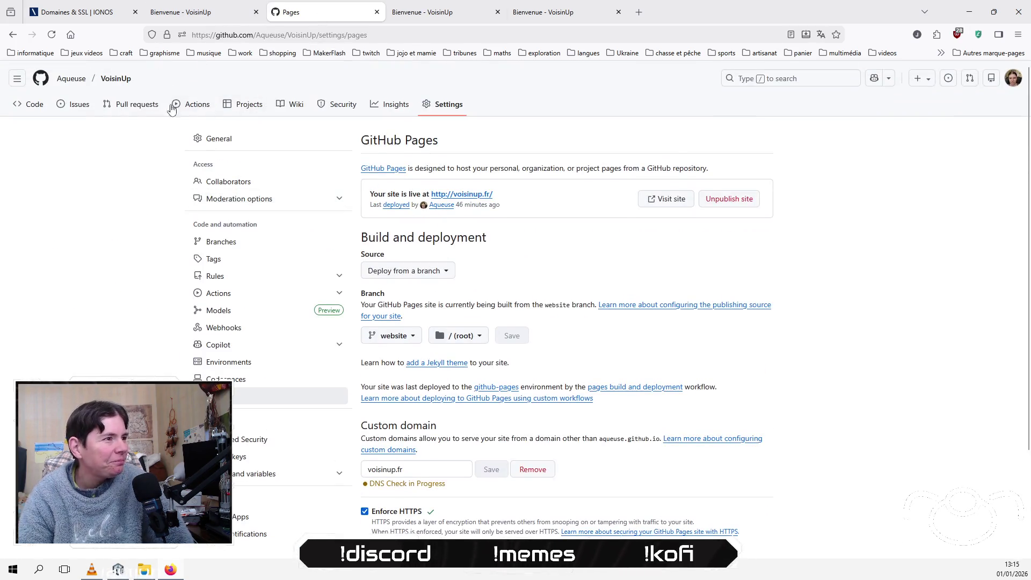
Step: Switch the VoisinUp repository to the website branch and view its _config.yml
{"action": "left_click", "coordinate": [119, 80]}
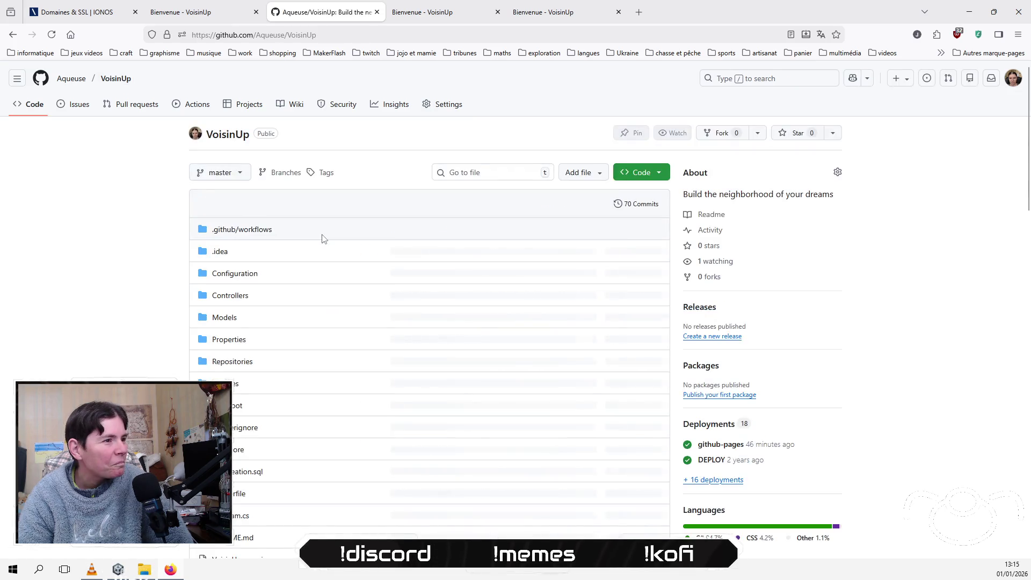
{"action": "left_click", "coordinate": [220, 172]}
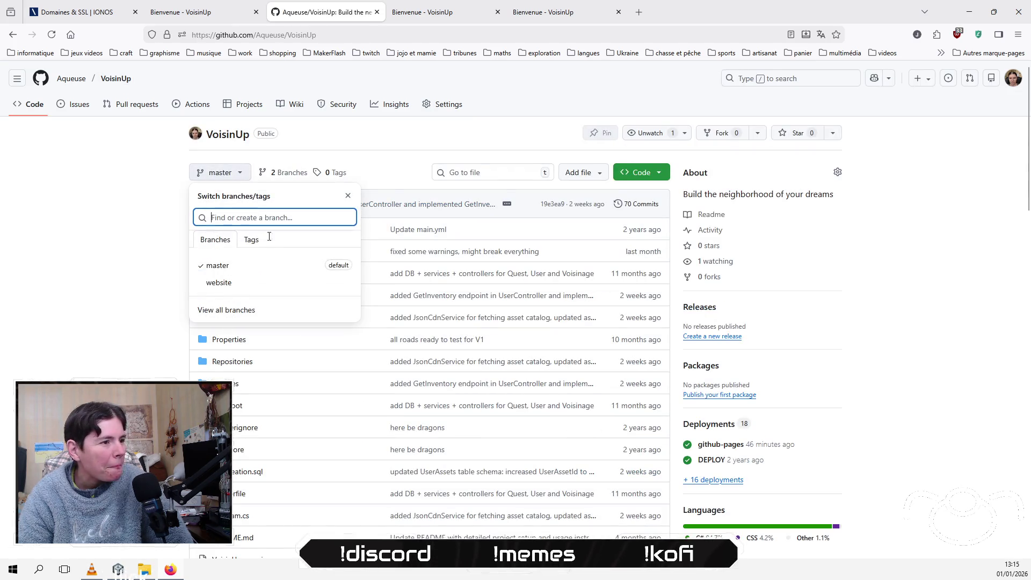
{"action": "left_click", "coordinate": [275, 283]}
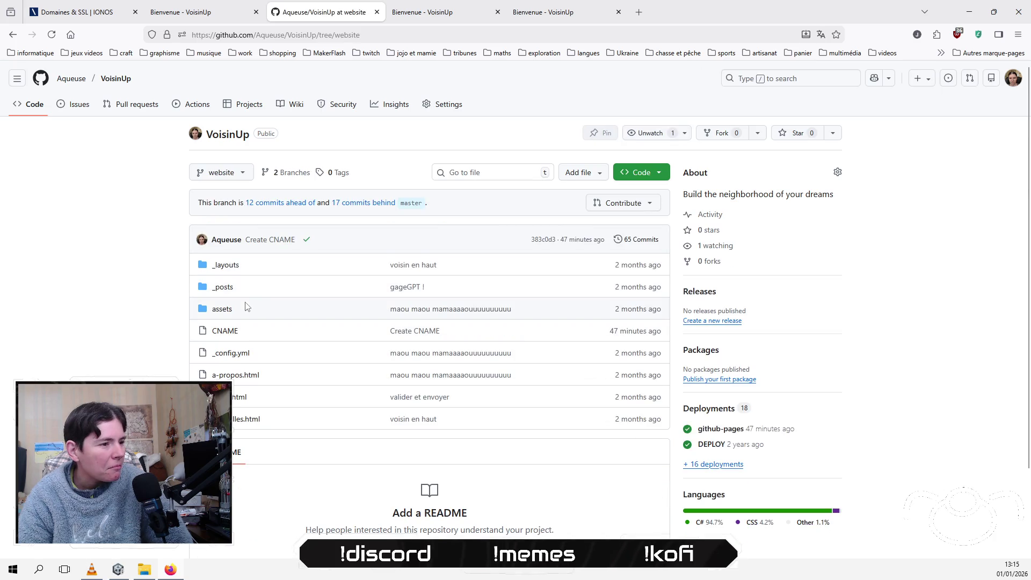
{"action": "left_click", "coordinate": [228, 353]}
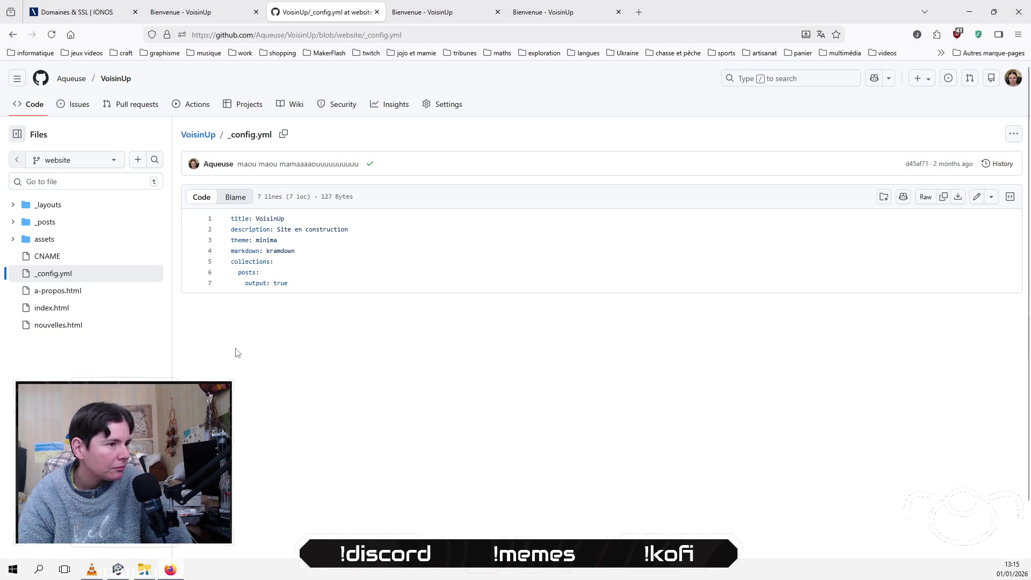
{"action": "left_click", "coordinate": [203, 138]}
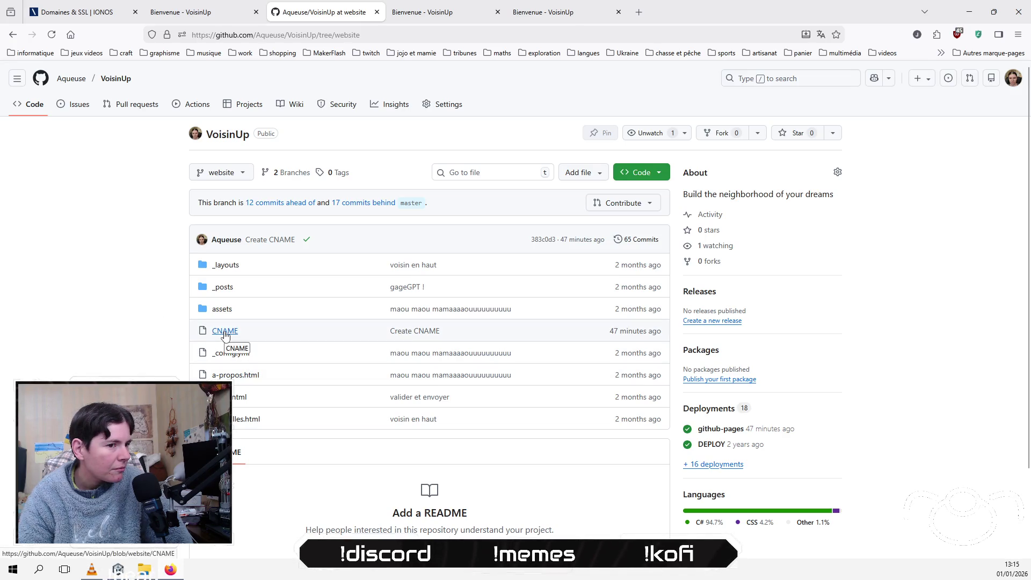
Step: Look through the _posts folder, then open _layouts/default.html
{"action": "left_click", "coordinate": [225, 291]}
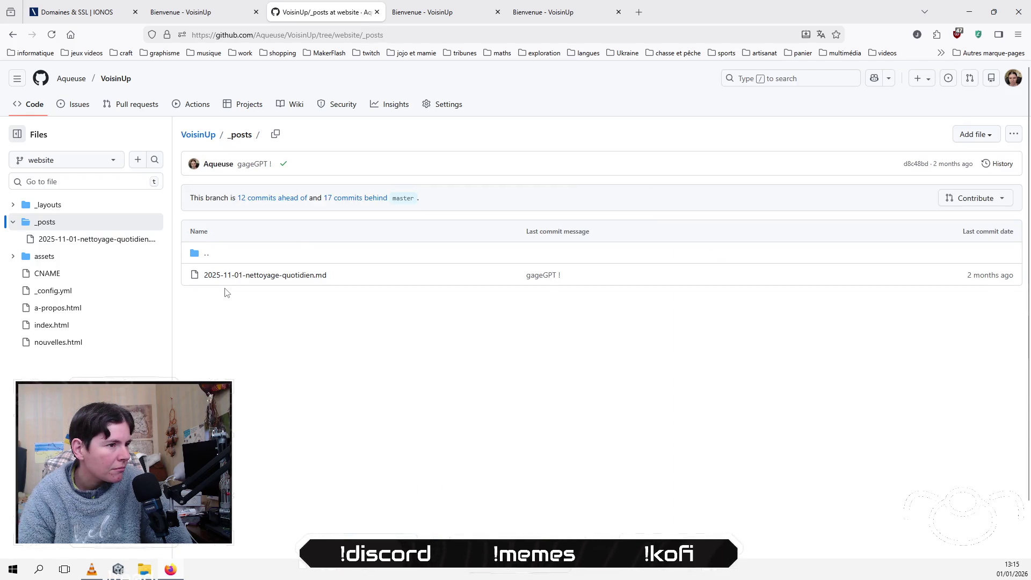
{"action": "left_click", "coordinate": [208, 137]}
{"action": "left_click", "coordinate": [227, 268]}
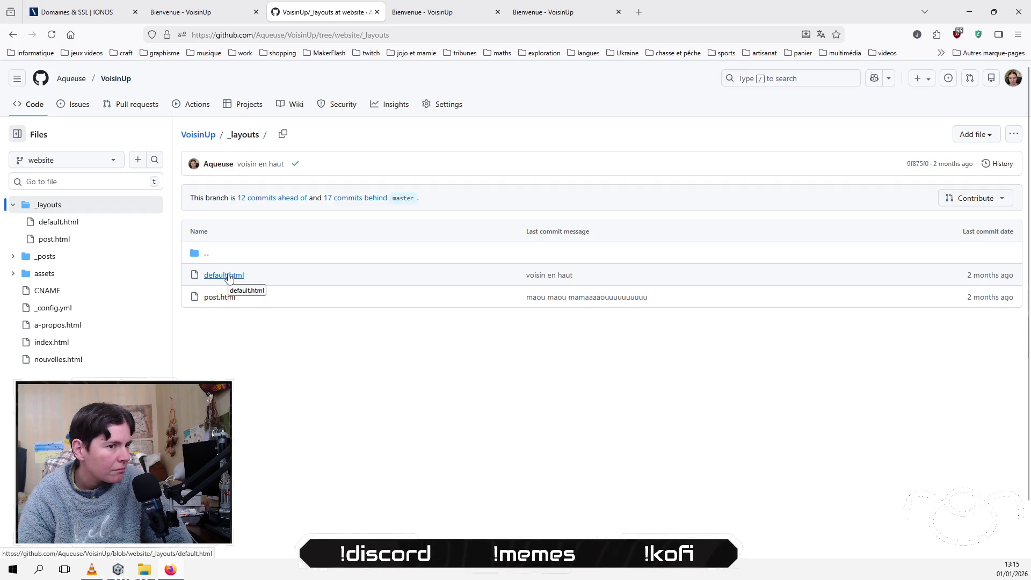
{"action": "left_click", "coordinate": [233, 275]}
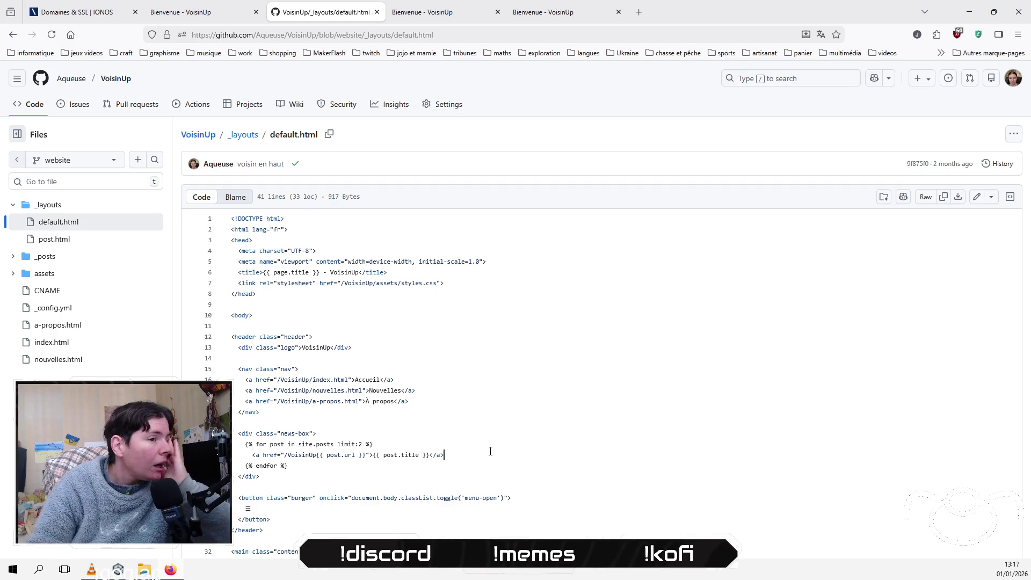
Step: Place the cursor at the end of line 13, the logo div, in default.html
{"action": "left_click", "coordinate": [580, 346]}
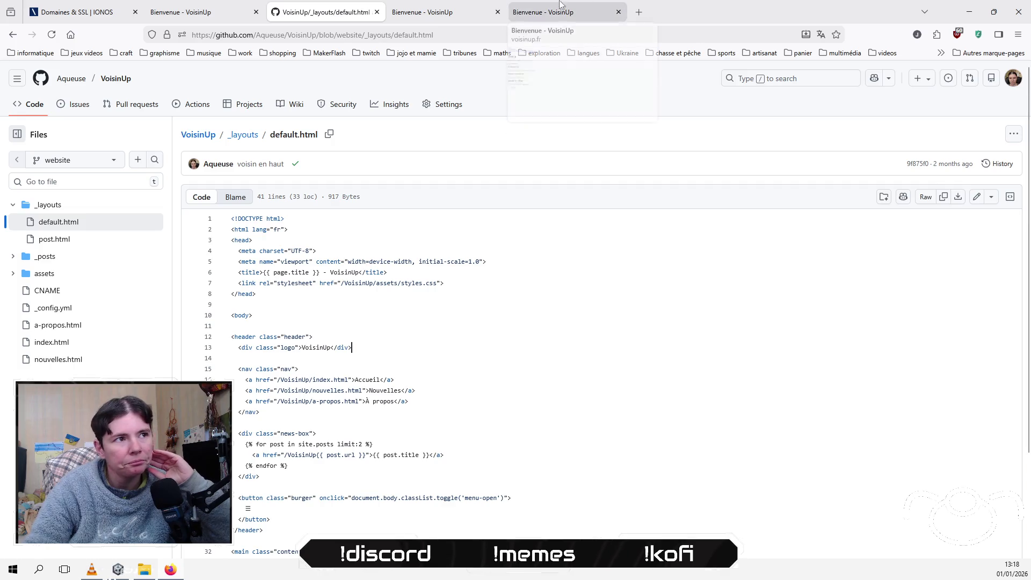
{"action": "left_click", "coordinate": [423, 12]}
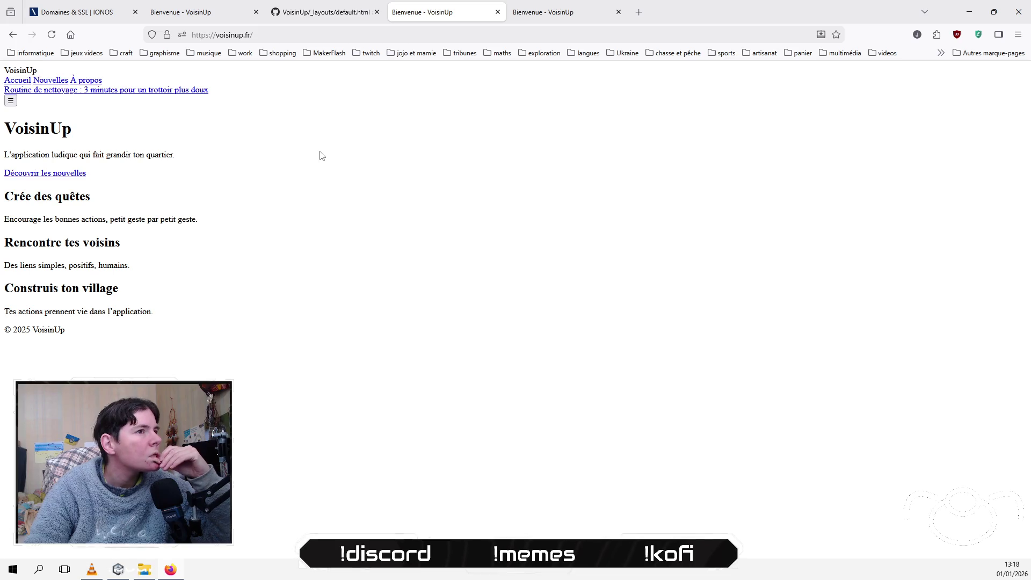
Step: Close the duplicate VoisinUp site tab in Firefox and bring up the Windows Start menu
{"action": "left_click", "coordinate": [550, 15]}
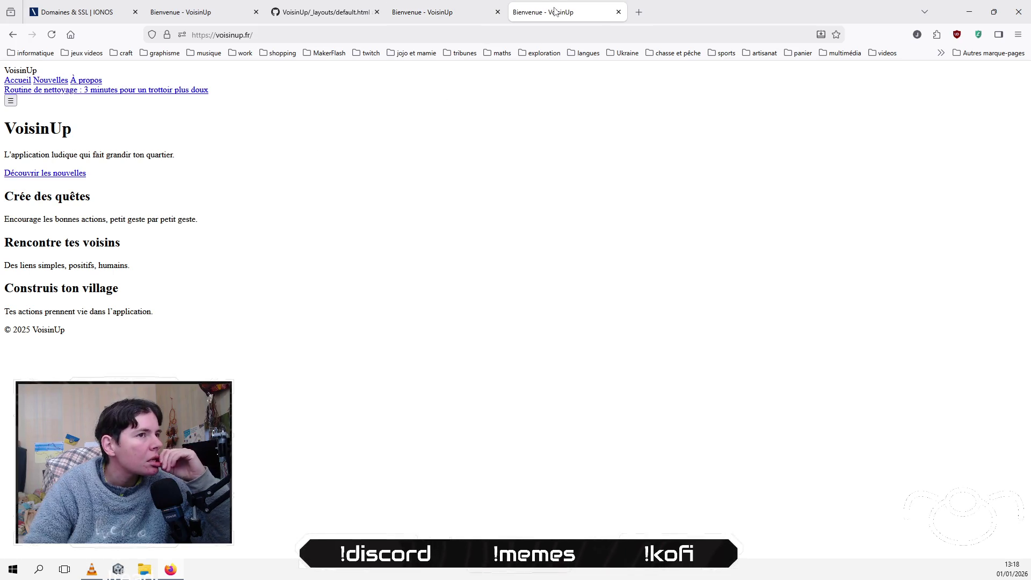
{"action": "left_click", "coordinate": [617, 15]}
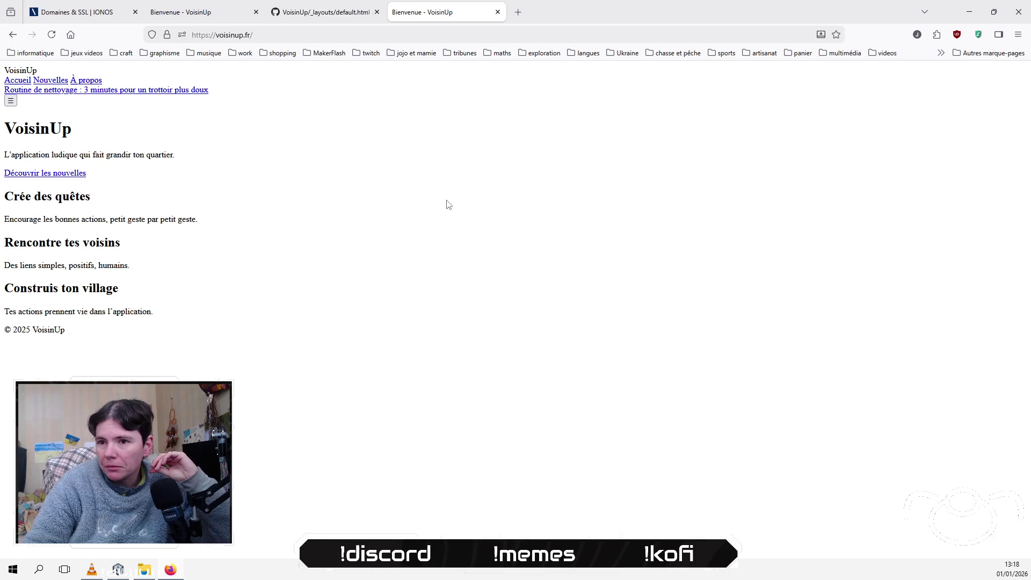
{"action": "left_click", "coordinate": [13, 569]}
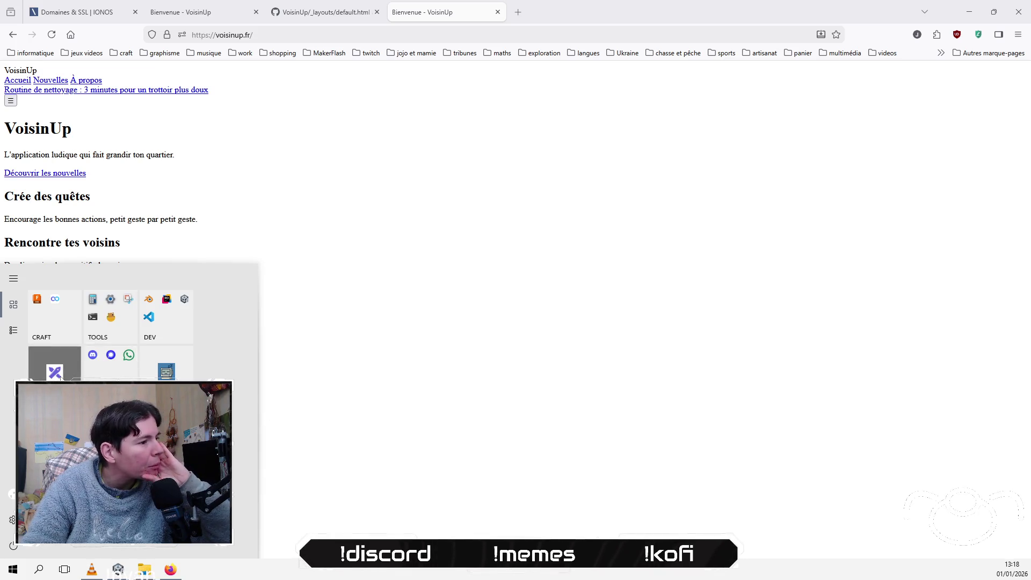
Step: Launch Excalidraw and draw a tall page frame with a black stroke and rounded corners
{"action": "left_click", "coordinate": [55, 372]}
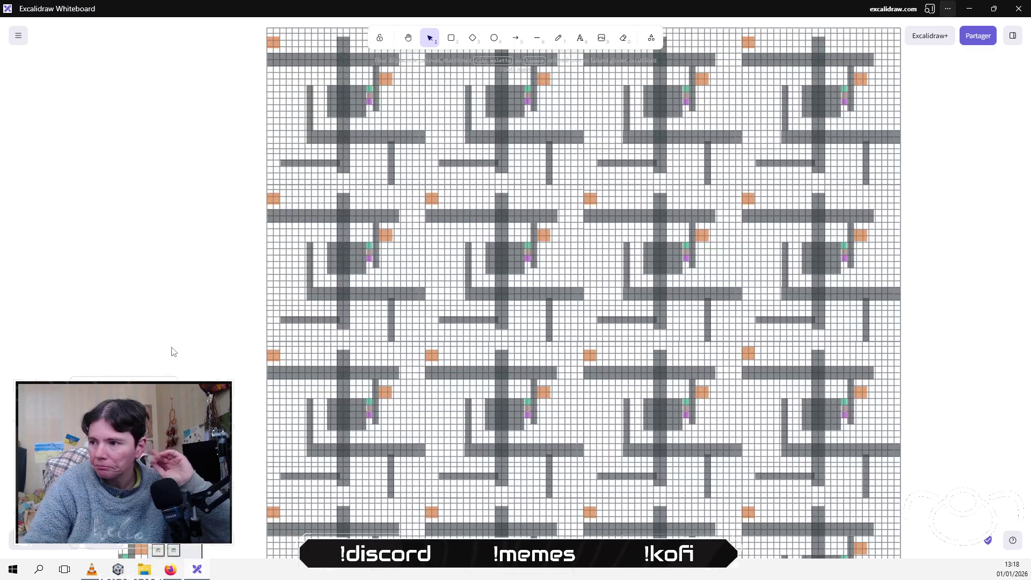
{"action": "scroll", "coordinate": [537, 322], "scroll_direction": "right", "scroll_amount": 4}
{"action": "scroll", "coordinate": [684, 299], "scroll_direction": "down", "scroll_amount": 2}
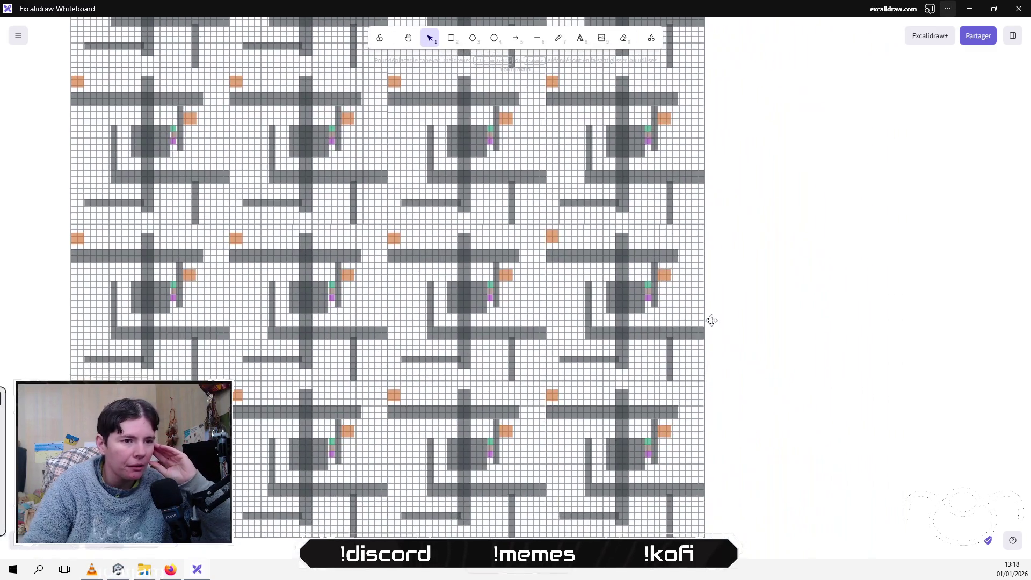
{"action": "scroll", "coordinate": [684, 299], "scroll_direction": "right", "scroll_amount": 10}
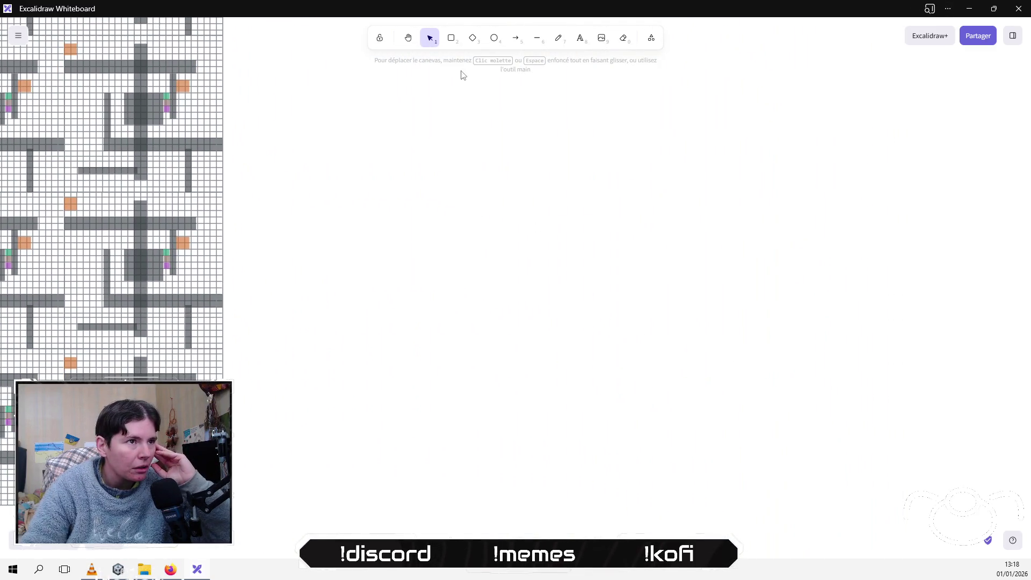
{"action": "left_click", "coordinate": [451, 38]}
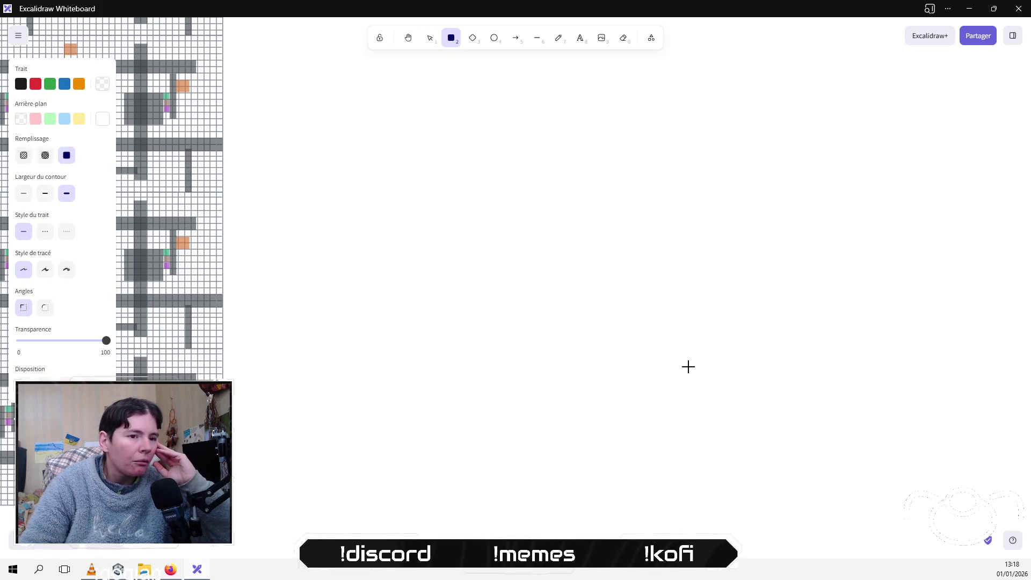
{"action": "left_click_drag", "start_coordinate": [754, 508], "coordinate": [462, 97]}
{"action": "left_click", "coordinate": [17, 86]}
{"action": "left_click", "coordinate": [47, 310]}
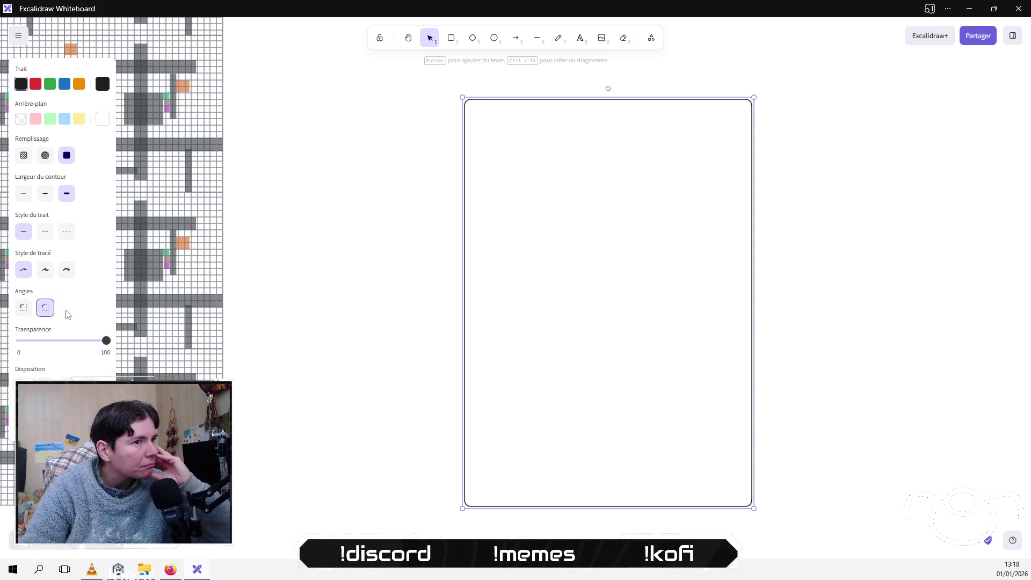
{"action": "left_click", "coordinate": [436, 263]}
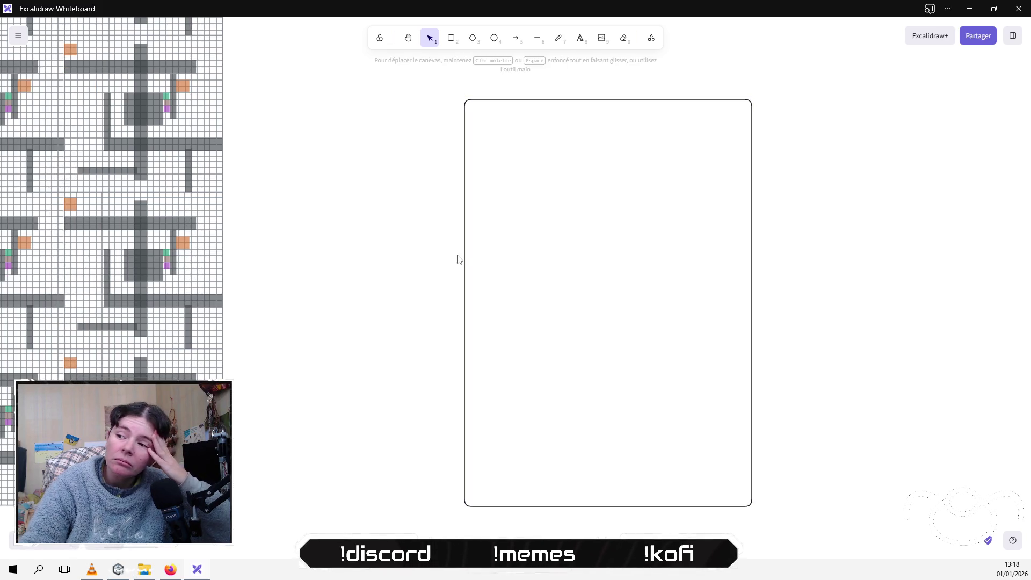
{"action": "left_click", "coordinate": [558, 240]}
{"action": "mouse_move", "coordinate": [598, 256]}
{"action": "left_mouse_down"}
{"action": "mouse_move", "coordinate": [570, 271]}
{"action": "mouse_move", "coordinate": [579, 259]}
{"action": "left_mouse_up"}
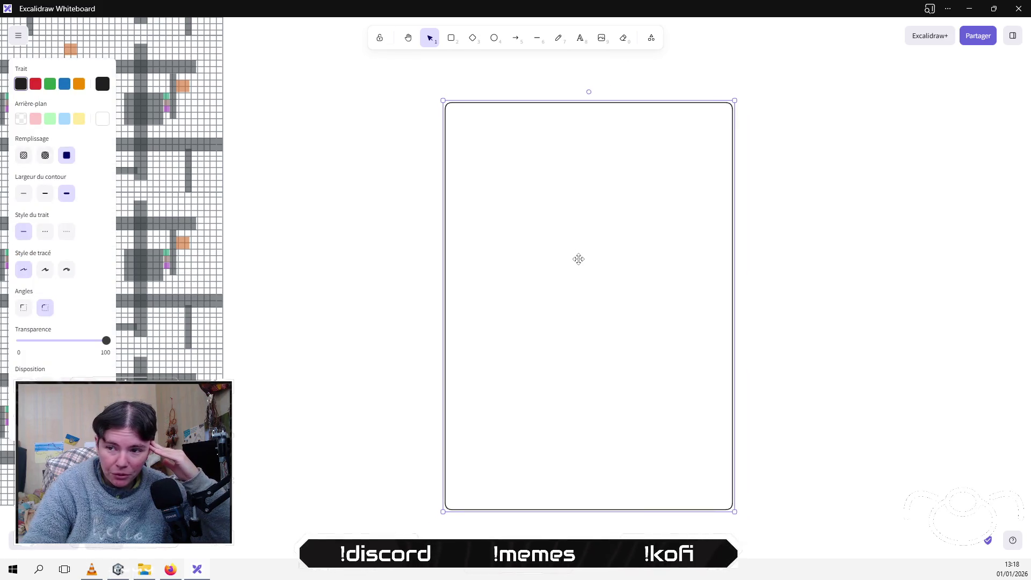
{"action": "left_click", "coordinate": [382, 229]}
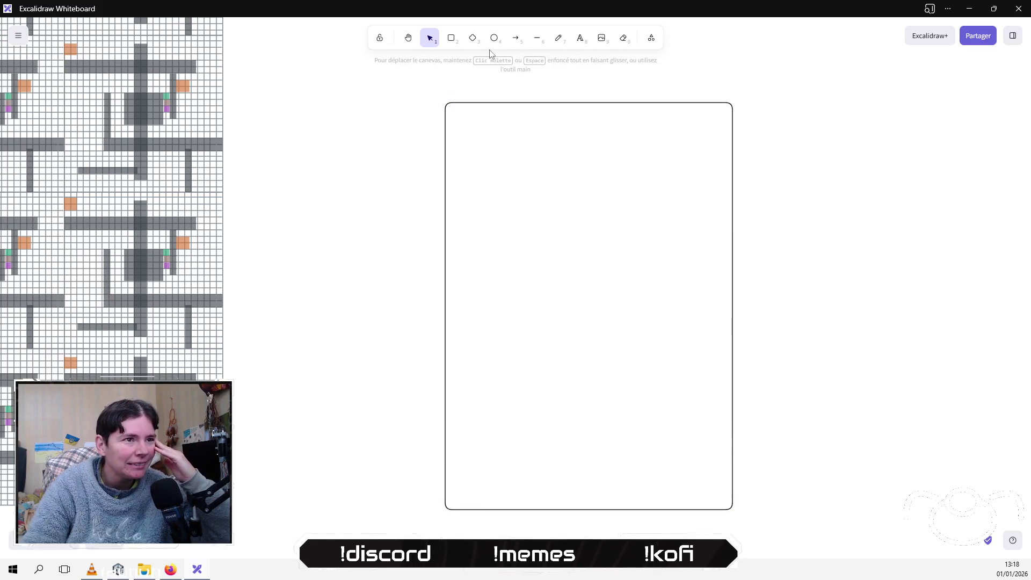
Step: Draw a small rounded box beside the frame's top right and start a text box inside the frame
{"action": "left_click", "coordinate": [451, 37]}
{"action": "mouse_move", "coordinate": [653, 108]}
{"action": "left_mouse_down"}
{"action": "mouse_move", "coordinate": [683, 139]}
{"action": "mouse_move", "coordinate": [714, 127]}
{"action": "mouse_move", "coordinate": [697, 123]}
{"action": "mouse_move", "coordinate": [685, 202]}
{"action": "mouse_move", "coordinate": [671, 489]}
{"action": "mouse_move", "coordinate": [569, 316]}
{"action": "mouse_move", "coordinate": [740, 186]}
{"action": "mouse_move", "coordinate": [770, 180]}
{"action": "left_mouse_up"}
{"action": "left_click", "coordinate": [581, 193]}
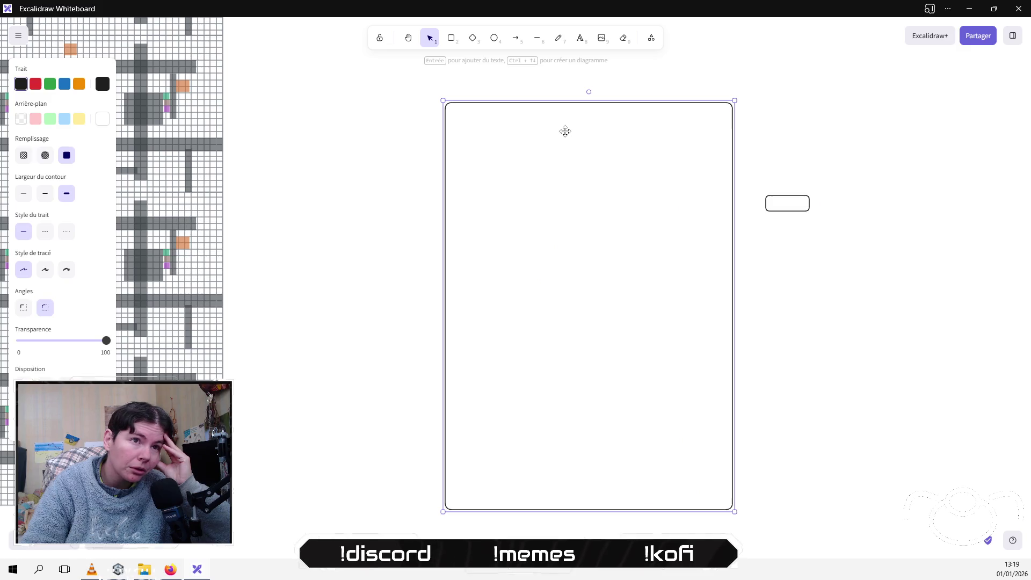
{"action": "left_click", "coordinate": [558, 37]}
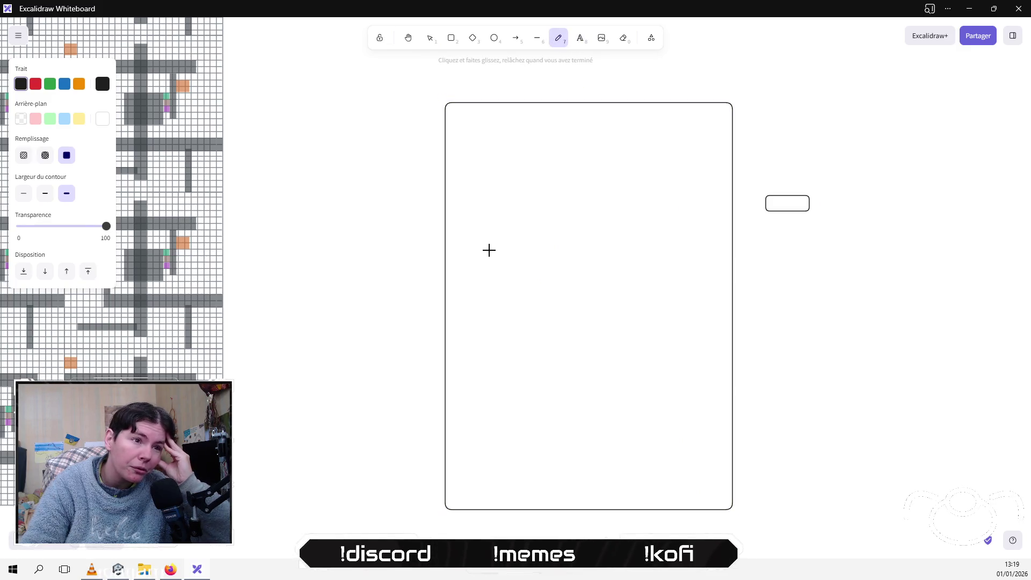
{"action": "left_click", "coordinate": [580, 38]}
{"action": "left_click", "coordinate": [554, 220]}
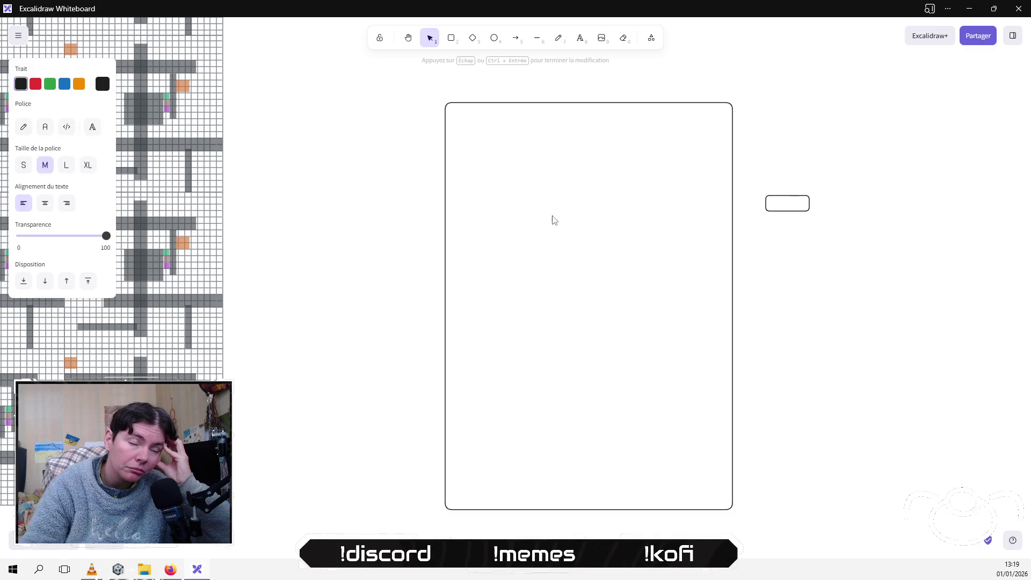
Step: Type the label "visuel de l'app" inside the frame
{"action": "type", "text": "visuel de l'app"}
{"action": "key", "text": "Left"}
{"action": "key", "text": "Left"}
{"action": "key", "text": "Left"}
{"action": "type", "text": "'"}
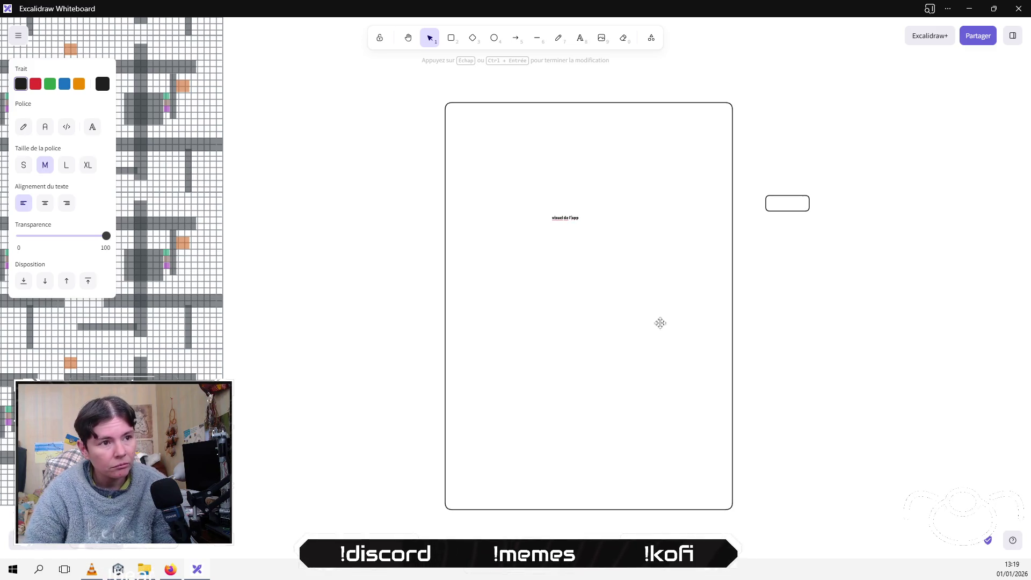
{"action": "left_click", "coordinate": [583, 236]}
Step: Enlarge the label and rotate it diagonally, then move the small box into the frame
{"action": "left_click", "coordinate": [564, 218]}
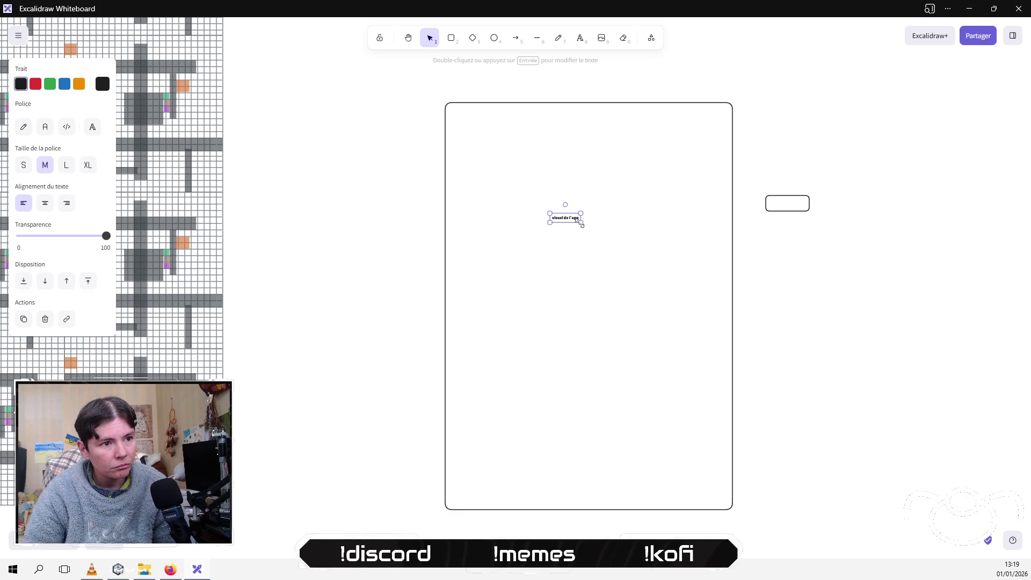
{"action": "mouse_move", "coordinate": [581, 223]}
{"action": "left_mouse_down"}
{"action": "mouse_move", "coordinate": [644, 309]}
{"action": "mouse_move", "coordinate": [622, 268]}
{"action": "mouse_move", "coordinate": [550, 292]}
{"action": "left_mouse_up"}
{"action": "mouse_move", "coordinate": [612, 235]}
{"action": "left_mouse_down"}
{"action": "mouse_move", "coordinate": [649, 190]}
{"action": "mouse_move", "coordinate": [602, 263]}
{"action": "mouse_move", "coordinate": [688, 220]}
{"action": "mouse_move", "coordinate": [715, 246]}
{"action": "mouse_move", "coordinate": [593, 226]}
{"action": "mouse_move", "coordinate": [588, 200]}
{"action": "left_mouse_up"}
{"action": "mouse_move", "coordinate": [652, 380]}
{"action": "left_mouse_down"}
{"action": "mouse_move", "coordinate": [612, 279]}
{"action": "mouse_move", "coordinate": [573, 253]}
{"action": "left_mouse_up"}
{"action": "left_click_drag", "start_coordinate": [536, 203], "coordinate": [570, 256]}
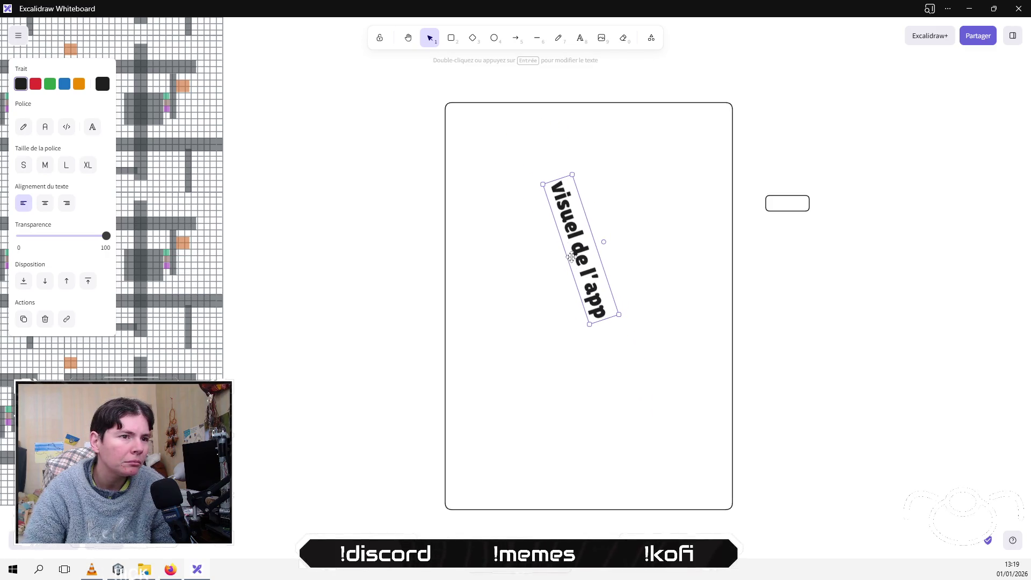
{"action": "left_click", "coordinate": [406, 255]}
{"action": "left_click", "coordinate": [791, 202]}
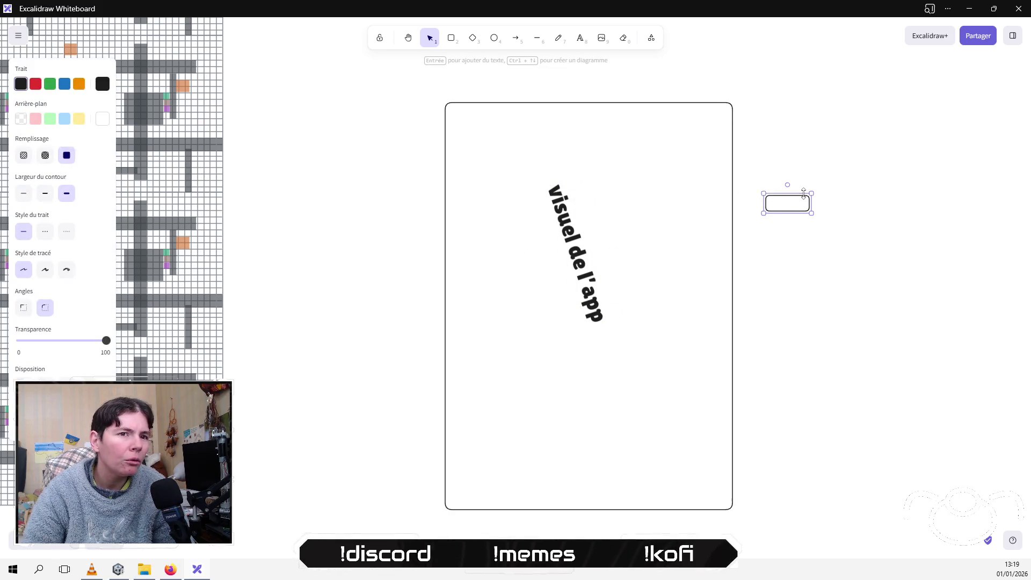
{"action": "mouse_move", "coordinate": [804, 193]}
{"action": "left_mouse_down"}
{"action": "mouse_move", "coordinate": [702, 264]}
{"action": "mouse_move", "coordinate": [491, 335]}
{"action": "mouse_move", "coordinate": [505, 343]}
{"action": "mouse_move", "coordinate": [529, 410]}
{"action": "mouse_move", "coordinate": [562, 301]}
{"action": "mouse_move", "coordinate": [571, 147]}
{"action": "mouse_move", "coordinate": [562, 154]}
{"action": "left_mouse_up"}
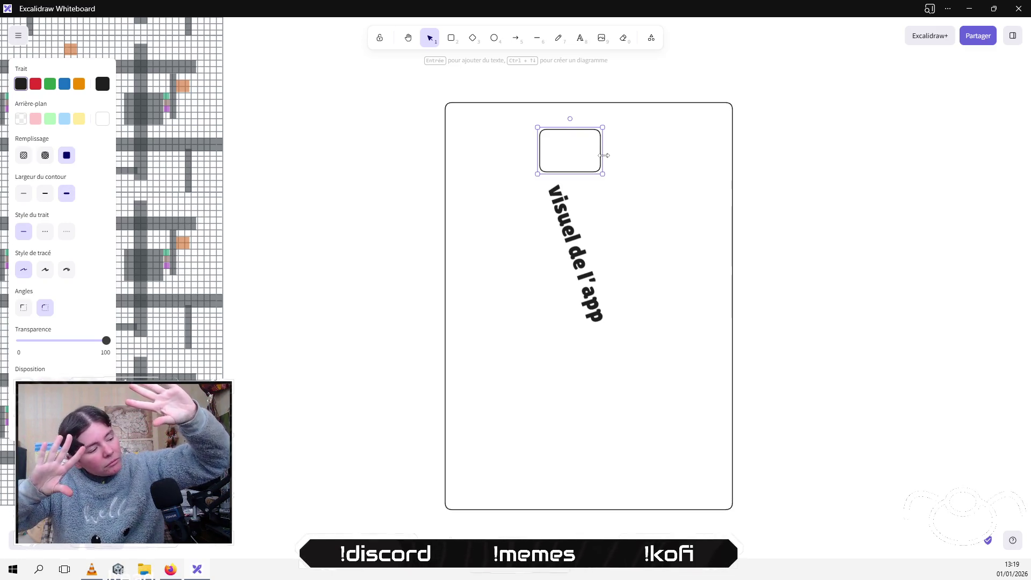
Step: Place the rounded box at the frame's left beside the label and enlarge it into a card
{"action": "mouse_move", "coordinate": [568, 155]}
{"action": "left_mouse_down"}
{"action": "mouse_move", "coordinate": [514, 254]}
{"action": "mouse_move", "coordinate": [521, 283]}
{"action": "left_mouse_up"}
{"action": "mouse_move", "coordinate": [549, 297]}
{"action": "left_mouse_down"}
{"action": "mouse_move", "coordinate": [568, 322]}
{"action": "mouse_move", "coordinate": [577, 317]}
{"action": "mouse_move", "coordinate": [582, 335]}
{"action": "mouse_move", "coordinate": [518, 299]}
{"action": "left_mouse_up"}
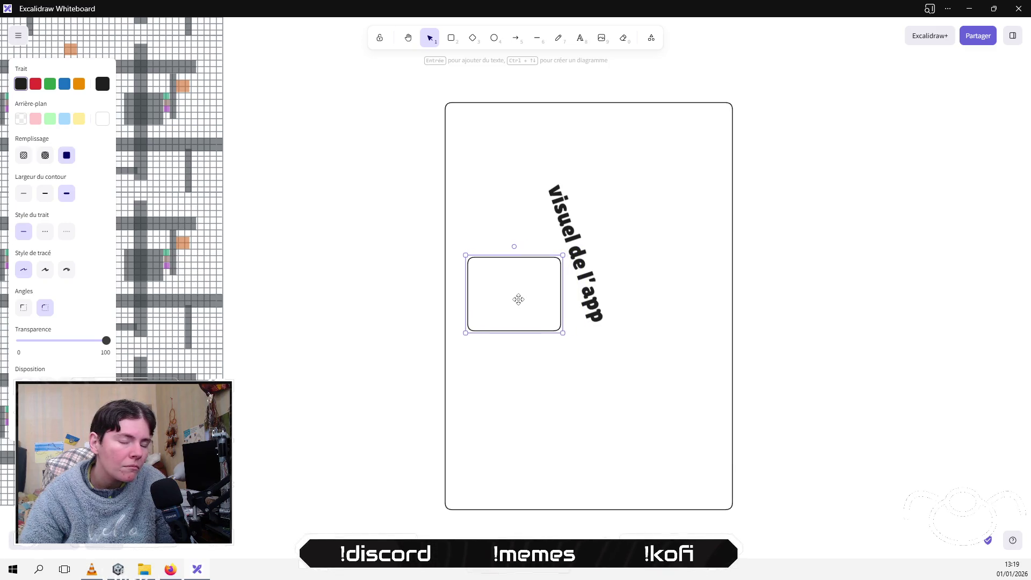
{"action": "mouse_move", "coordinate": [562, 333]}
{"action": "left_mouse_down"}
{"action": "mouse_move", "coordinate": [688, 367]}
{"action": "mouse_move", "coordinate": [712, 363]}
{"action": "mouse_move", "coordinate": [692, 346]}
{"action": "mouse_move", "coordinate": [566, 358]}
{"action": "mouse_move", "coordinate": [568, 350]}
{"action": "left_mouse_up"}
{"action": "left_click", "coordinate": [580, 37]}
{"action": "left_click", "coordinate": [691, 266]}
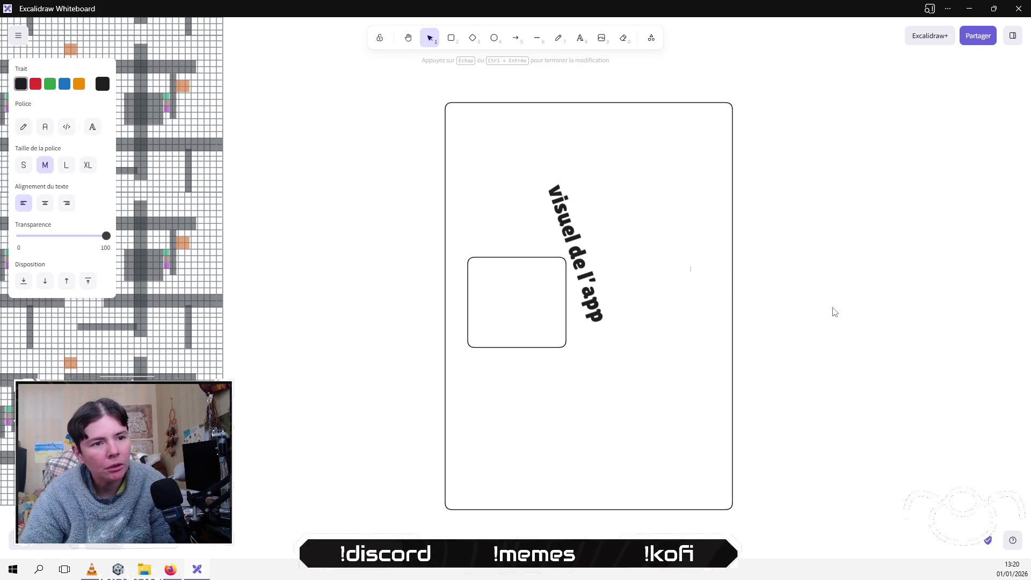
Step: Write "Crée des quêtes avec tes voisins" on two lines inside the left card
{"action": "type", "text": "ce"}
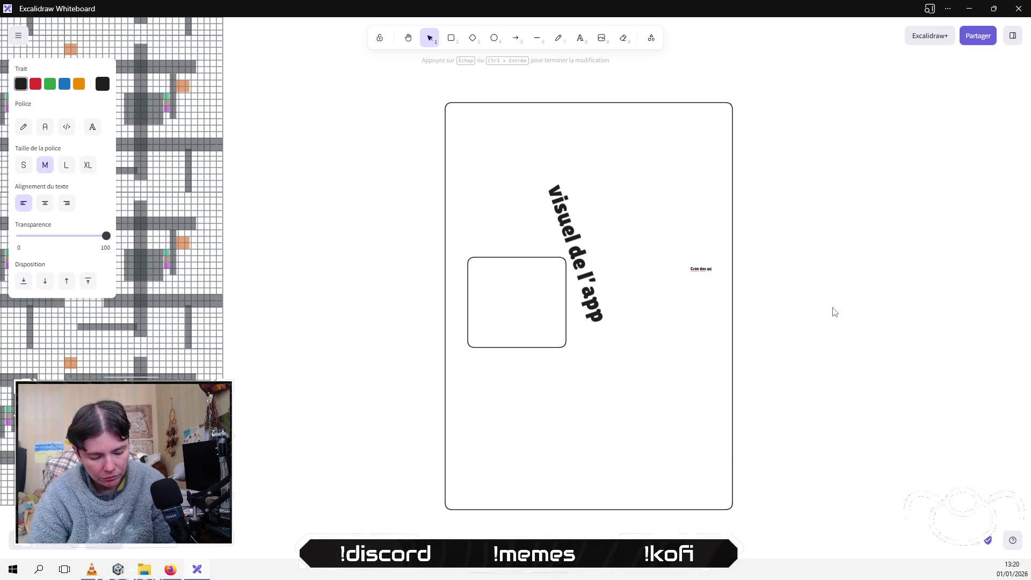
{"action": "type", "text": "ec tes voisins"}
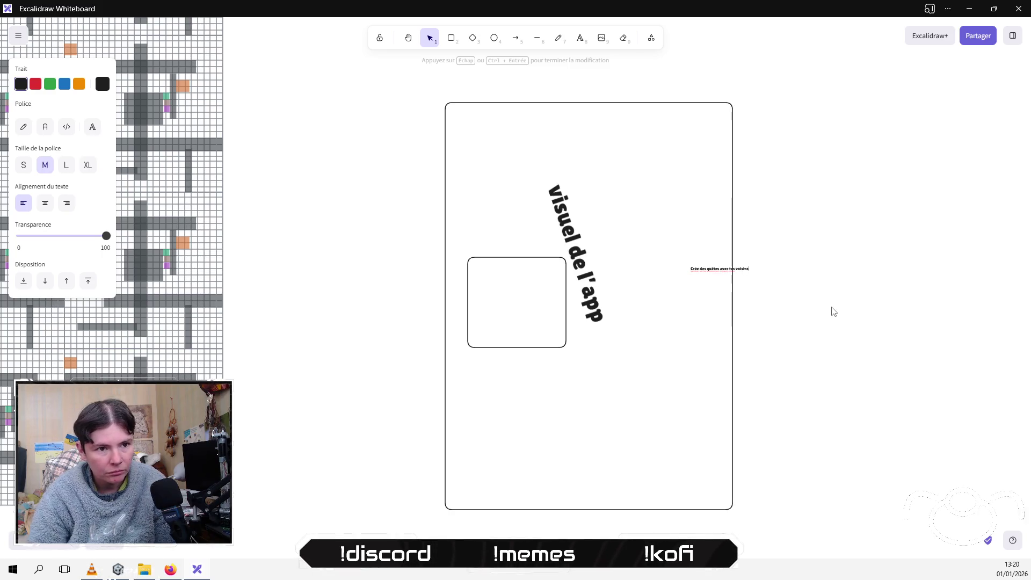
{"action": "key", "text": "Return"}
{"action": "left_click", "coordinate": [788, 311]}
{"action": "left_click", "coordinate": [704, 271]}
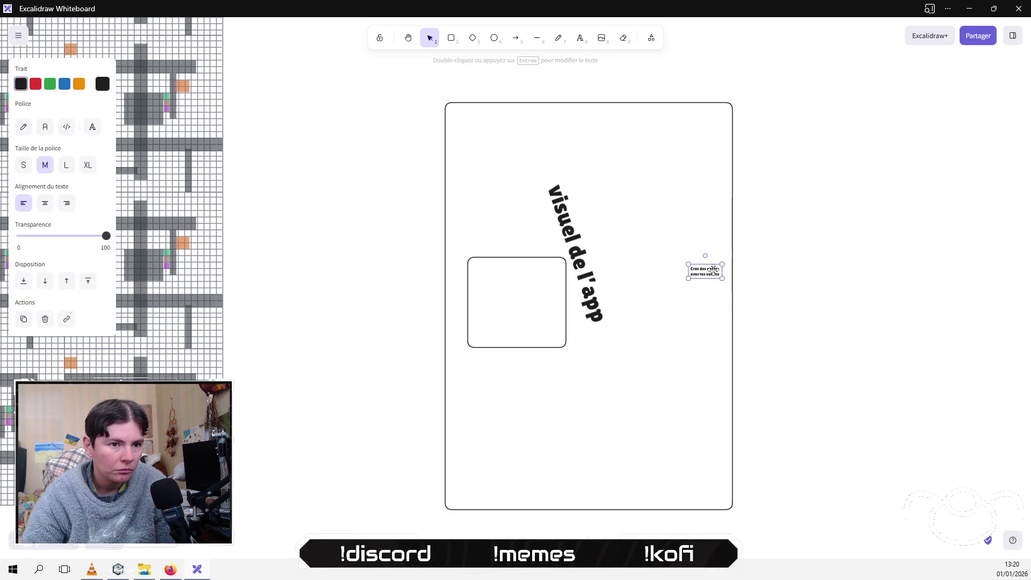
{"action": "mouse_move", "coordinate": [724, 278]}
{"action": "left_mouse_down"}
{"action": "mouse_move", "coordinate": [755, 306]}
{"action": "mouse_move", "coordinate": [732, 282]}
{"action": "mouse_move", "coordinate": [589, 304]}
{"action": "mouse_move", "coordinate": [516, 294]}
{"action": "mouse_move", "coordinate": [577, 319]}
{"action": "mouse_move", "coordinate": [556, 315]}
{"action": "left_mouse_up"}
Step: Duplicate the card to the label's right and change its text to "construis le voisinage de tes rêves"
{"action": "left_click_drag", "start_coordinate": [396, 240], "coordinate": [590, 395]}
{"action": "key", "text": "ctrl+c"}
{"action": "key", "text": "ctrl+v"}
{"action": "mouse_move", "coordinate": [739, 303]}
{"action": "left_mouse_down"}
{"action": "mouse_move", "coordinate": [658, 304]}
{"action": "mouse_move", "coordinate": [668, 306]}
{"action": "left_mouse_up"}
{"action": "double_click", "coordinate": [649, 305]}
{"action": "key", "text": "ctrl+a"}
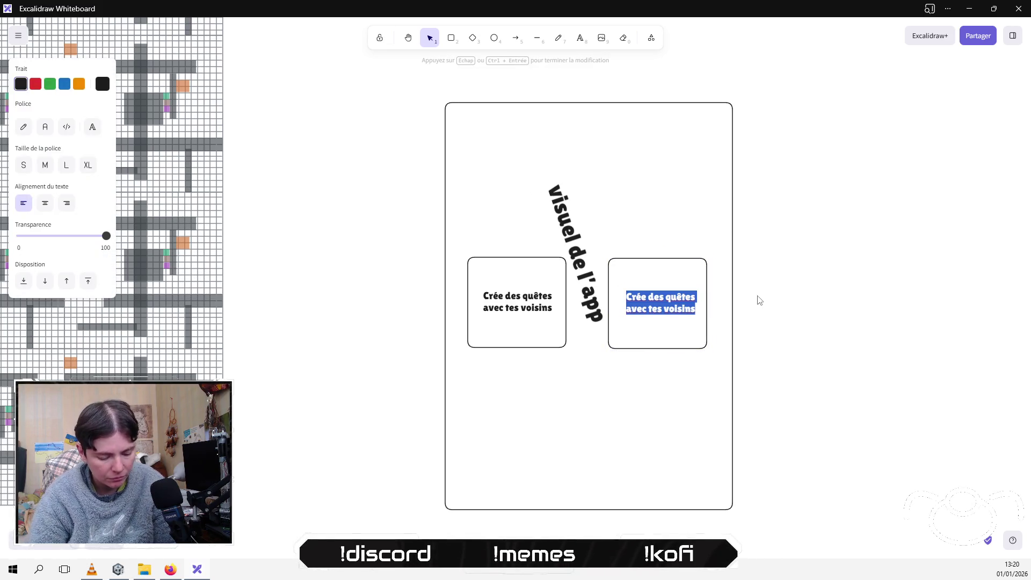
{"action": "type", "text": "cons"}
{"action": "type", "text": "truis"}
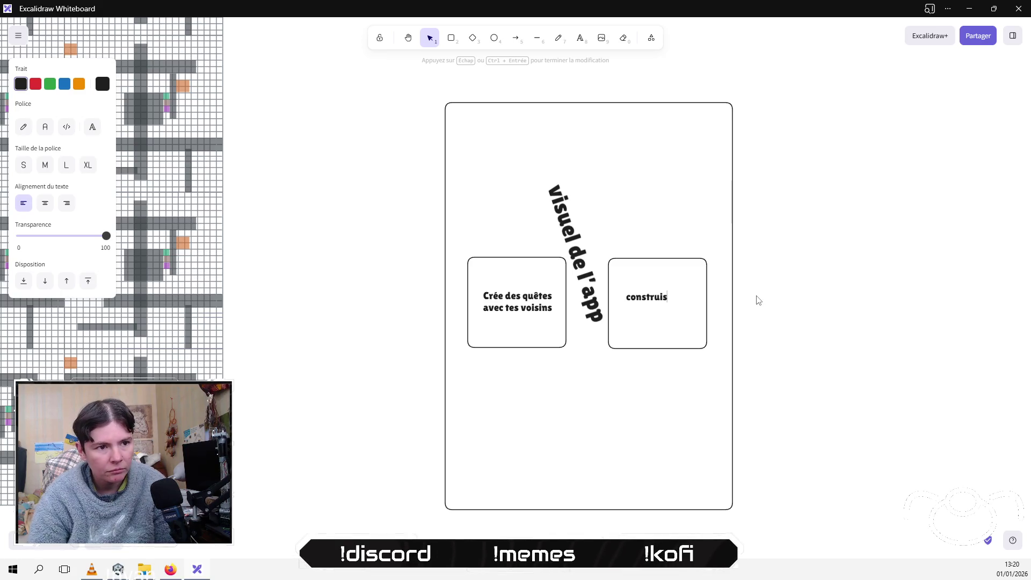
{"action": "type", "text": " le"}
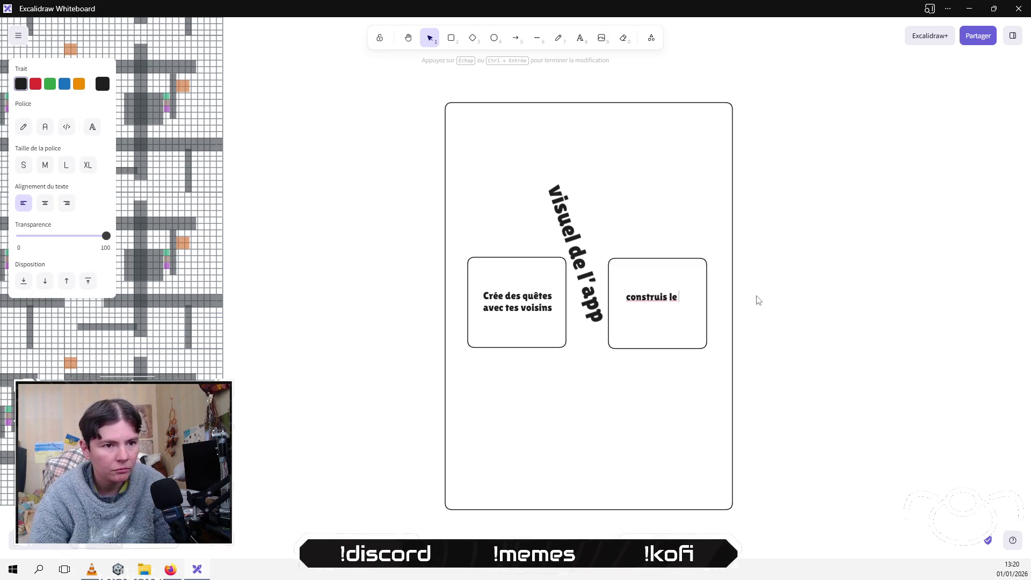
{"action": "type", "text": "p"}
{"action": "type", "text": "inage de tes"}
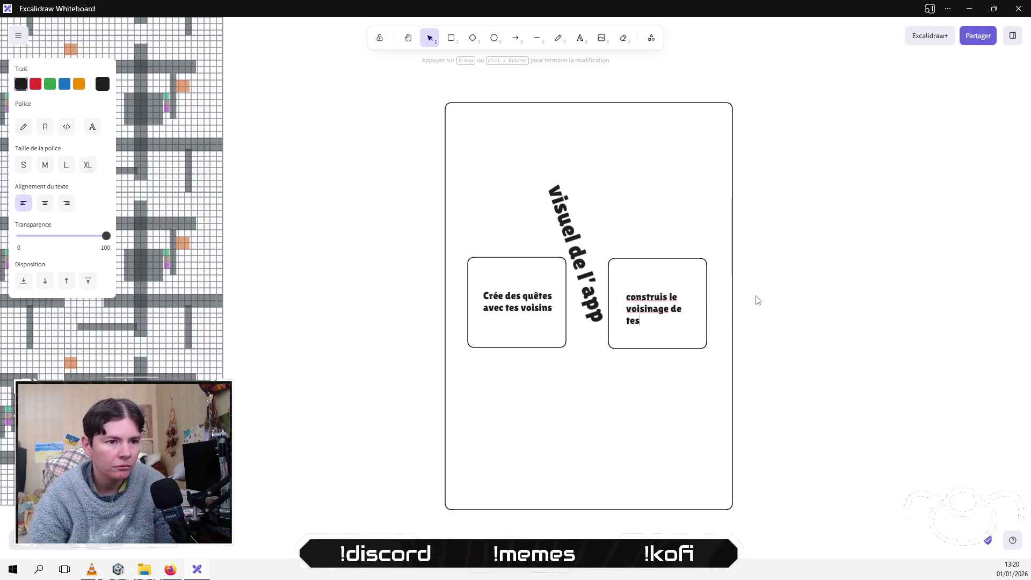
{"action": "type", "text": "ves"}
{"action": "key", "text": "Escape"}
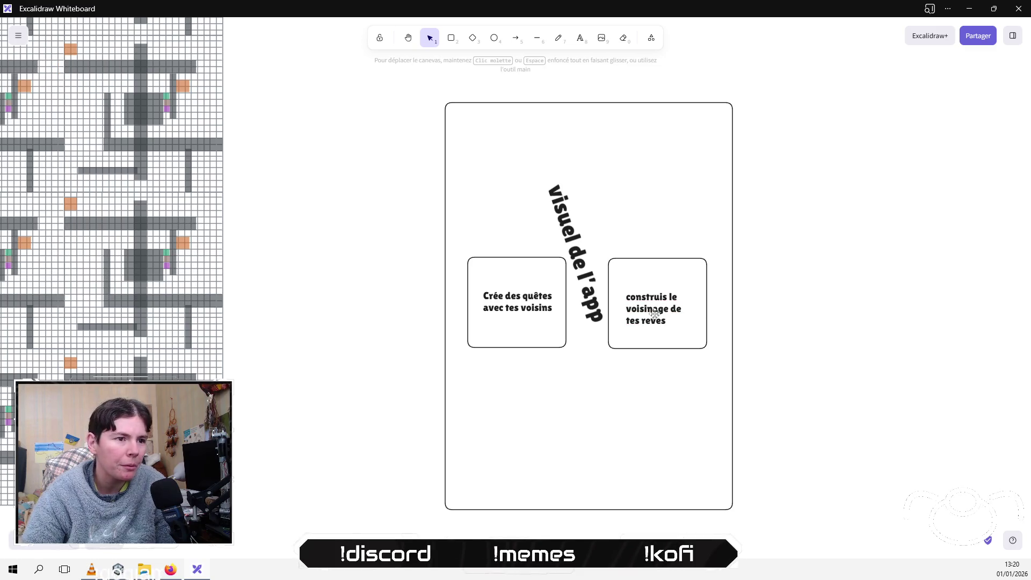
Step: Nudge the right card's text into place and enlarge the left card's text
{"action": "left_click", "coordinate": [655, 305]}
{"action": "left_click_drag", "start_coordinate": [655, 305], "coordinate": [694, 328]}
{"action": "left_click", "coordinate": [553, 309]}
{"action": "left_click_drag", "start_coordinate": [557, 312], "coordinate": [558, 304]}
{"action": "left_click", "coordinate": [817, 295]}
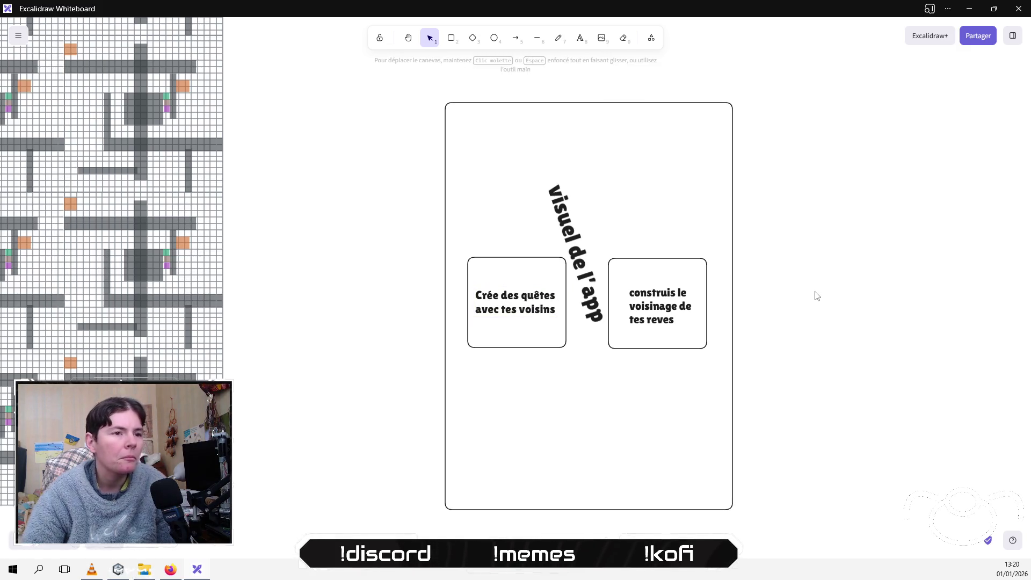
Step: Scale the rotated 'visuel de l'app' label up, stretching it large across the frame
{"action": "left_click", "coordinate": [574, 224]}
{"action": "left_click_drag", "start_coordinate": [601, 323], "coordinate": [640, 404]}
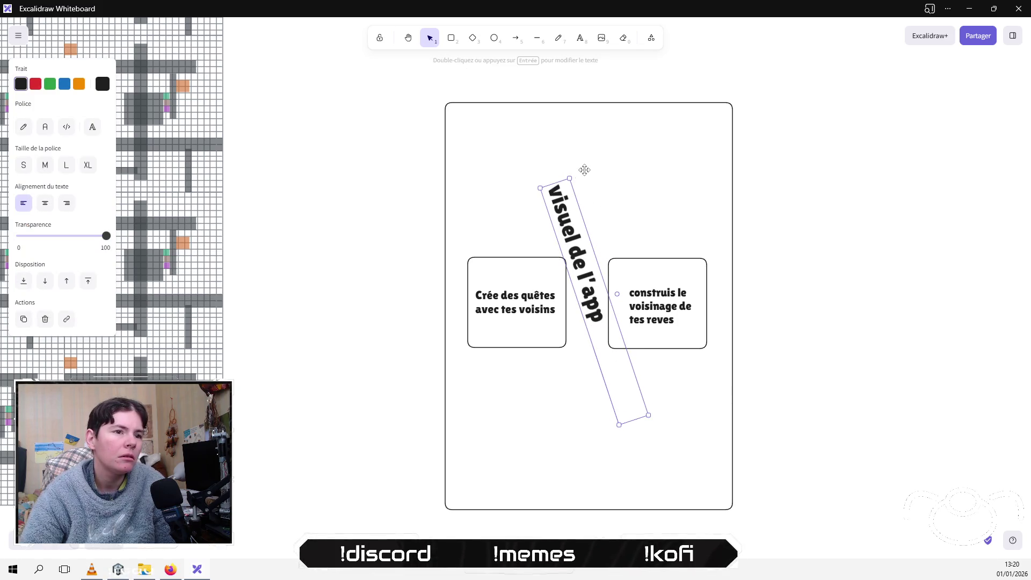
{"action": "double_click", "coordinate": [572, 222]}
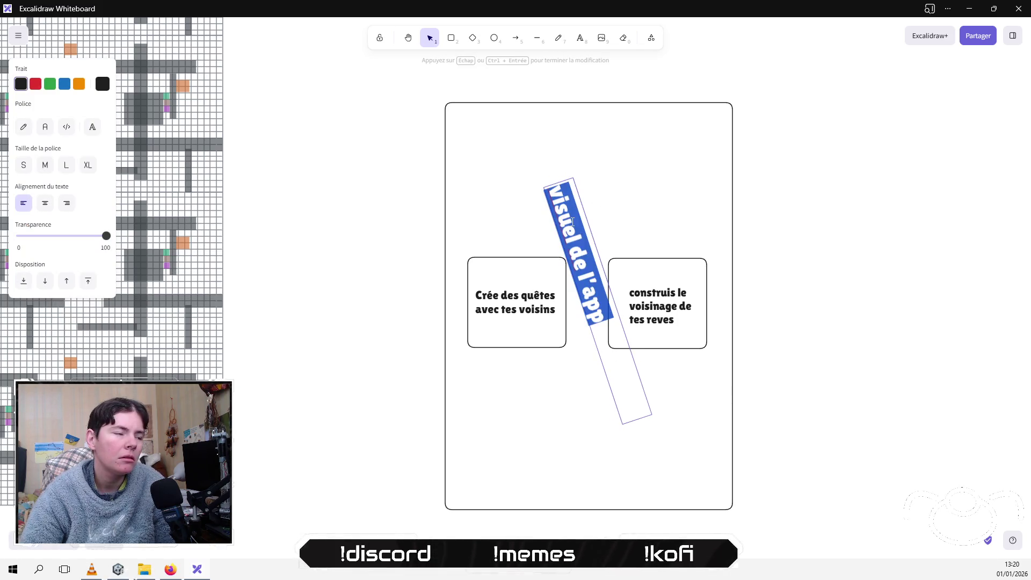
{"action": "left_click", "coordinate": [88, 166]}
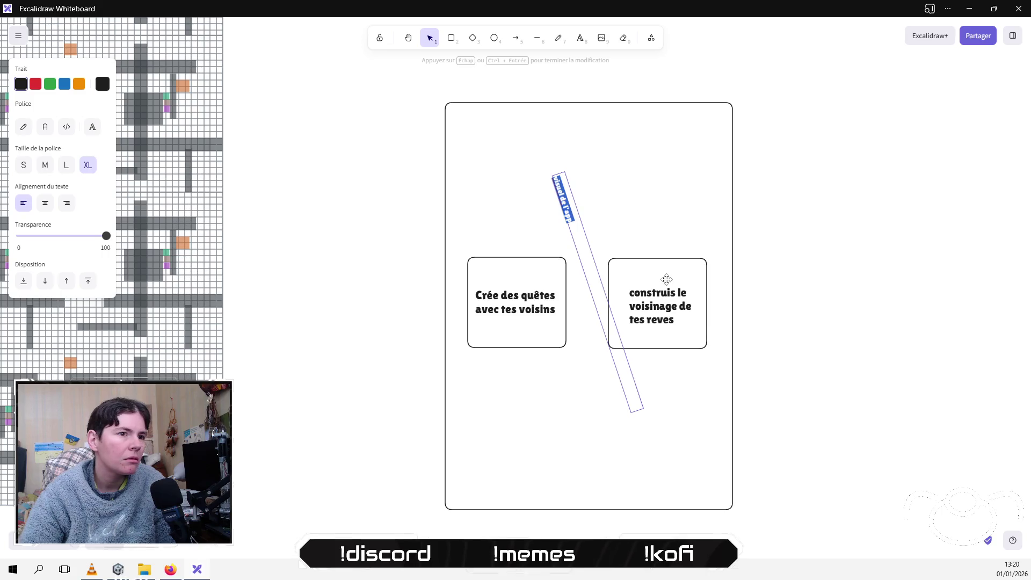
{"action": "left_click", "coordinate": [765, 245]}
{"action": "left_click", "coordinate": [560, 194]}
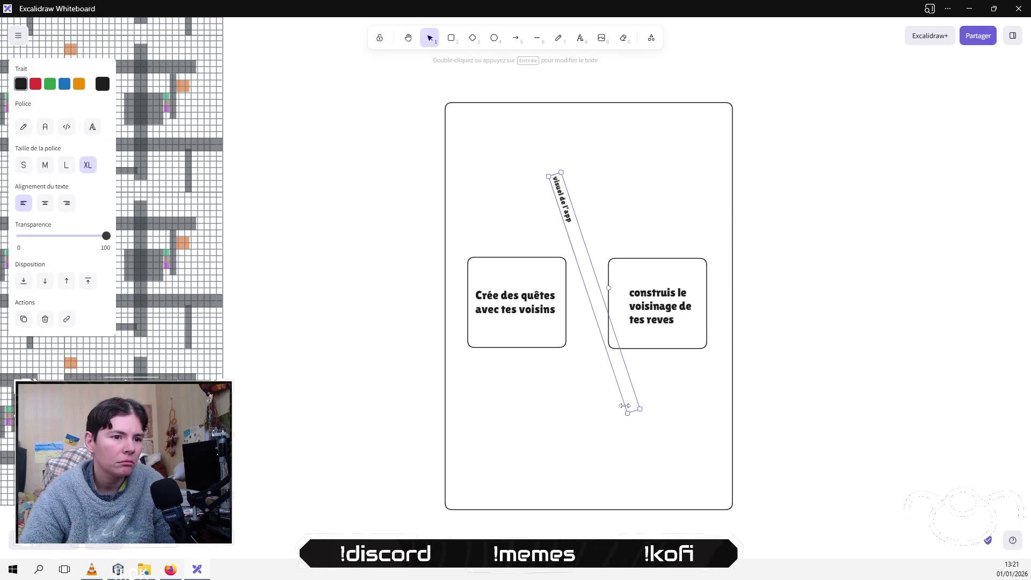
{"action": "key", "text": "ctrl+z"}
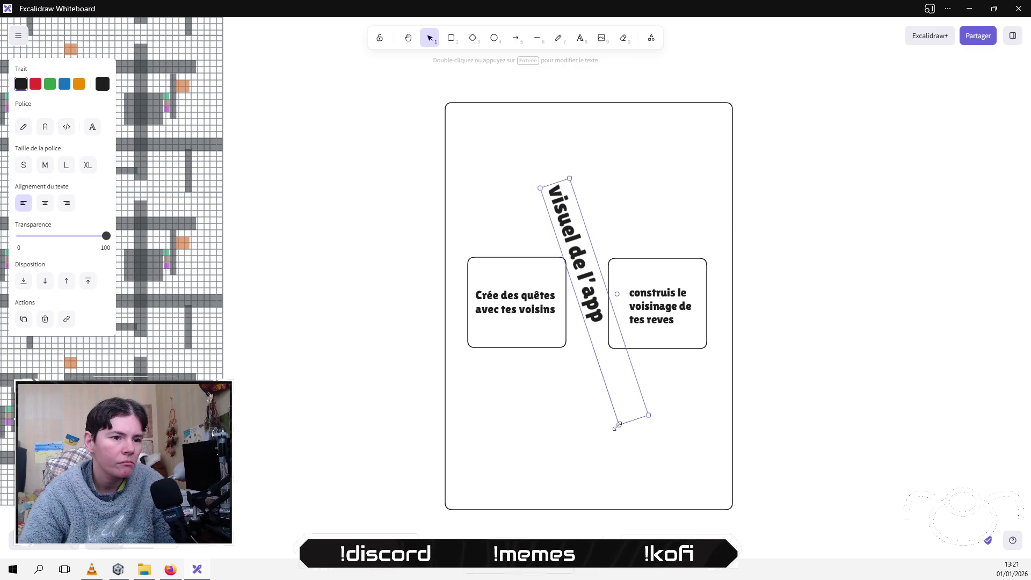
{"action": "left_click", "coordinate": [621, 423]}
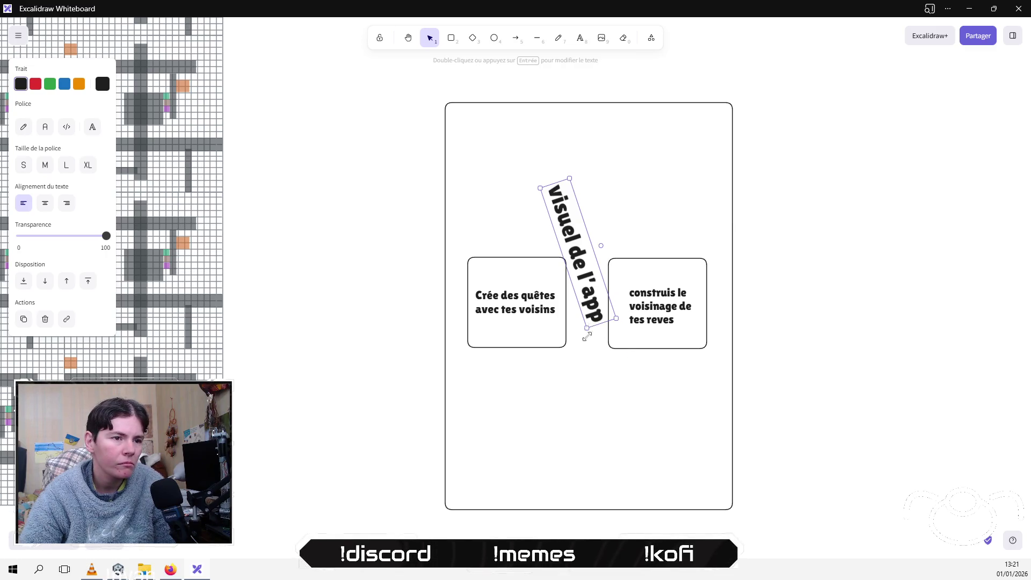
{"action": "left_click_drag", "start_coordinate": [586, 331], "coordinate": [606, 470]}
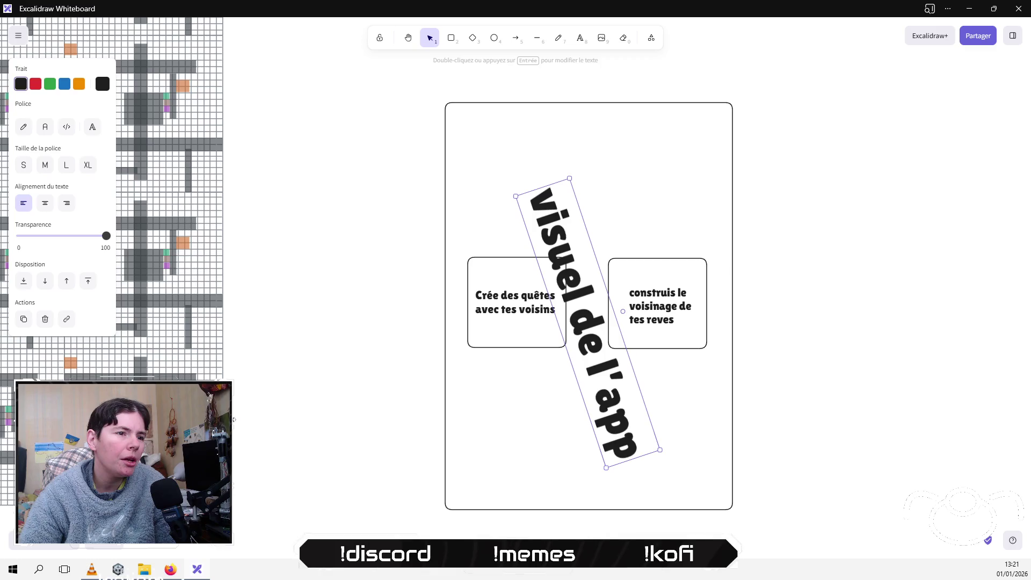
Step: Select the left feature box and review its background colour choices
{"action": "left_click", "coordinate": [388, 339]}
{"action": "left_click_drag", "start_coordinate": [411, 236], "coordinate": [596, 397]}
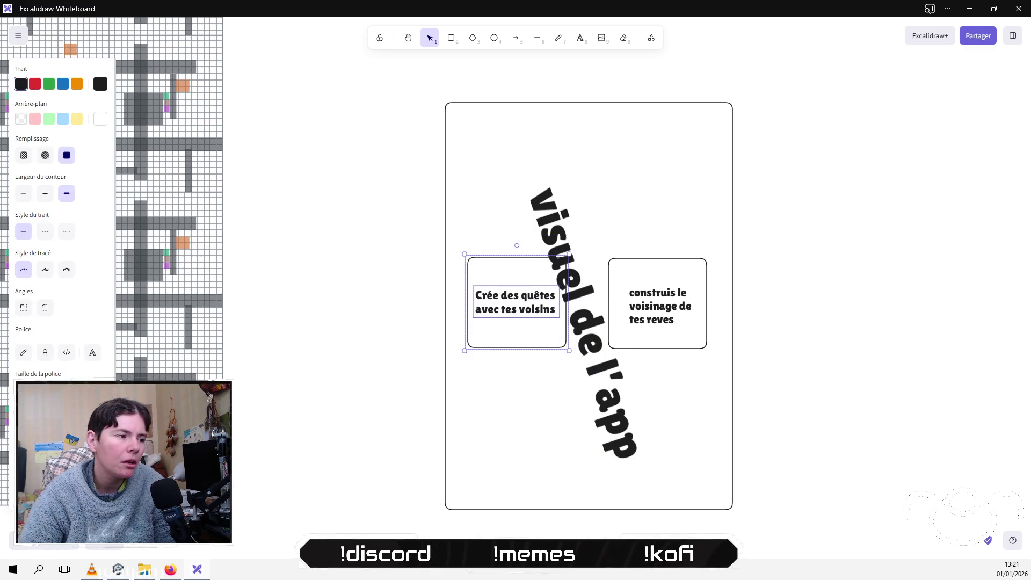
{"action": "left_click", "coordinate": [101, 122]}
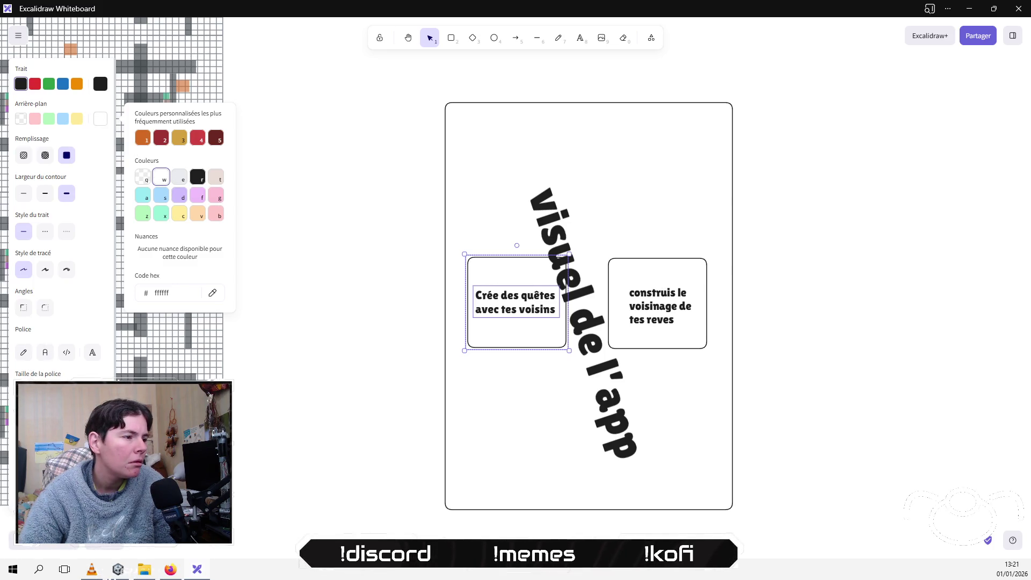
{"action": "left_click", "coordinate": [738, 250]}
Step: Move the rotated label upward between the two feature boxes
{"action": "mouse_move", "coordinate": [539, 198]}
{"action": "left_mouse_down"}
{"action": "mouse_move", "coordinate": [539, 155]}
{"action": "mouse_move", "coordinate": [535, 188]}
{"action": "left_mouse_up"}
{"action": "left_click", "coordinate": [806, 233]}
{"action": "left_click", "coordinate": [871, 217]}
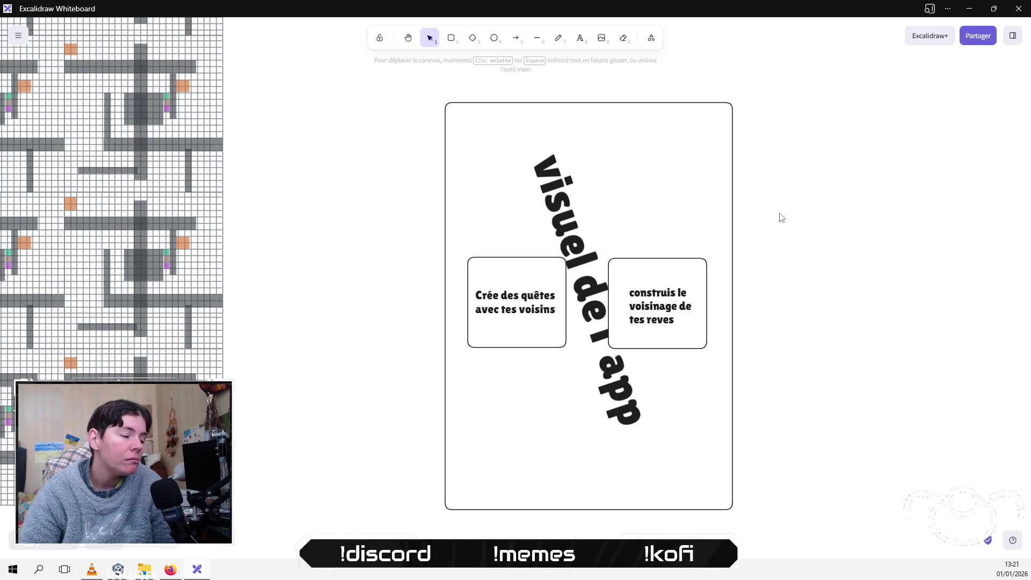
Step: Nudge the rotated label down, then add a large 'VoisinUp' title at the frame's top centre
{"action": "left_click_drag", "start_coordinate": [560, 214], "coordinate": [565, 236]}
{"action": "left_click", "coordinate": [333, 202]}
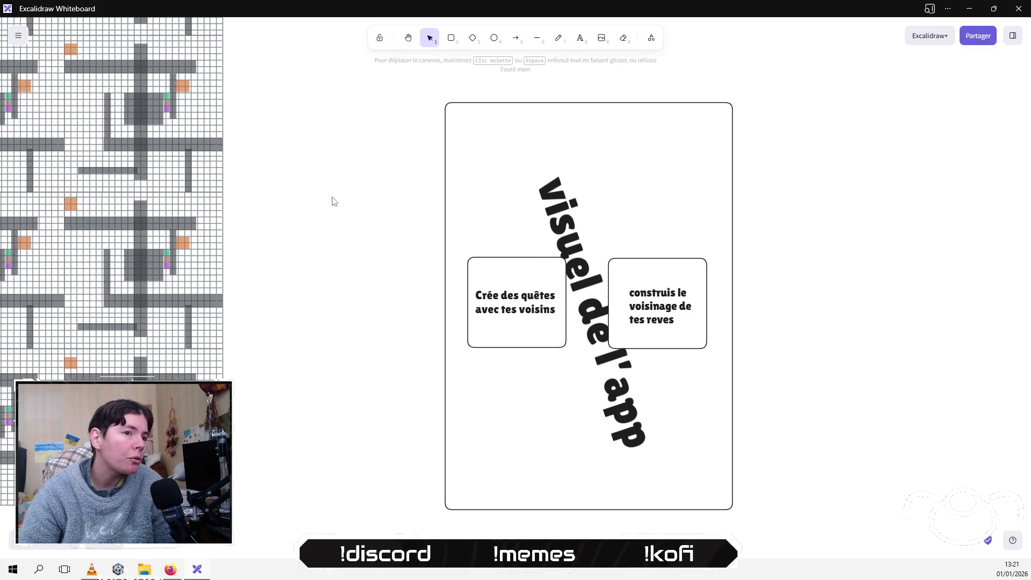
{"action": "left_click", "coordinate": [582, 40]}
{"action": "left_click", "coordinate": [530, 136]}
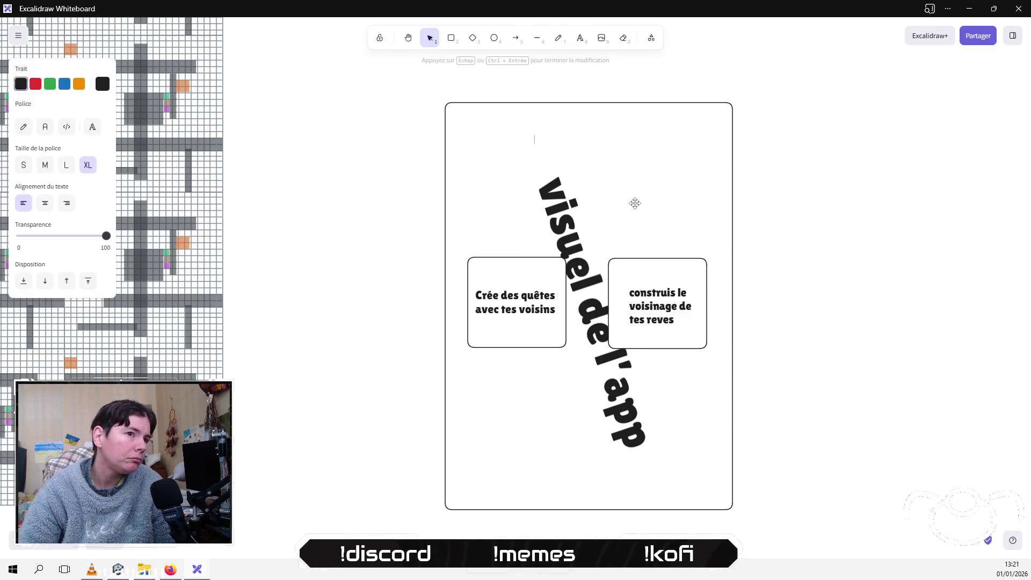
{"action": "type", "text": "Vosi"}
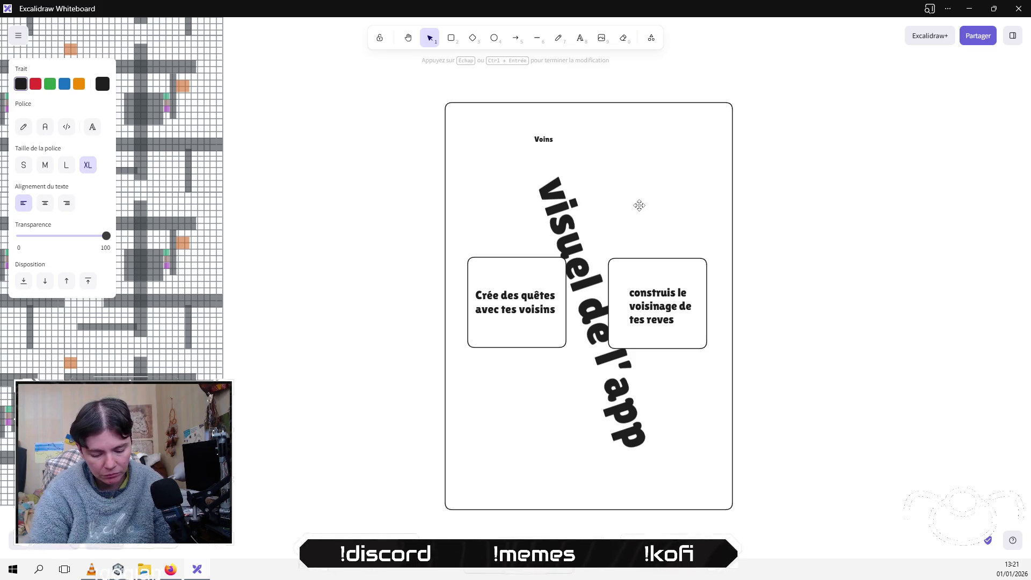
{"action": "type", "text": "i"}
{"action": "key", "text": "BackSpace"}
{"action": "key", "text": "BackSpace"}
{"action": "type", "text": "sinUp"}
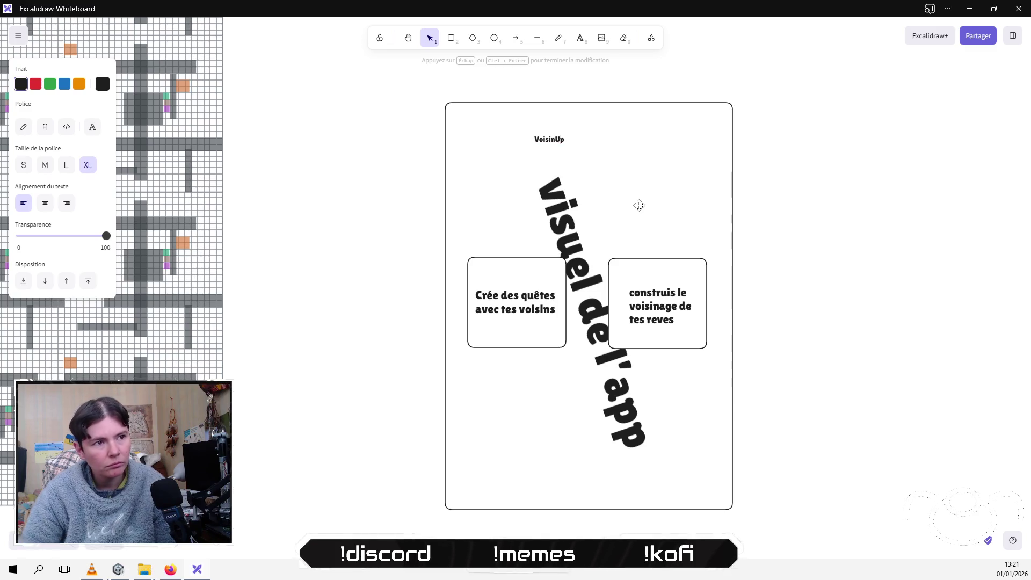
{"action": "left_click", "coordinate": [708, 195]}
{"action": "left_click", "coordinate": [550, 141]}
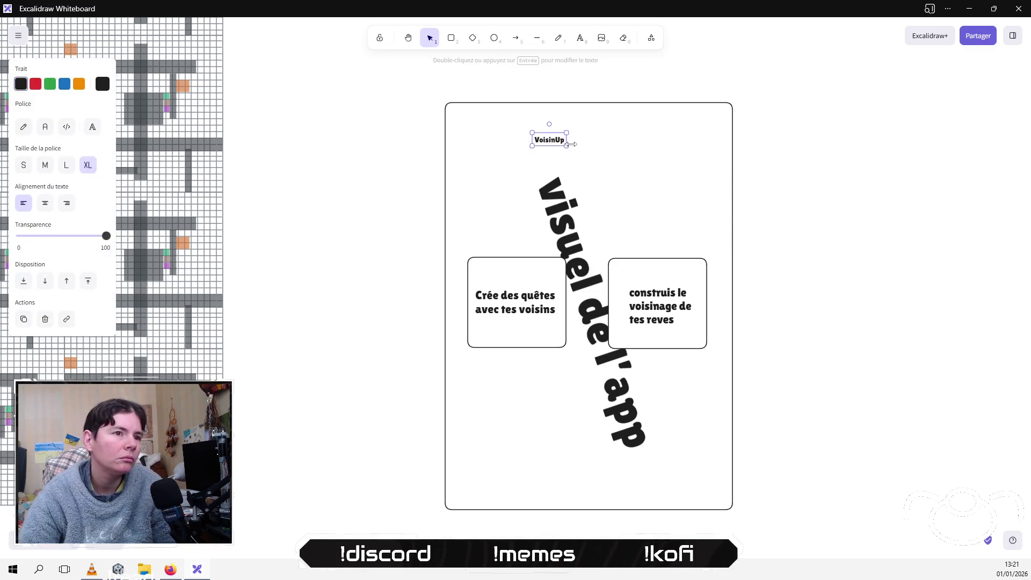
{"action": "left_click_drag", "start_coordinate": [566, 146], "coordinate": [678, 185]}
{"action": "mouse_move", "coordinate": [623, 161]}
{"action": "left_mouse_down"}
{"action": "mouse_move", "coordinate": [598, 152]}
{"action": "mouse_move", "coordinate": [611, 144]}
{"action": "left_mouse_up"}
{"action": "left_click", "coordinate": [825, 207]}
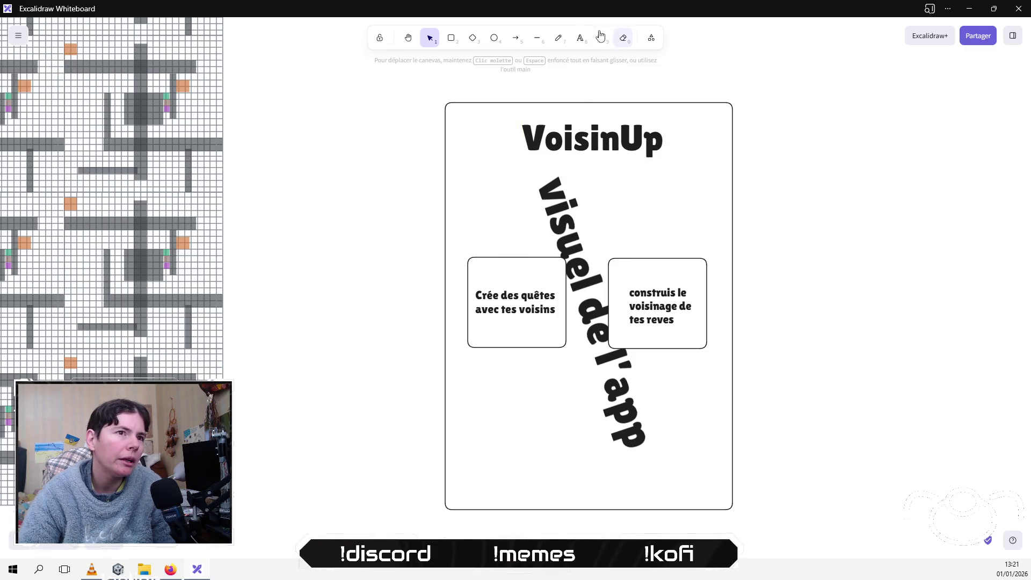
Step: Add a small 'catchphrase' text line directly beneath the VoisinUp title
{"action": "left_click", "coordinate": [580, 38]}
{"action": "left_click", "coordinate": [535, 159]}
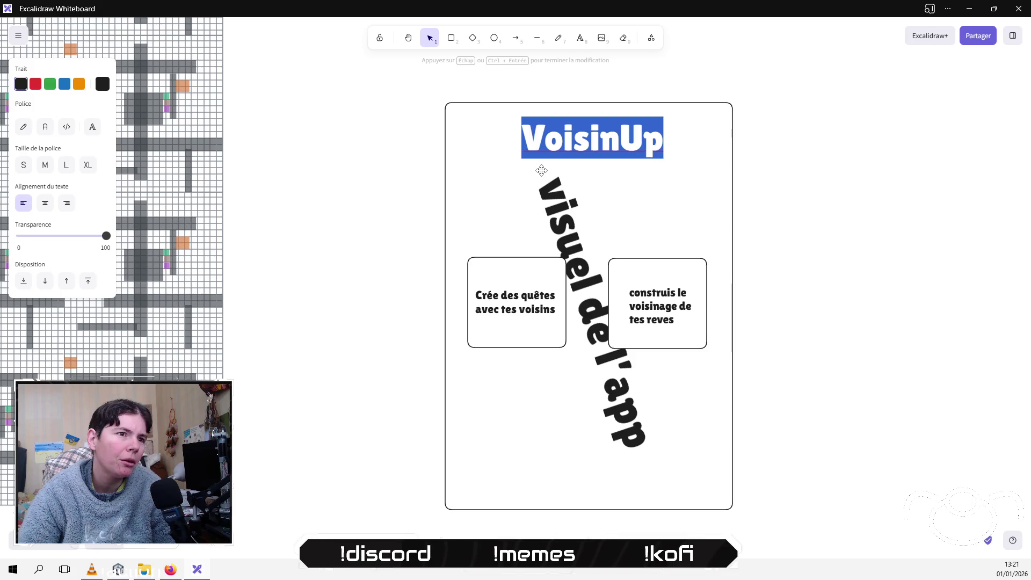
{"action": "left_click", "coordinate": [580, 37]}
{"action": "left_click", "coordinate": [561, 157]}
{"action": "left_click", "coordinate": [594, 176]}
{"action": "left_click", "coordinate": [580, 38]}
{"action": "left_click", "coordinate": [723, 177]}
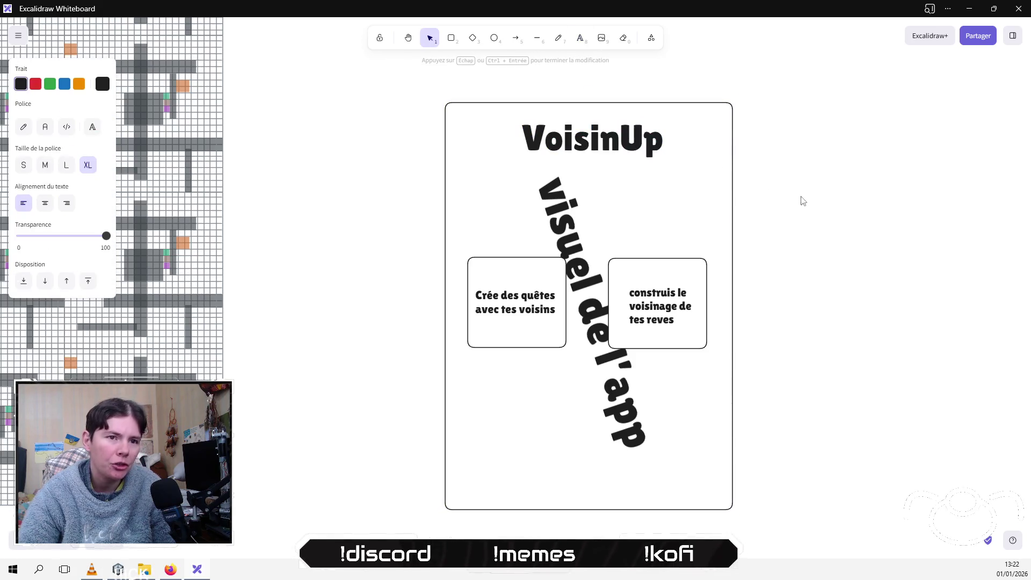
{"action": "type", "text": "catchphrase"}
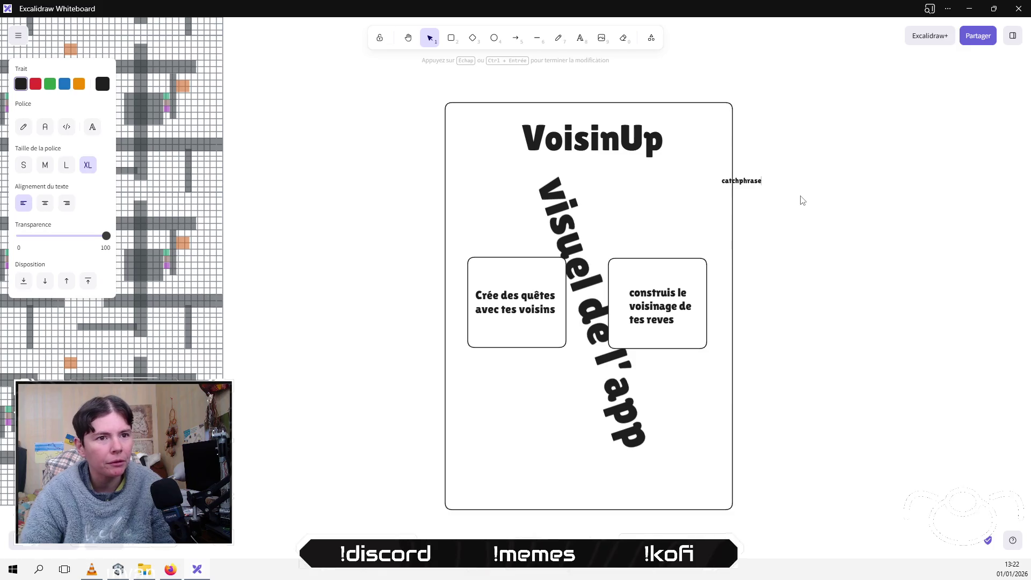
{"action": "key", "text": "Escape"}
{"action": "mouse_move", "coordinate": [764, 188]}
{"action": "left_mouse_down"}
{"action": "mouse_move", "coordinate": [786, 196]}
{"action": "mouse_move", "coordinate": [660, 185]}
{"action": "mouse_move", "coordinate": [594, 162]}
{"action": "left_mouse_up"}
{"action": "left_click", "coordinate": [796, 216]}
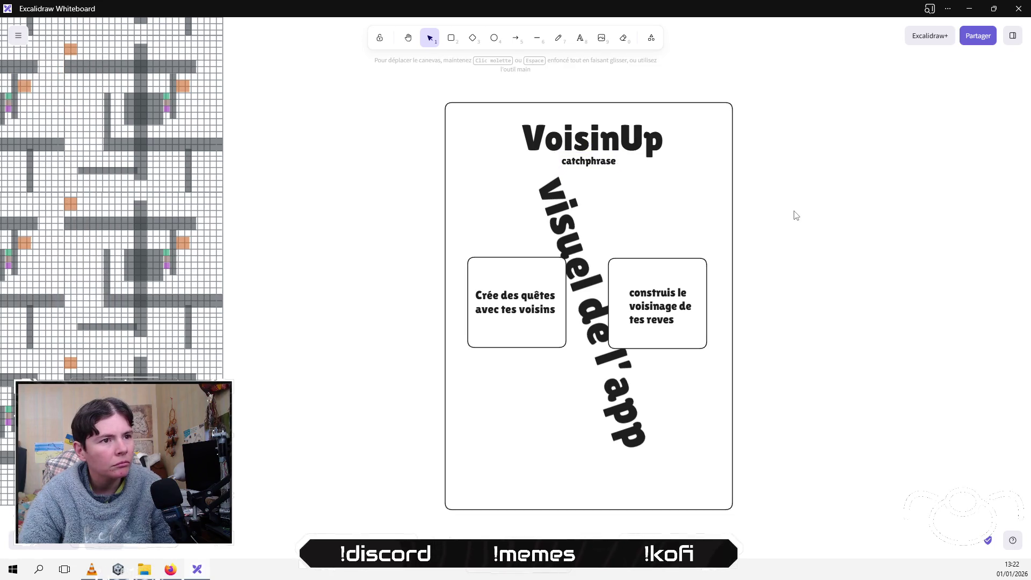
Step: Draw a short horizontal line between the VoisinUp title and the catchphrase
{"action": "left_click", "coordinate": [536, 38]}
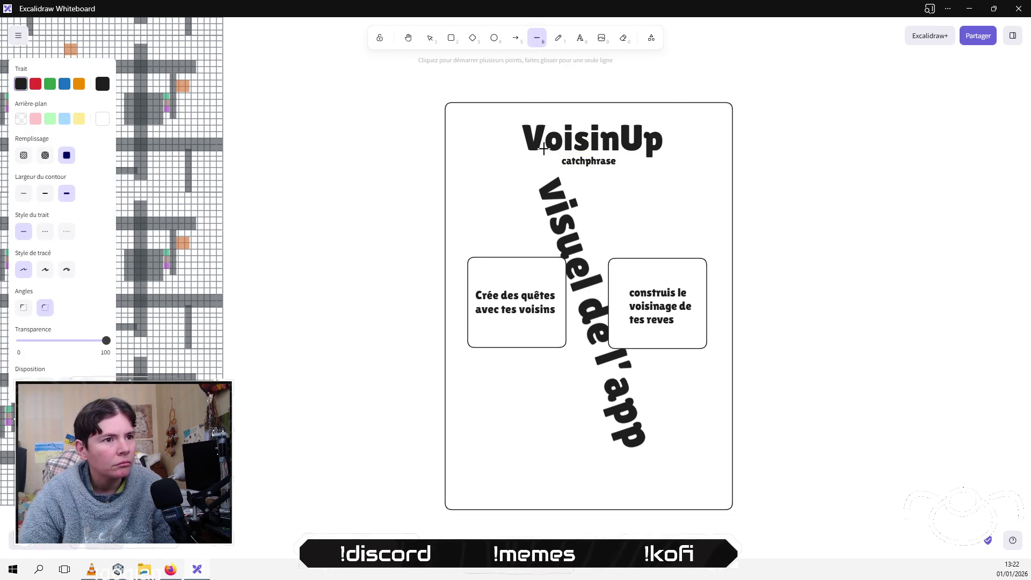
{"action": "left_click_drag", "start_coordinate": [553, 155], "coordinate": [625, 156]}
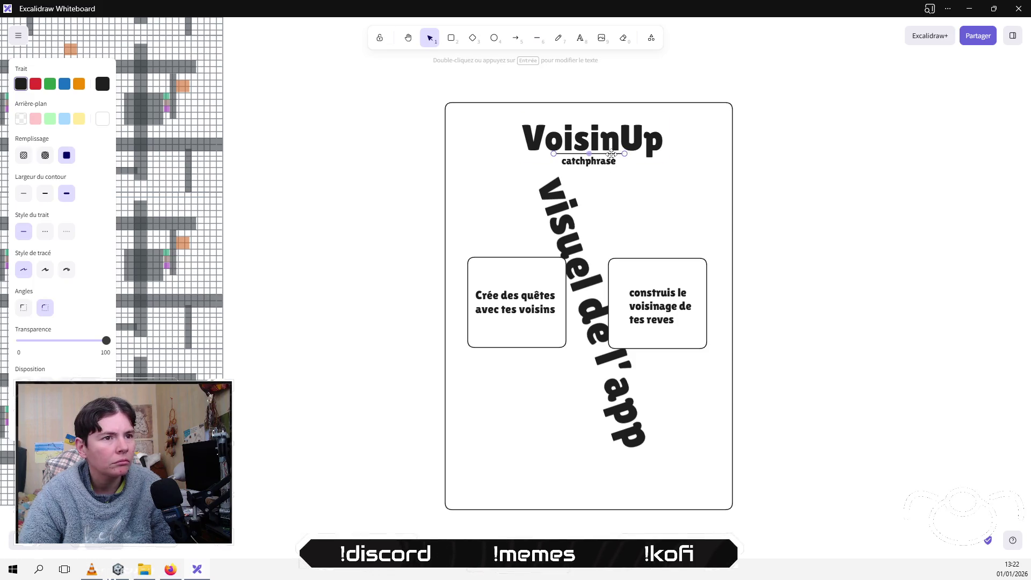
{"action": "left_click", "coordinate": [825, 207]}
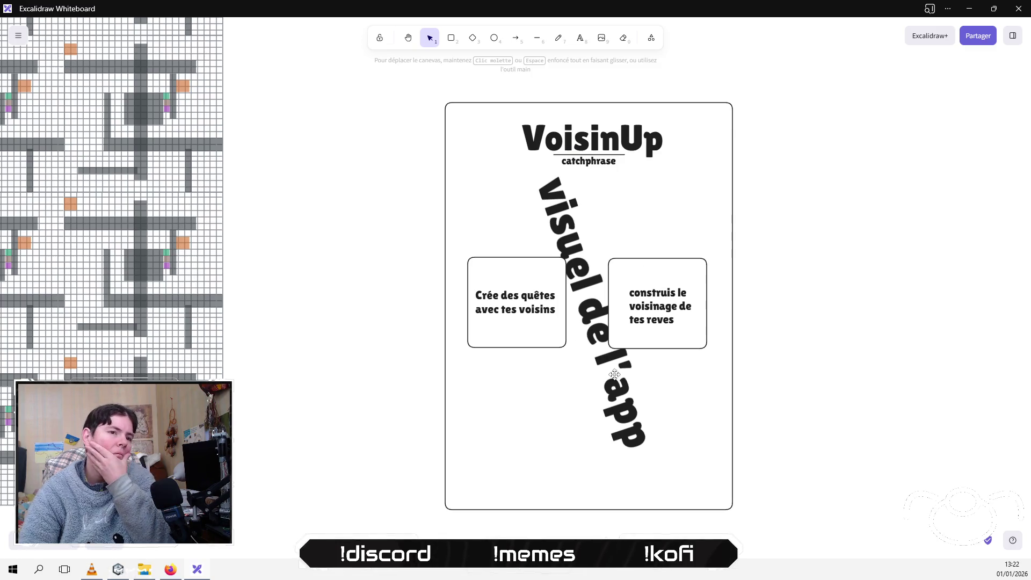
Step: Shift the rotated label slightly down and draw a thin bar near the frame's bottom
{"action": "mouse_move", "coordinate": [622, 392]}
{"action": "left_mouse_down"}
{"action": "mouse_move", "coordinate": [609, 409]}
{"action": "mouse_move", "coordinate": [620, 399]}
{"action": "left_mouse_up"}
{"action": "left_click", "coordinate": [826, 342]}
{"action": "left_click", "coordinate": [864, 339]}
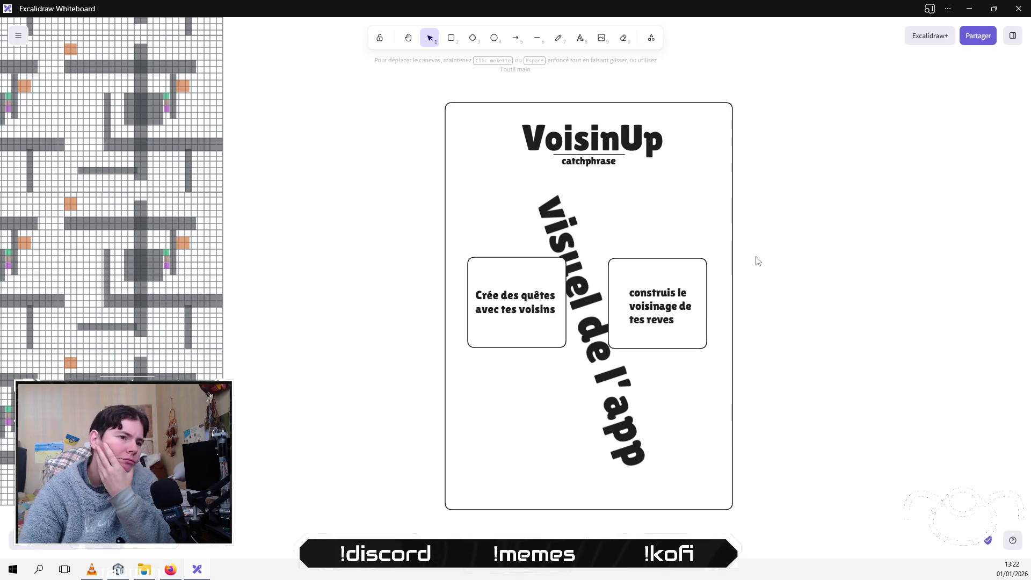
{"action": "left_click", "coordinate": [670, 295]}
{"action": "left_click", "coordinate": [802, 274]}
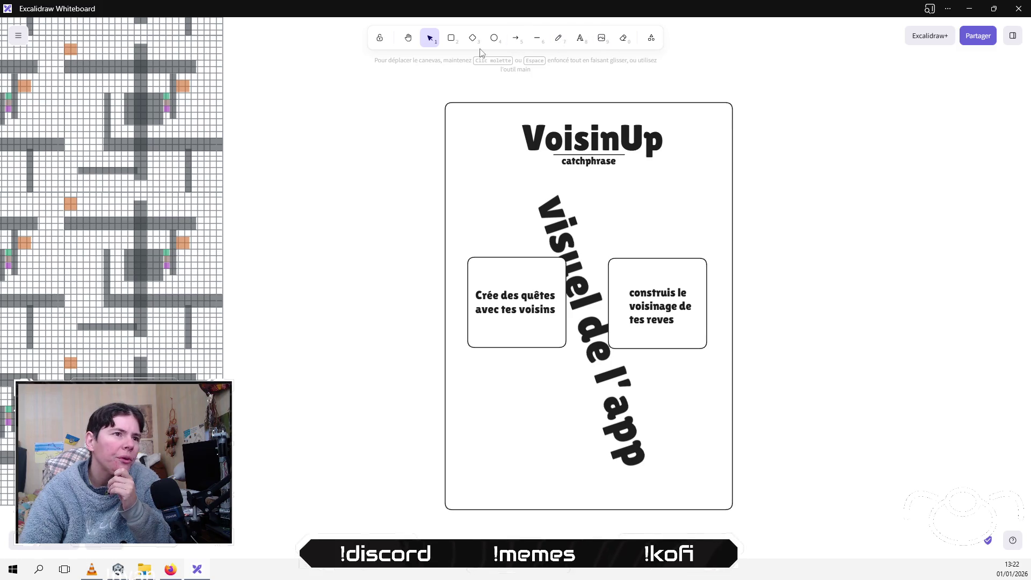
{"action": "left_click", "coordinate": [451, 38]}
{"action": "mouse_move", "coordinate": [464, 499]}
{"action": "left_mouse_down"}
{"action": "mouse_move", "coordinate": [610, 515]}
{"action": "mouse_move", "coordinate": [735, 484]}
{"action": "left_mouse_up"}
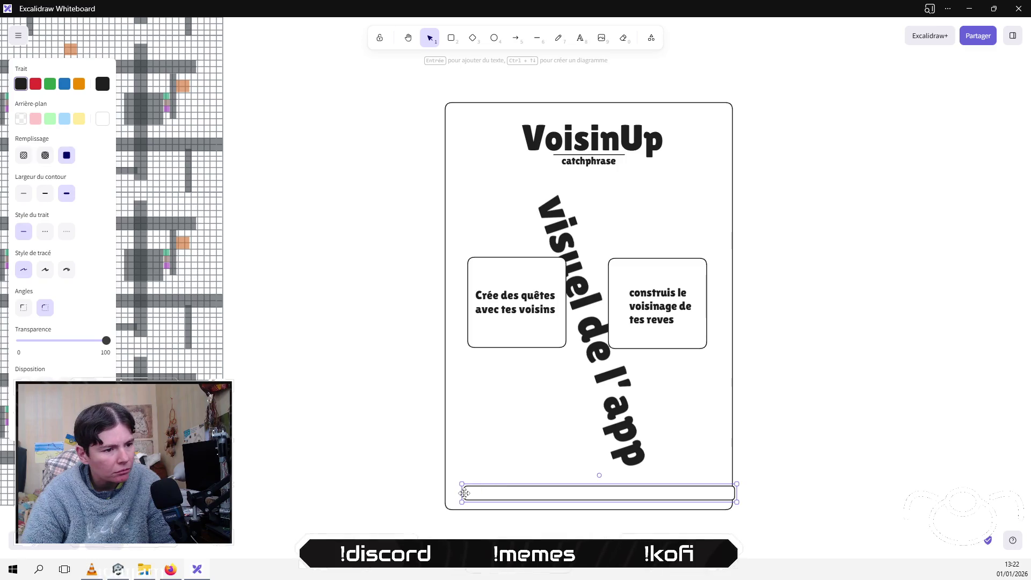
Step: Stretch the bottom bar to the frame's left and right edges with sharp corners
{"action": "left_click_drag", "start_coordinate": [472, 492], "coordinate": [455, 502]}
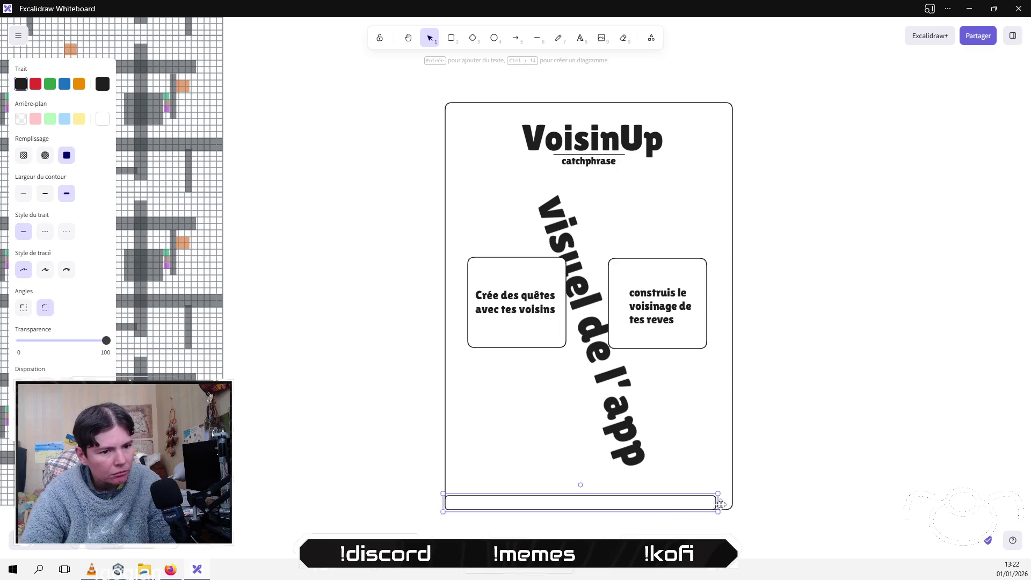
{"action": "left_click_drag", "start_coordinate": [718, 502], "coordinate": [726, 495]}
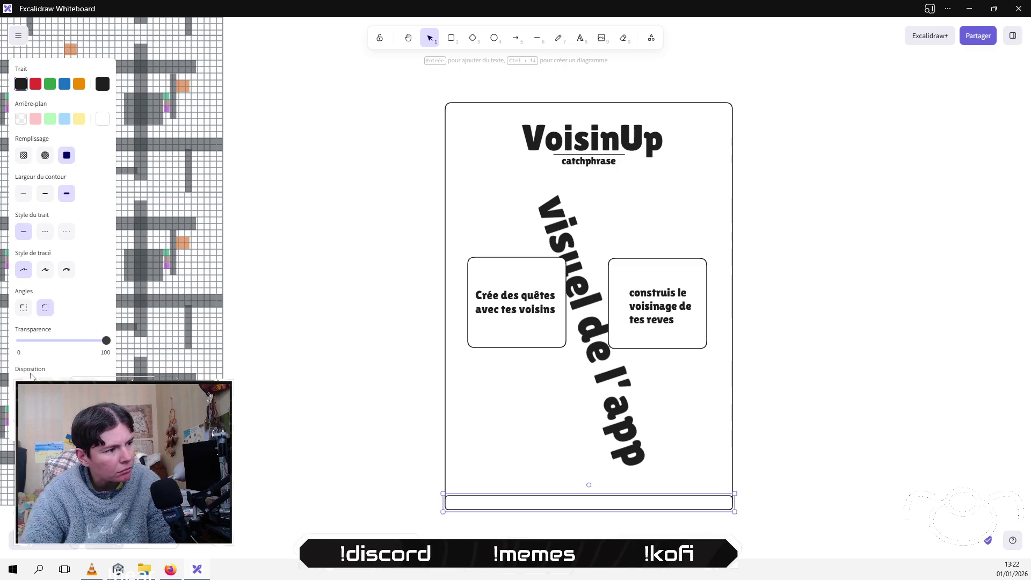
{"action": "left_click", "coordinate": [23, 307]}
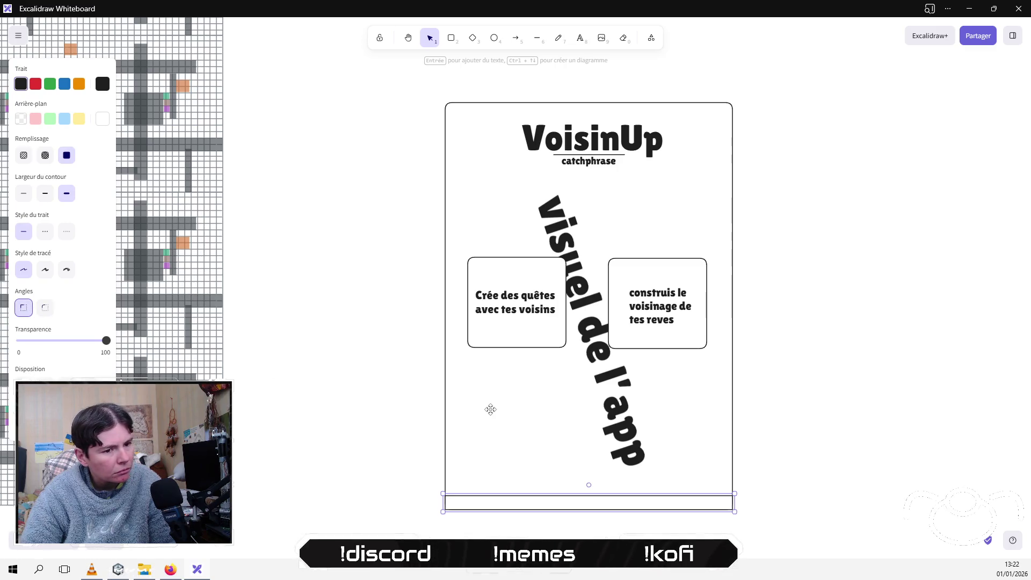
{"action": "left_click", "coordinate": [824, 483]}
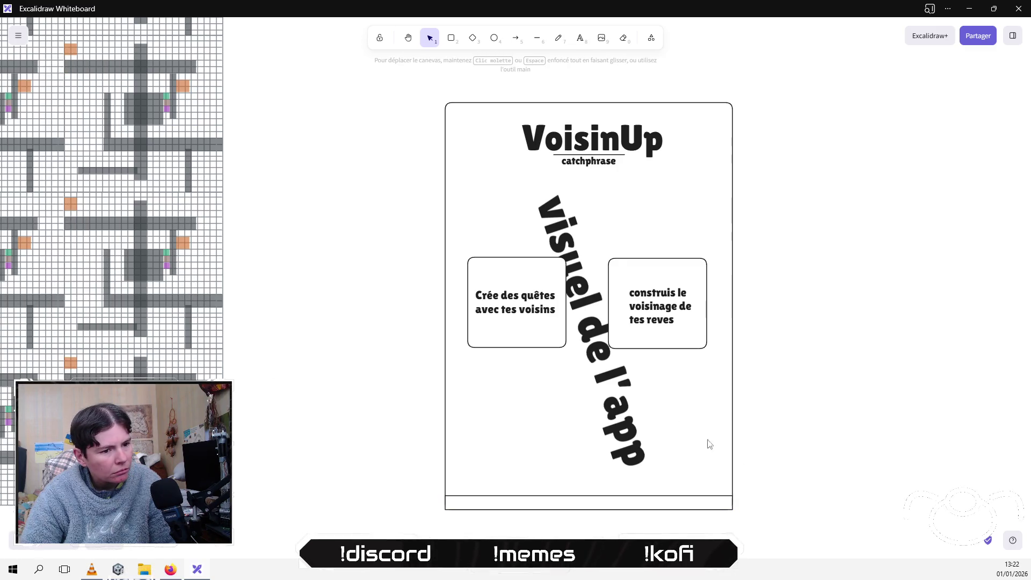
Step: Write the footer text 'ours agile - 2026' centred inside the bottom bar
{"action": "left_click", "coordinate": [587, 37]}
{"action": "left_click", "coordinate": [590, 501]}
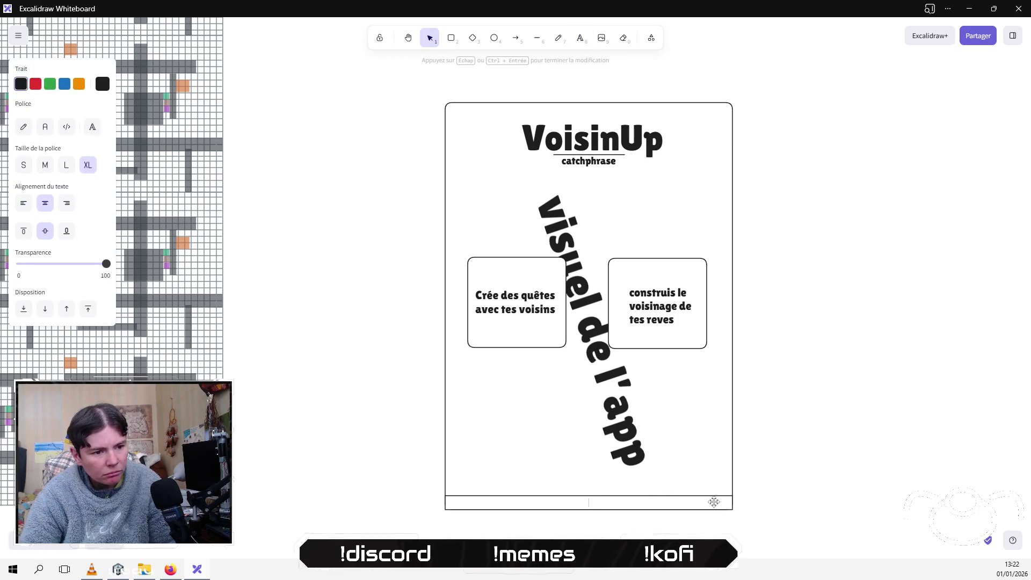
{"action": "type", "text": "ours agile"}
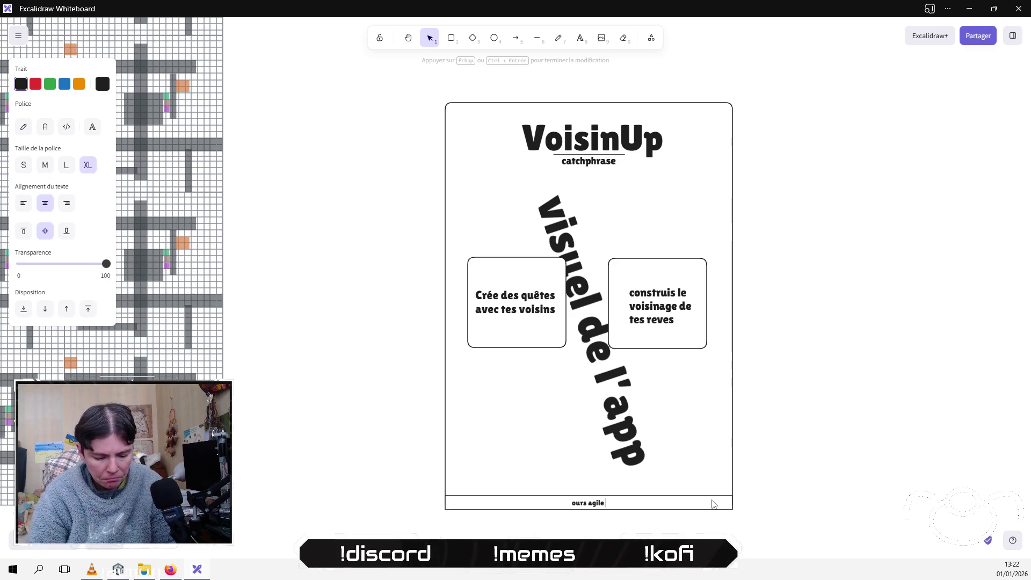
{"action": "type", "text": " - 2026"}
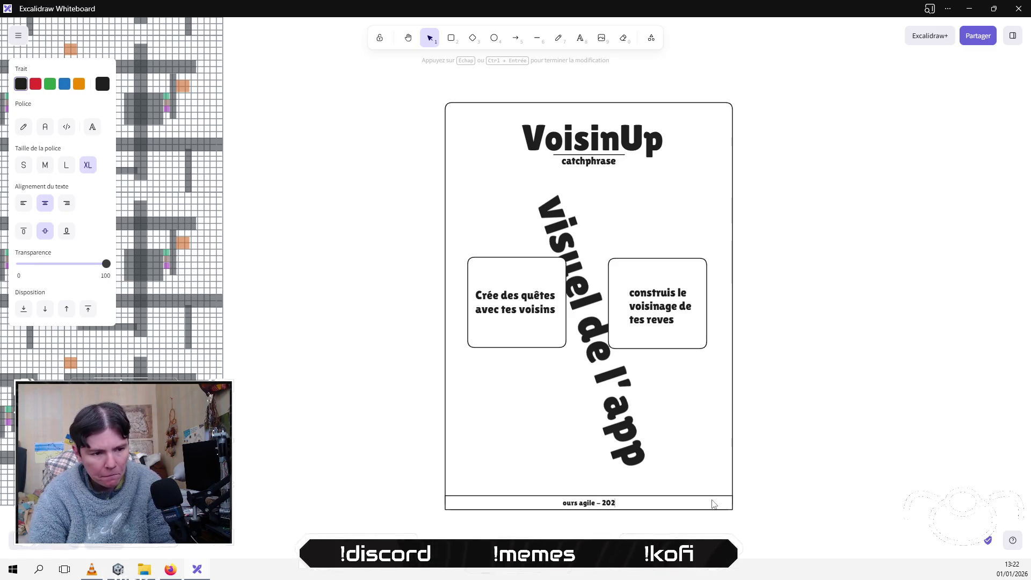
{"action": "left_click", "coordinate": [839, 344]}
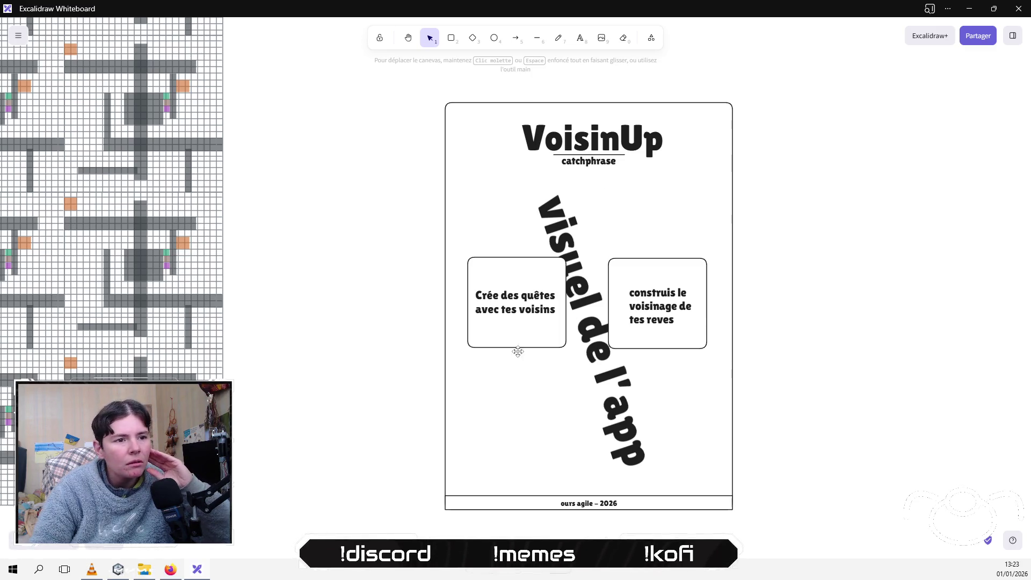
Step: Nudge the rotated 'visuel de l'app' text slightly to the right
{"action": "left_click", "coordinate": [594, 400]}
{"action": "left_click_drag", "start_coordinate": [594, 400], "coordinate": [596, 399]}
{"action": "left_click", "coordinate": [781, 296]}
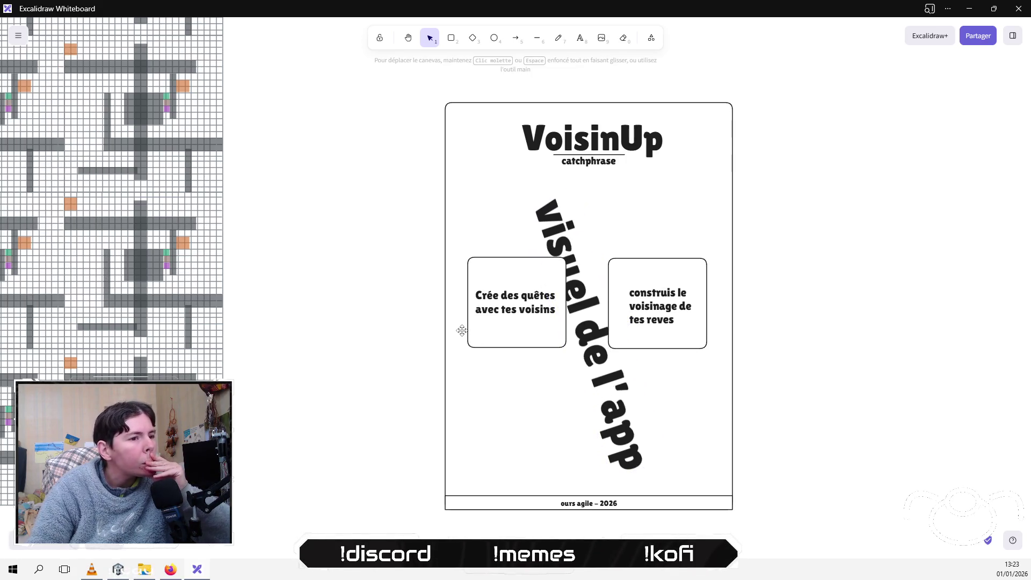
Step: Check the feature boxes and poster frame, then start a text box right of the poster
{"action": "mouse_move", "coordinate": [423, 229]}
{"action": "left_mouse_down"}
{"action": "mouse_move", "coordinate": [593, 382]}
{"action": "mouse_move", "coordinate": [564, 345]}
{"action": "left_mouse_up"}
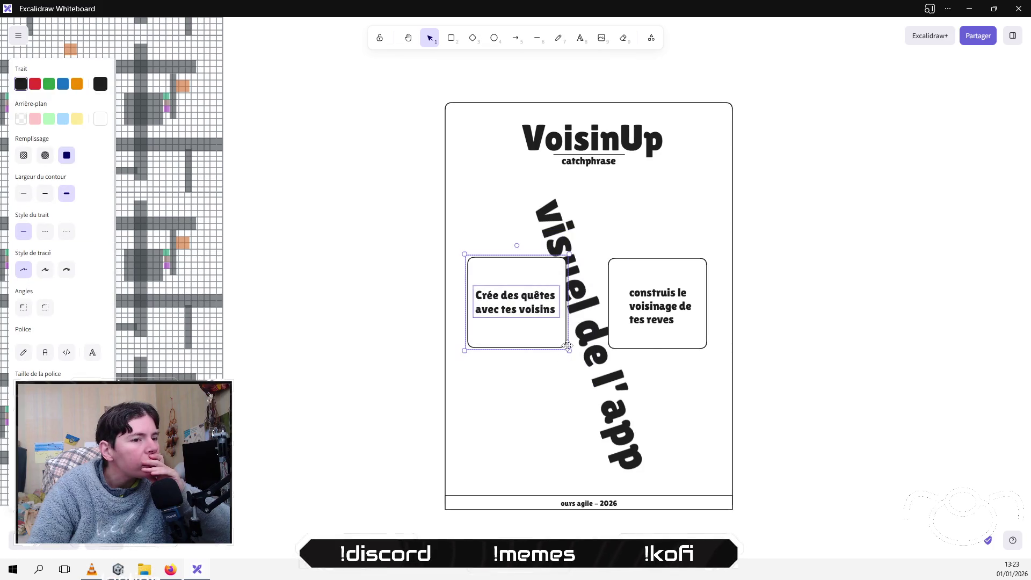
{"action": "mouse_move", "coordinate": [794, 230]}
{"action": "left_mouse_down"}
{"action": "mouse_move", "coordinate": [706, 269]}
{"action": "mouse_move", "coordinate": [575, 380]}
{"action": "mouse_move", "coordinate": [792, 345]}
{"action": "left_mouse_up"}
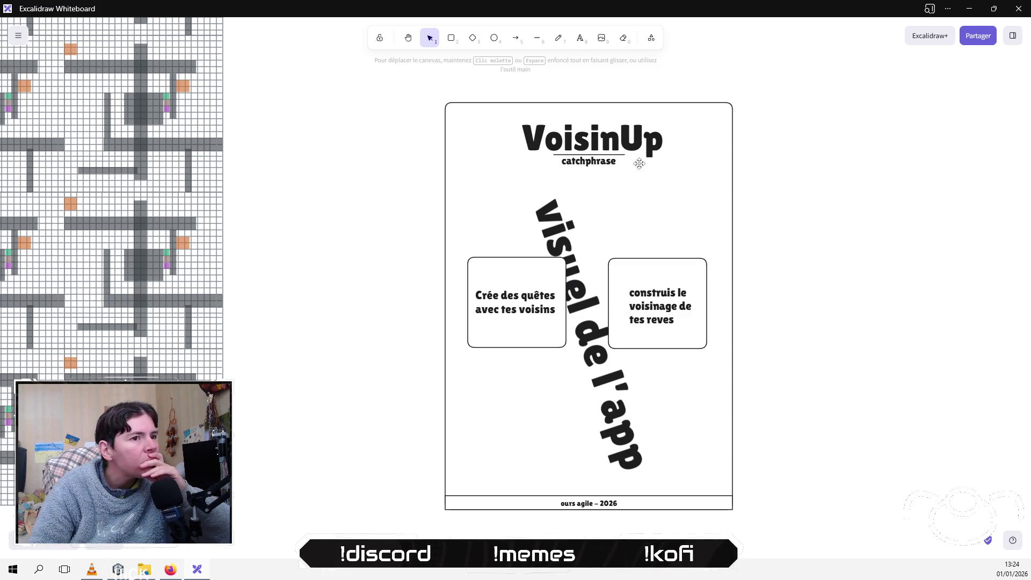
{"action": "left_click", "coordinate": [695, 123]}
{"action": "key", "text": "Escape"}
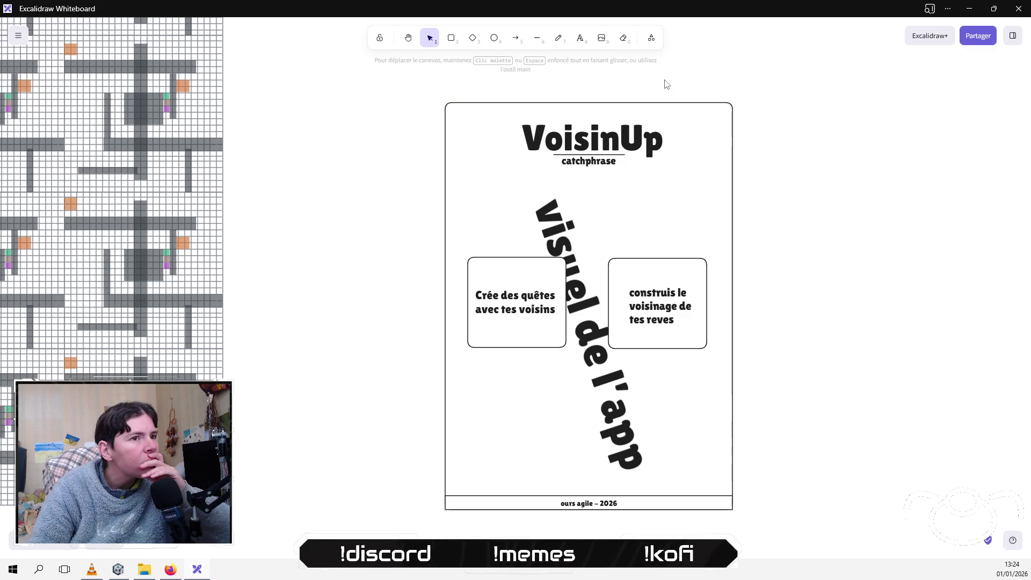
{"action": "left_click", "coordinate": [683, 124]}
{"action": "left_click", "coordinate": [580, 38]}
{"action": "left_click", "coordinate": [759, 151]}
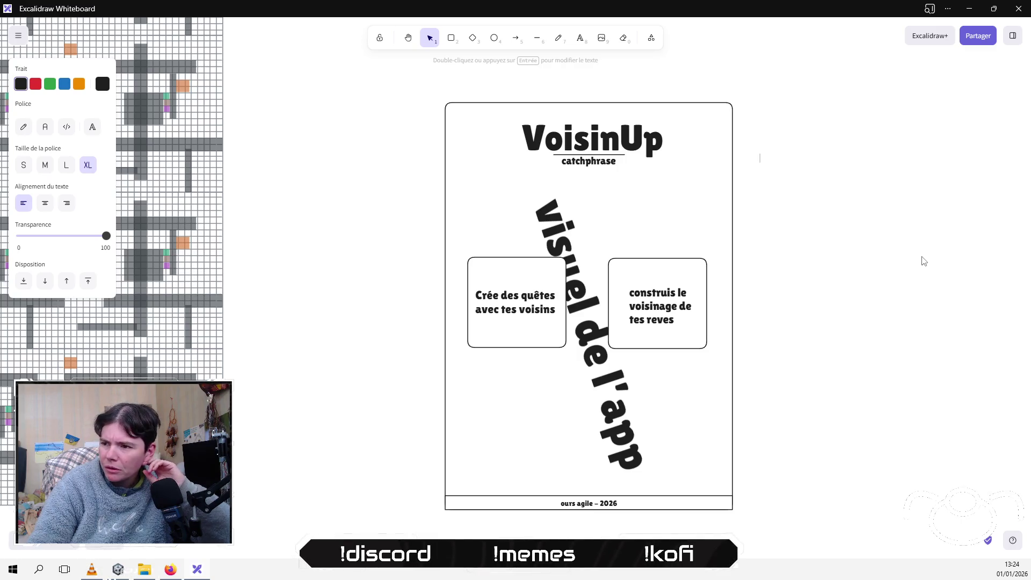
Step: Draw a wide rounded-corner box under the feature boxes and raise its top edge slightly
{"action": "key", "text": "r"}
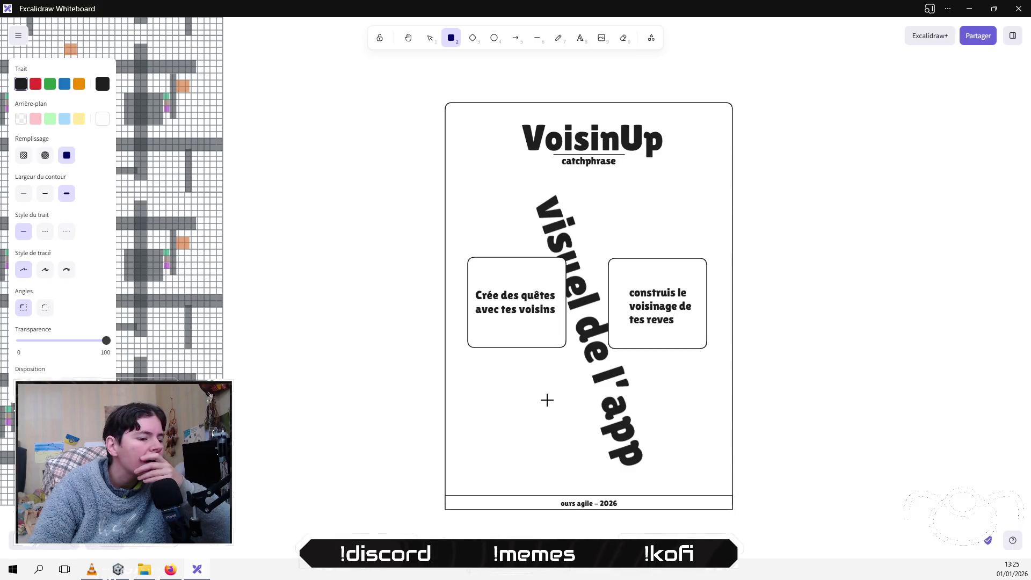
{"action": "mouse_move", "coordinate": [468, 375]}
{"action": "left_mouse_down"}
{"action": "mouse_move", "coordinate": [658, 483]}
{"action": "mouse_move", "coordinate": [706, 468]}
{"action": "left_mouse_up"}
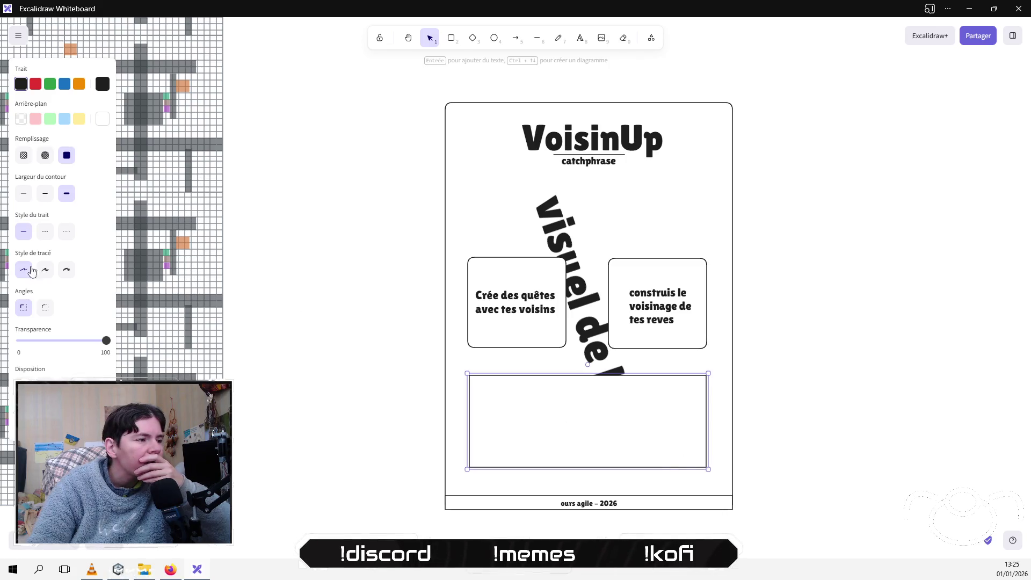
{"action": "left_click", "coordinate": [45, 308]}
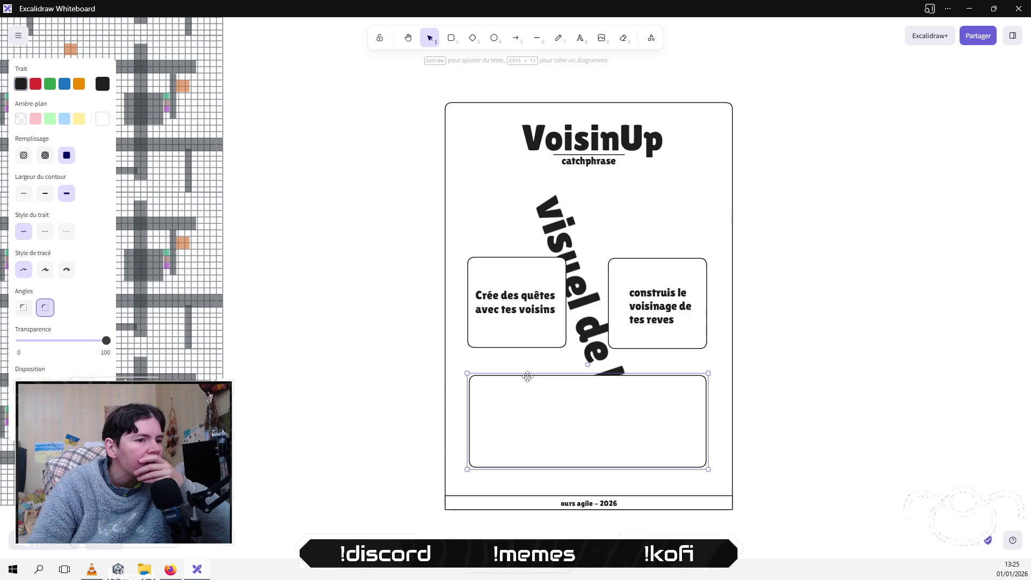
{"action": "left_click_drag", "start_coordinate": [531, 374], "coordinate": [530, 372]}
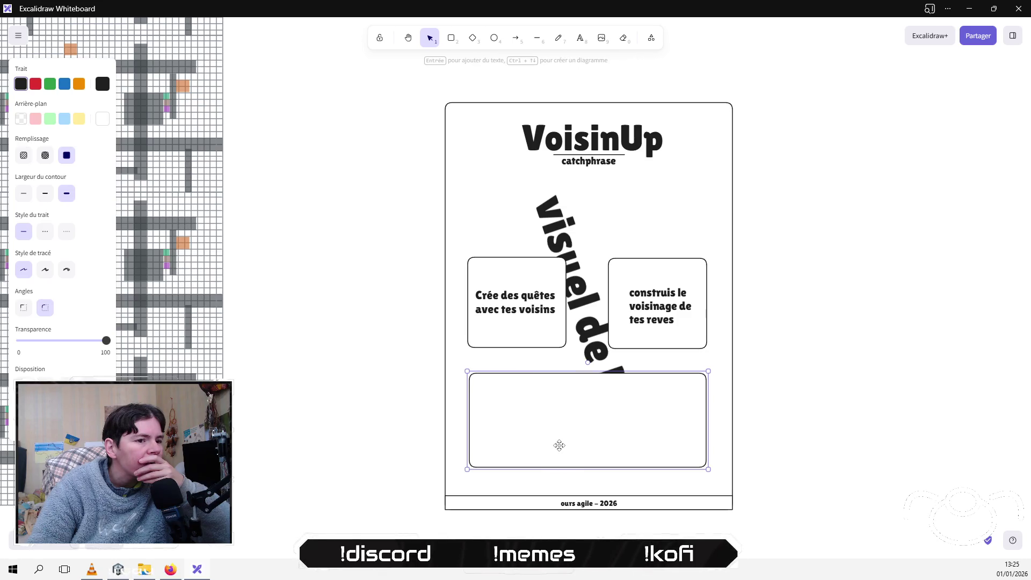
Step: Draw a small input-field rectangle inside the bottom panel
{"action": "left_click", "coordinate": [404, 382]}
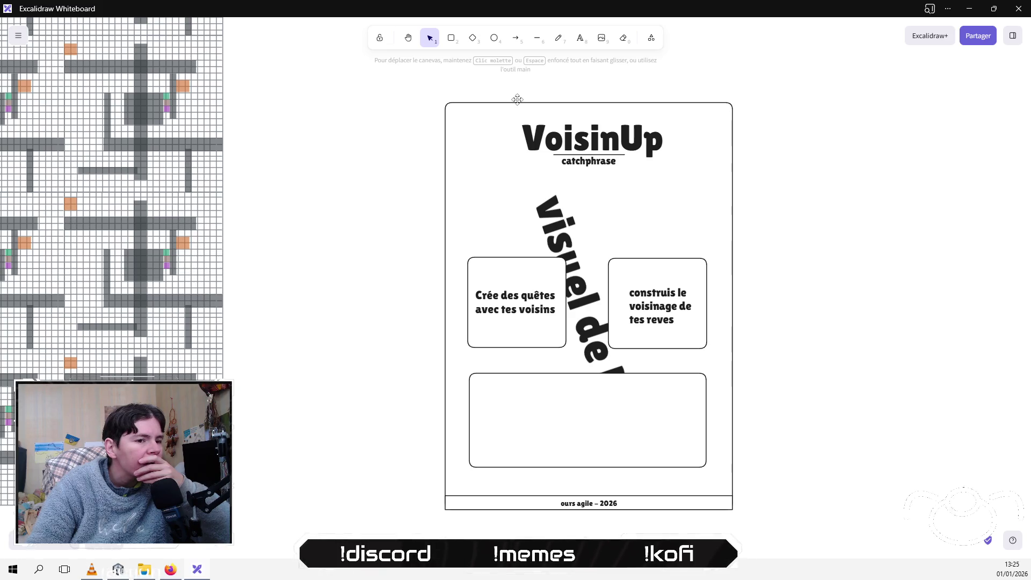
{"action": "left_click", "coordinate": [451, 37]}
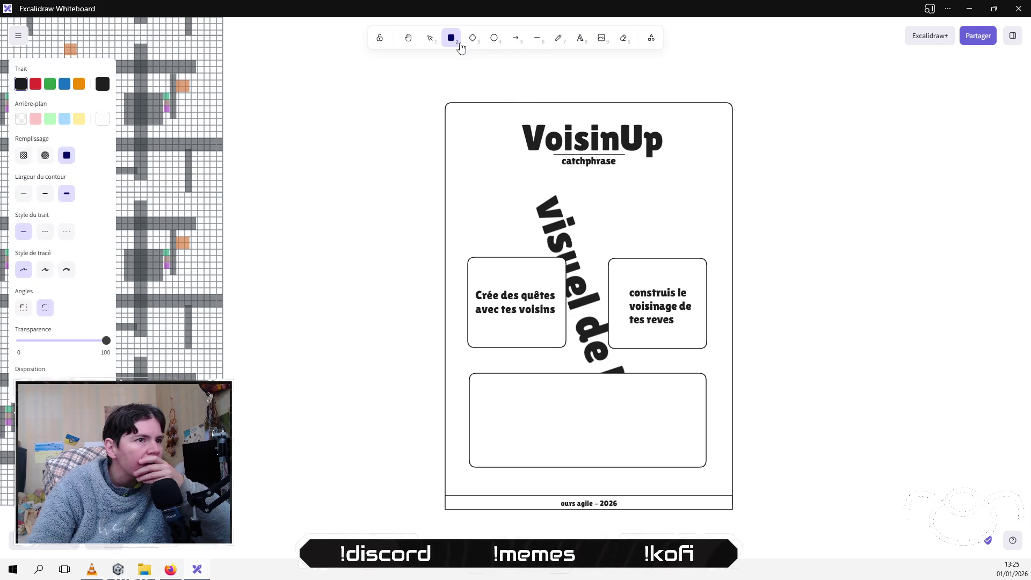
{"action": "mouse_move", "coordinate": [470, 392]}
{"action": "left_mouse_down"}
{"action": "mouse_move", "coordinate": [598, 437]}
{"action": "mouse_move", "coordinate": [587, 416]}
{"action": "mouse_move", "coordinate": [556, 415]}
{"action": "mouse_move", "coordinate": [587, 431]}
{"action": "mouse_move", "coordinate": [573, 425]}
{"action": "left_mouse_up"}
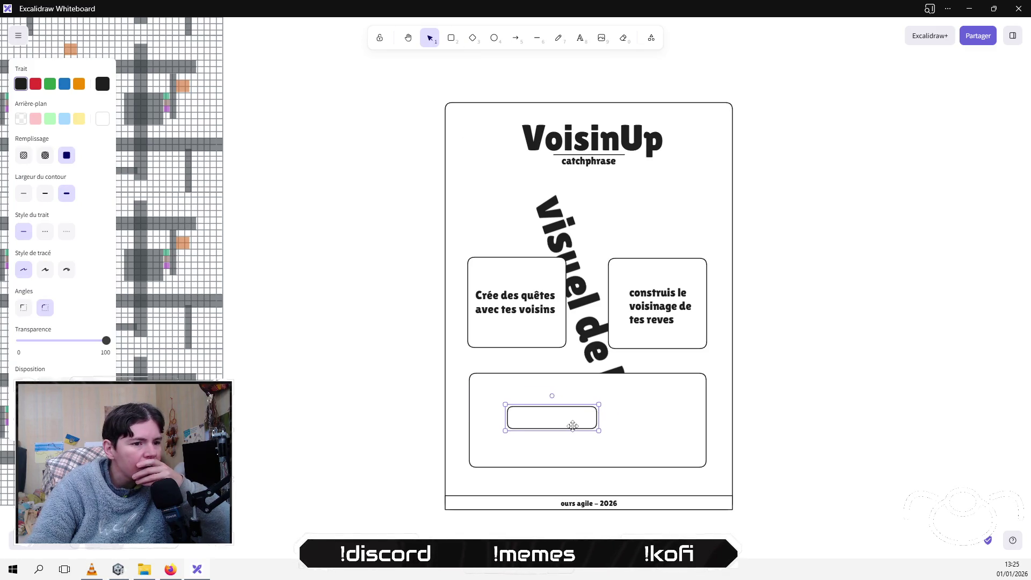
{"action": "left_click", "coordinate": [789, 388]}
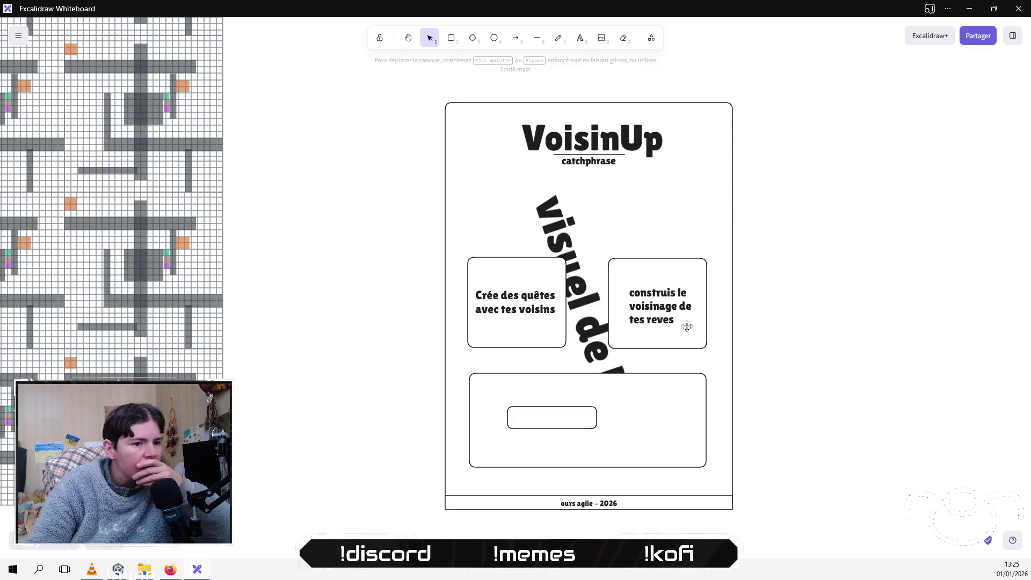
Step: Label the field 'être informé du lancement' to its right and nudge the field into place
{"action": "left_click", "coordinate": [580, 37]}
{"action": "left_click", "coordinate": [614, 413]}
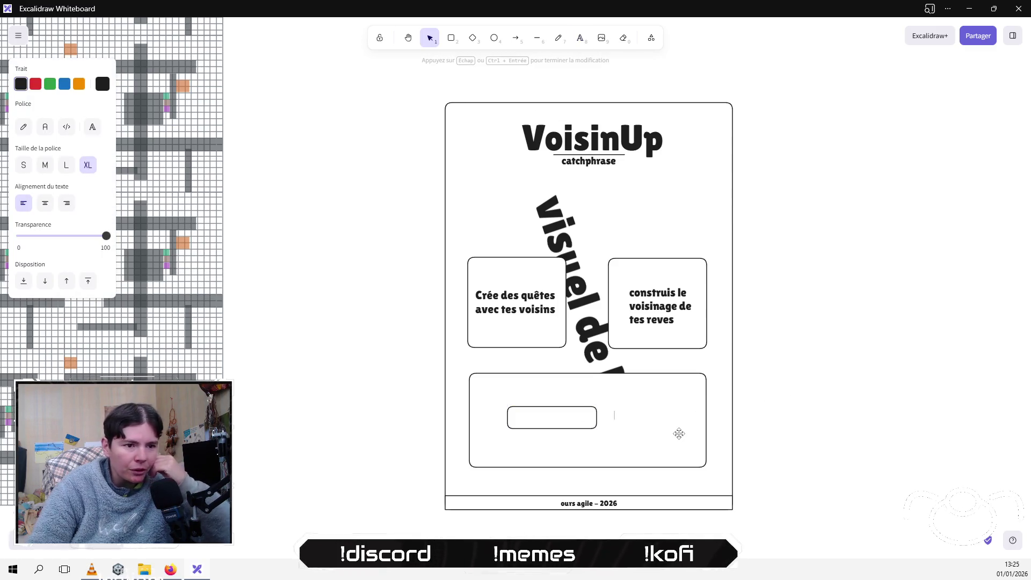
{"action": "type", "text": "G"}
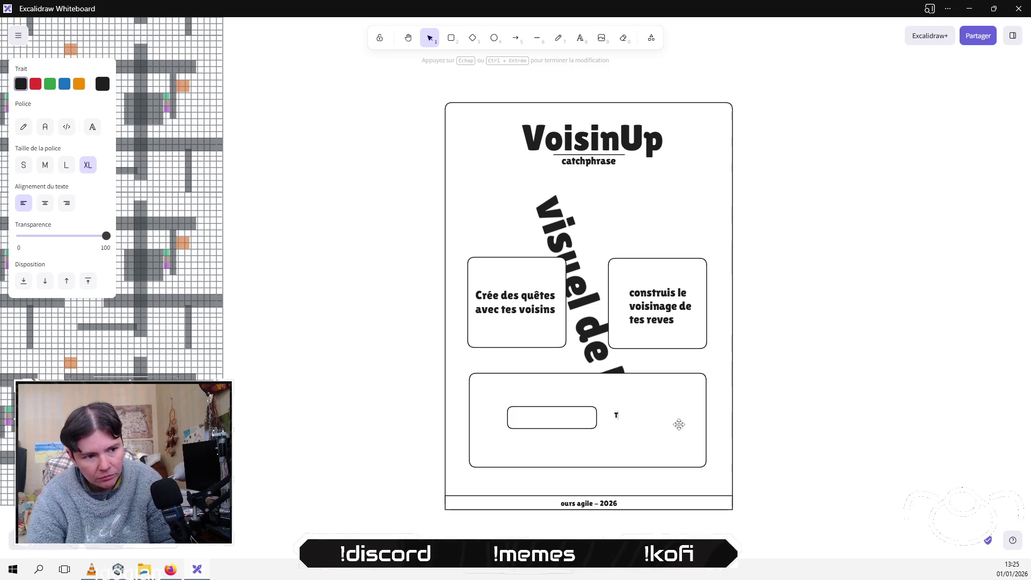
{"action": "type", "text": "rès"}
{"action": "key", "text": "BackSpace"}
{"action": "key", "text": "BackSpace"}
{"action": "key", "text": "BackSpace"}
{"action": "type", "text": "Tenez moi au courant"}
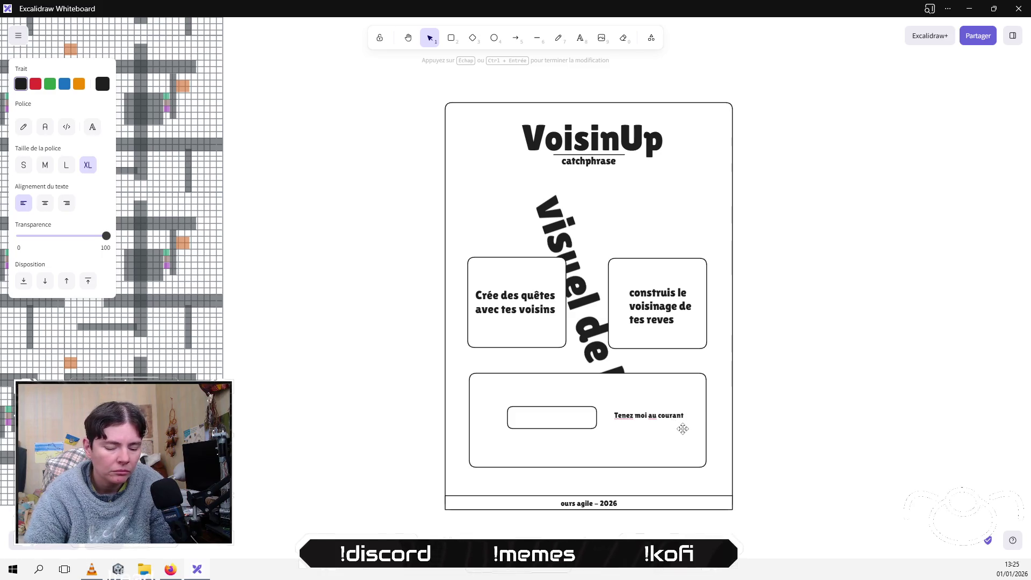
{"action": "key", "text": "ctrl+a"}
{"action": "key", "text": "BackSpace"}
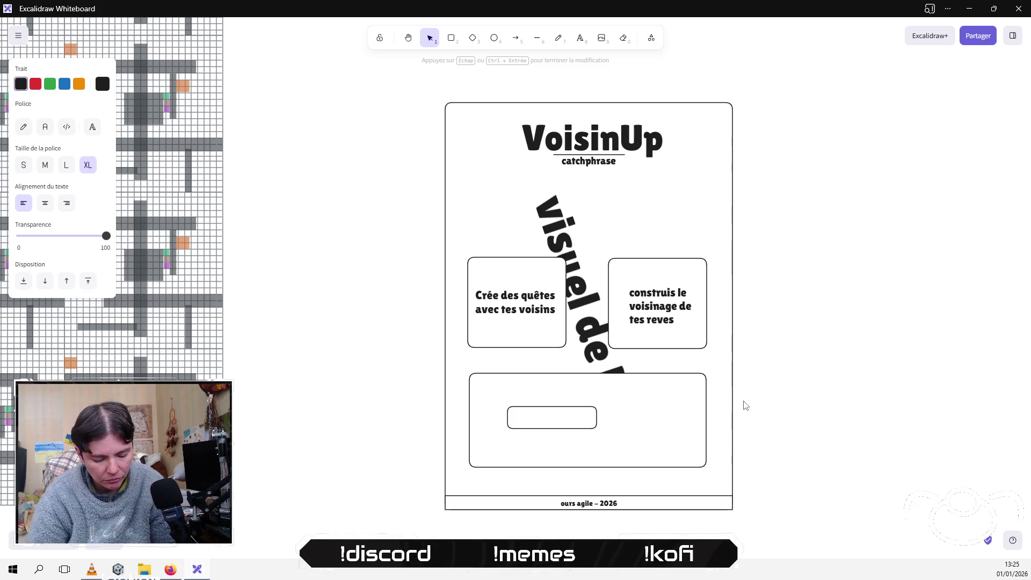
{"action": "type", "text": "être informé"}
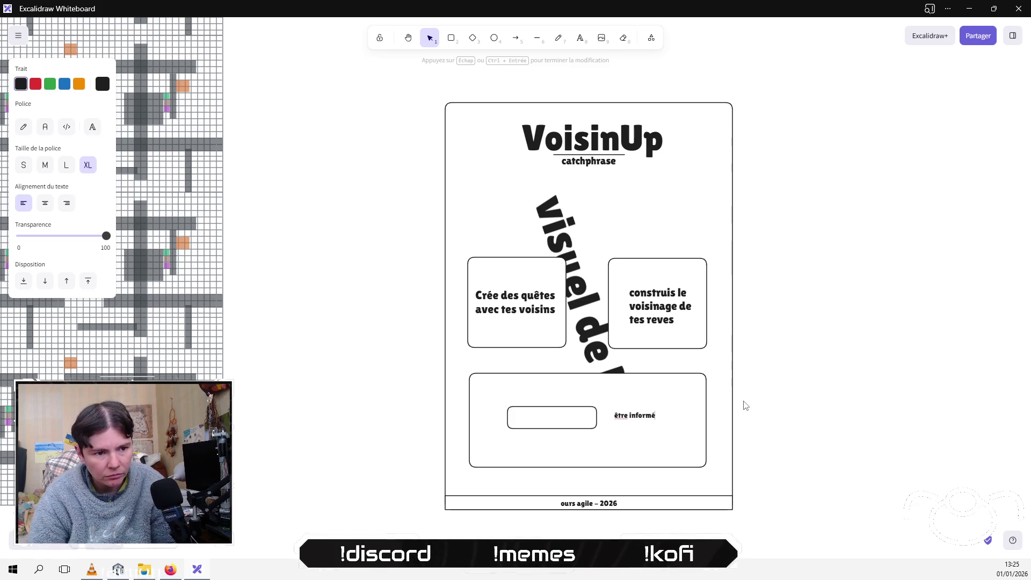
{"action": "type", "text": " du lancement"}
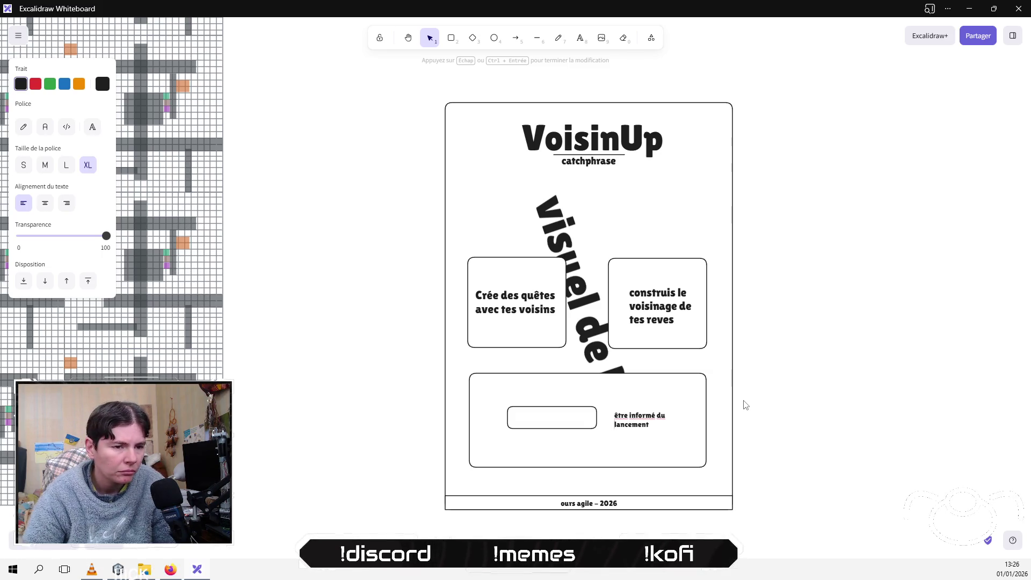
{"action": "key", "text": "Escape"}
{"action": "left_click_drag", "start_coordinate": [556, 420], "coordinate": [560, 423]}
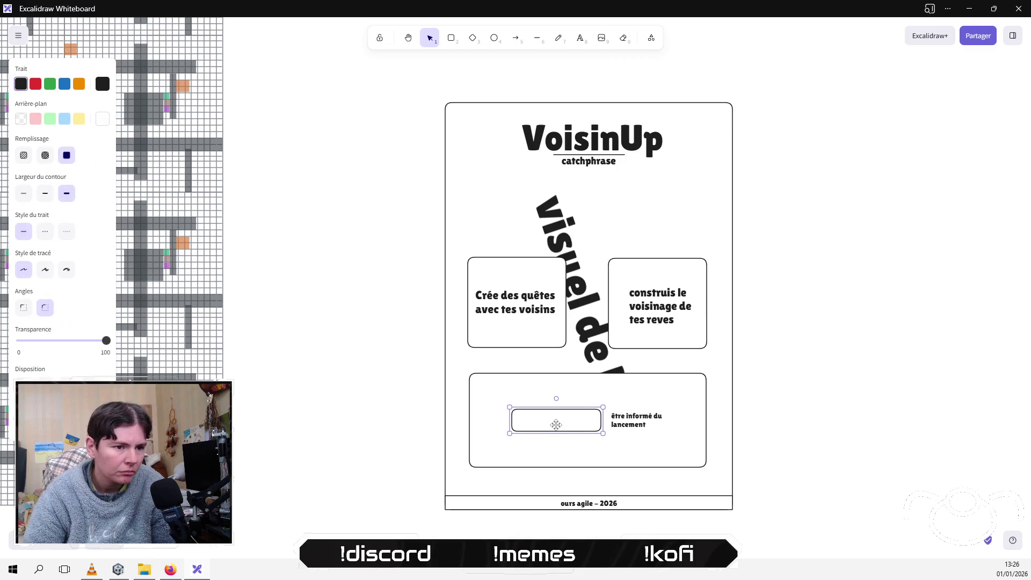
Step: Move the label closer to the input box and shift the rotated text up-left
{"action": "left_click_drag", "start_coordinate": [648, 423], "coordinate": [639, 423]}
{"action": "left_click", "coordinate": [773, 410]}
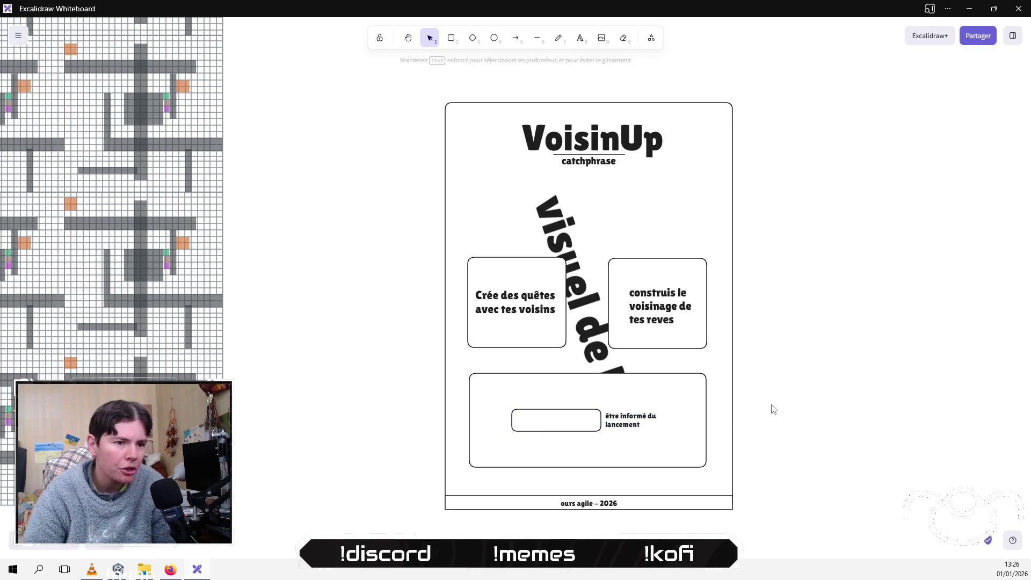
{"action": "left_click_drag", "start_coordinate": [546, 229], "coordinate": [543, 221]}
{"action": "left_click", "coordinate": [427, 368]}
Step: Lower the transparency of the bottom panel and the 'construis le voisinage' box to about 80%
{"action": "left_click", "coordinate": [520, 382]}
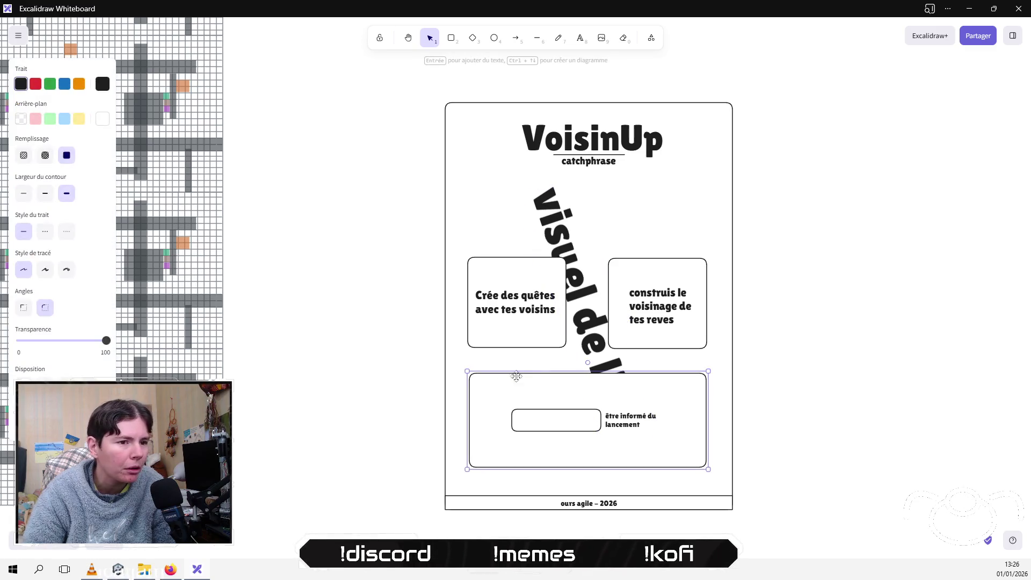
{"action": "mouse_move", "coordinate": [104, 341]}
{"action": "left_mouse_down"}
{"action": "mouse_move", "coordinate": [87, 344]}
{"action": "mouse_move", "coordinate": [98, 340]}
{"action": "left_mouse_up"}
{"action": "left_click", "coordinate": [514, 268]}
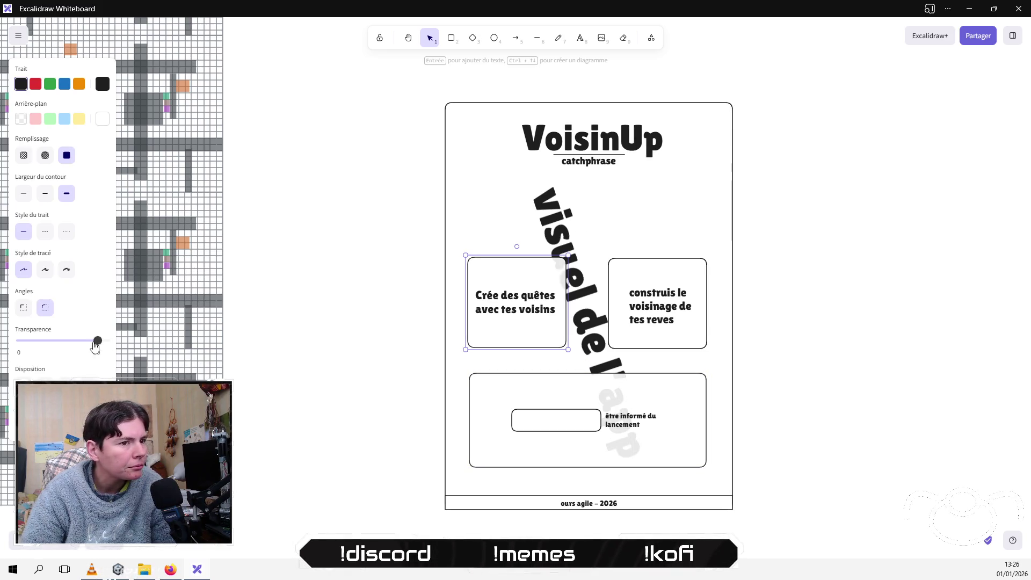
{"action": "left_click", "coordinate": [693, 265]}
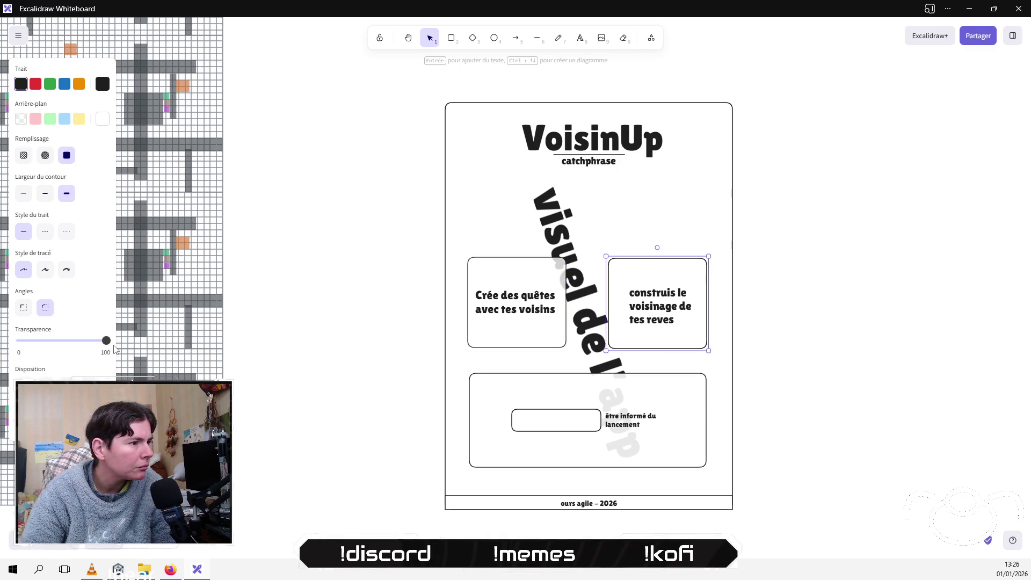
{"action": "left_click_drag", "start_coordinate": [106, 341], "coordinate": [90, 342]}
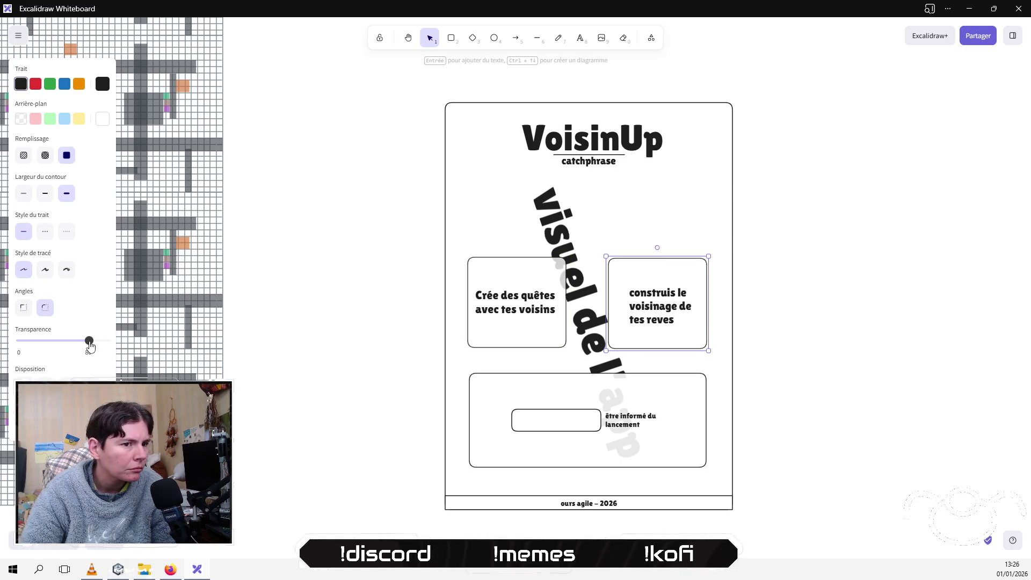
{"action": "left_click", "coordinate": [322, 285]}
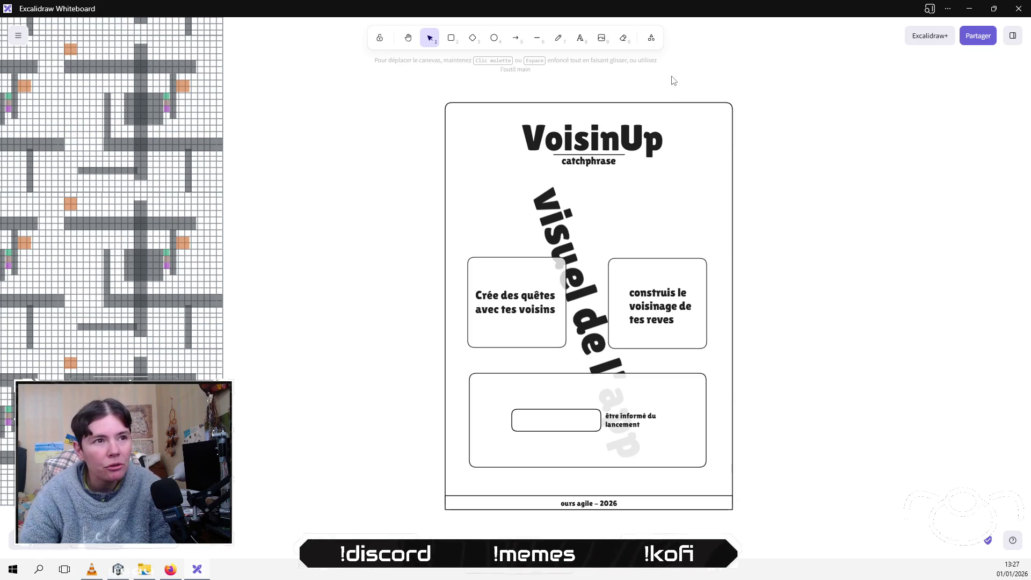
Step: Add a 'fonctionnalités' label near the top right of the poster
{"action": "left_click", "coordinate": [580, 37]}
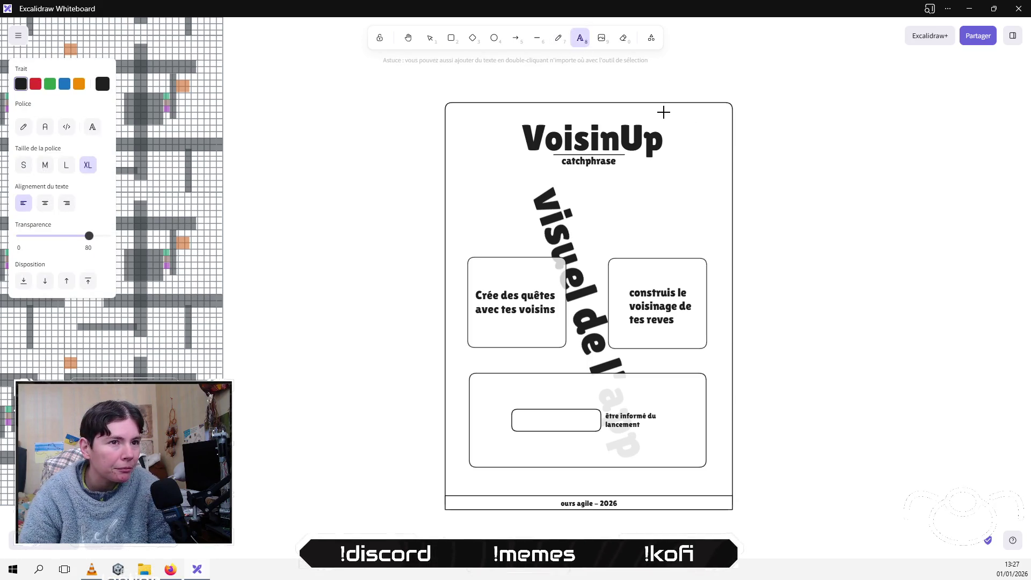
{"action": "left_click", "coordinate": [666, 111]}
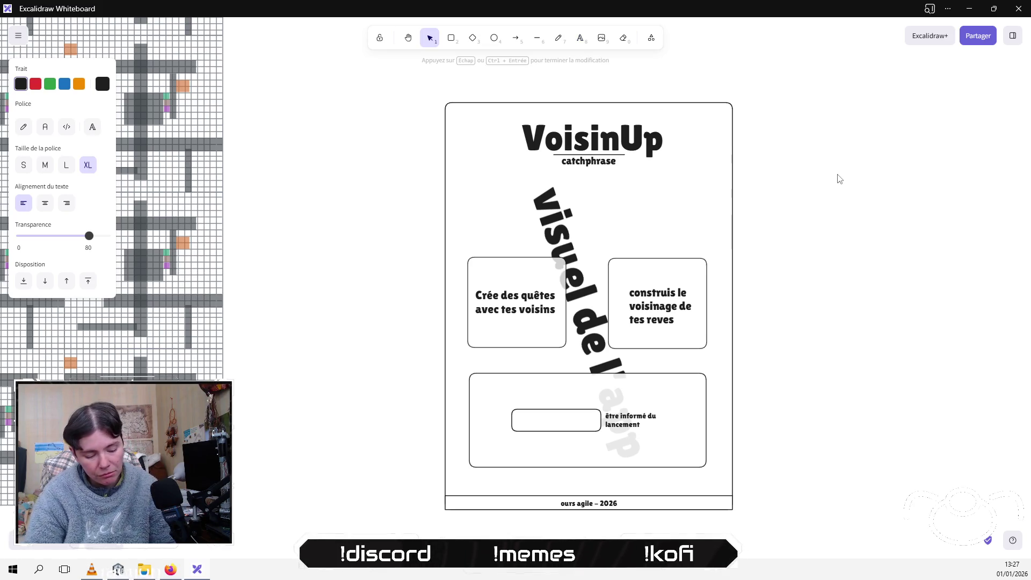
{"action": "type", "text": "fonc"}
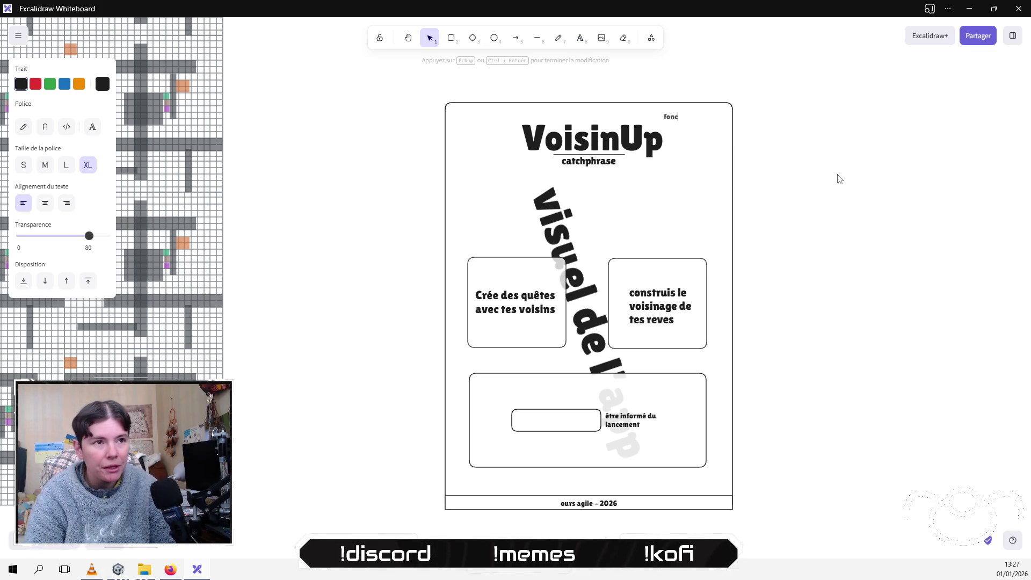
{"action": "type", "text": "tionnalités"}
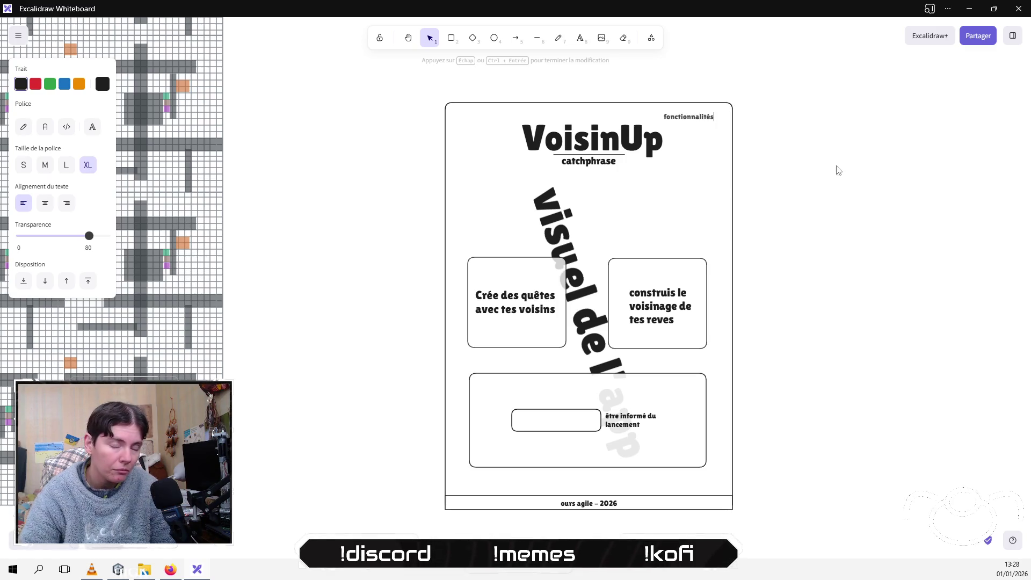
{"action": "left_click", "coordinate": [839, 170]}
{"action": "left_click_drag", "start_coordinate": [694, 123], "coordinate": [665, 122]}
{"action": "left_click", "coordinate": [793, 105]}
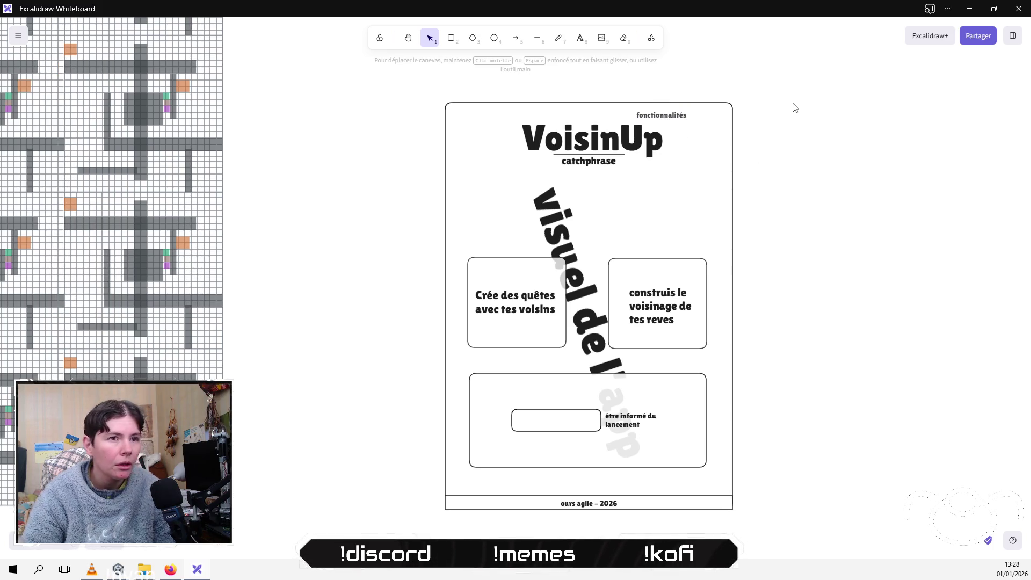
Step: Duplicate the label and change the copy to 'être tenu au courant'
{"action": "left_click", "coordinate": [670, 116]}
{"action": "key", "text": "ctrl+c"}
{"action": "key", "text": "ctrl+v"}
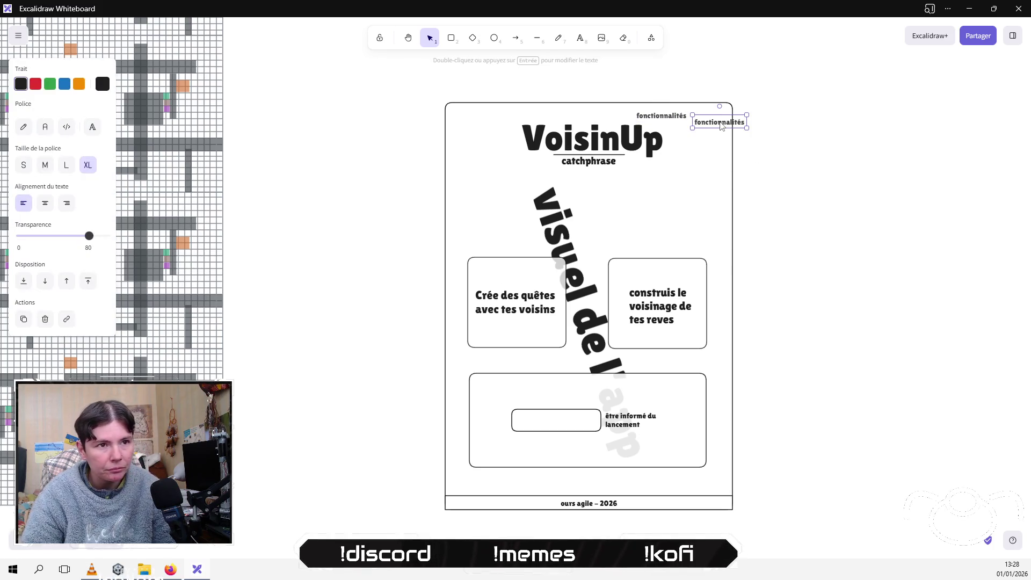
{"action": "left_click_drag", "start_coordinate": [718, 119], "coordinate": [718, 116]}
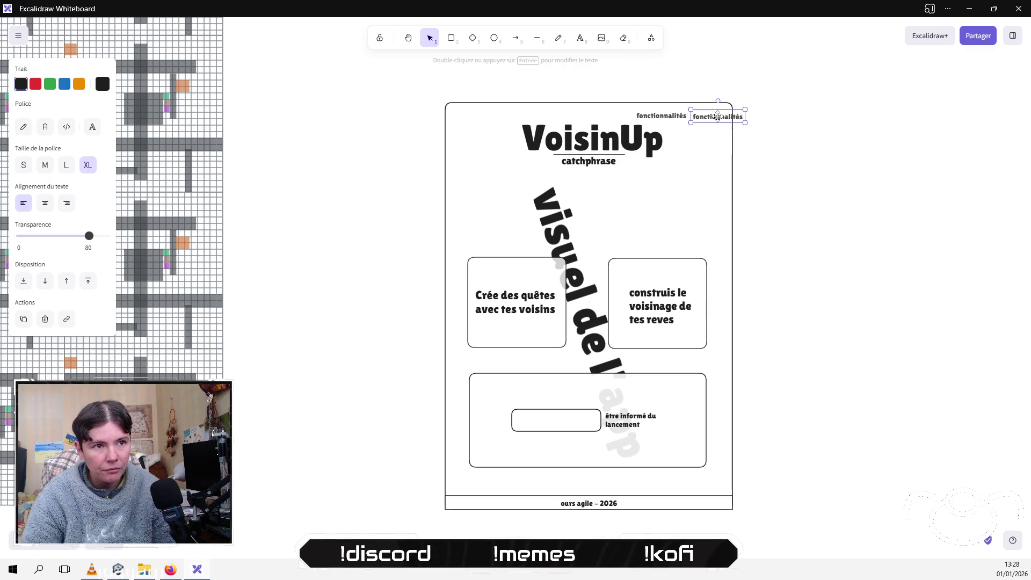
{"action": "key", "text": "Return"}
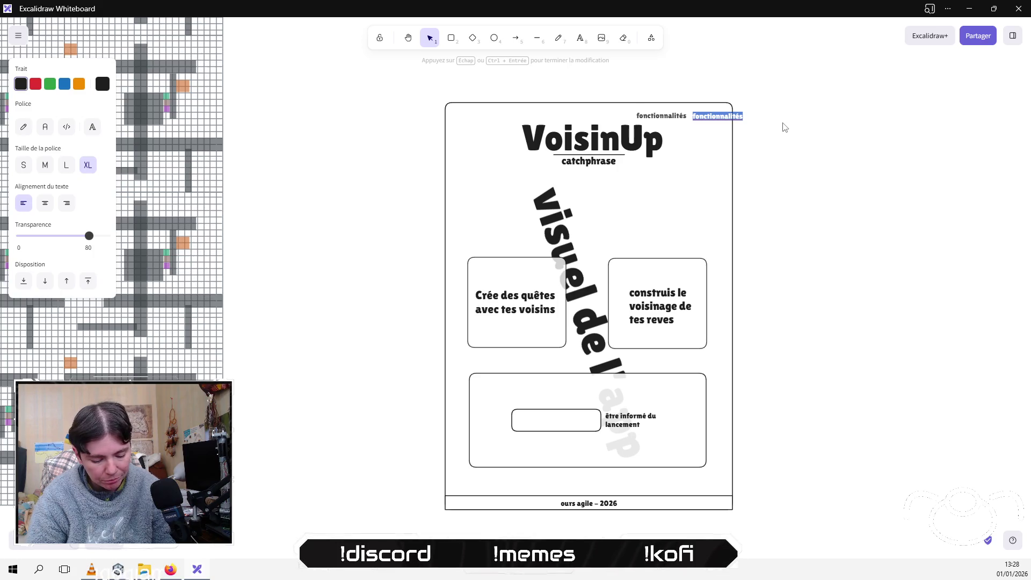
{"action": "type", "text": "être"}
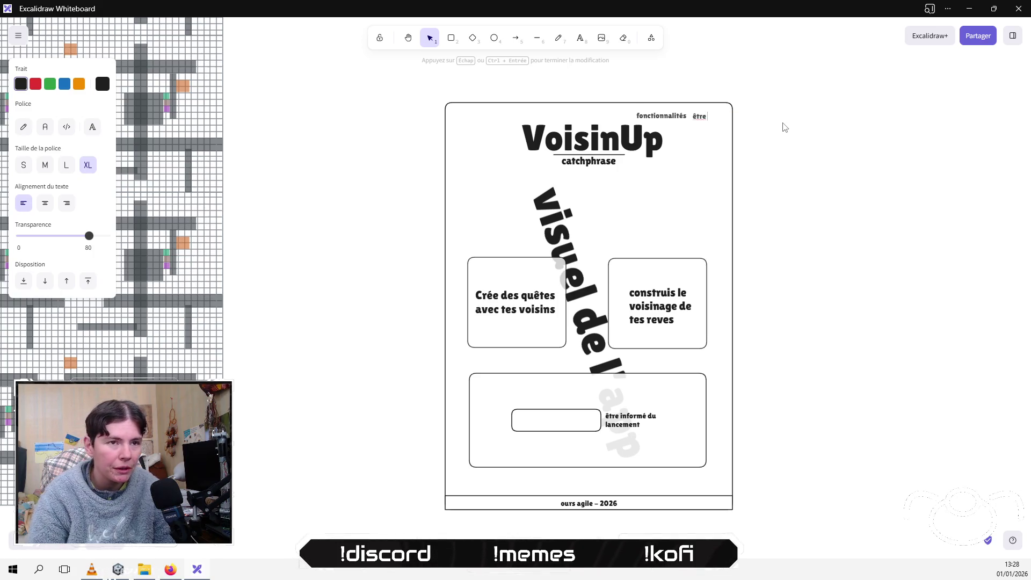
{"action": "type", "text": " tenu c"}
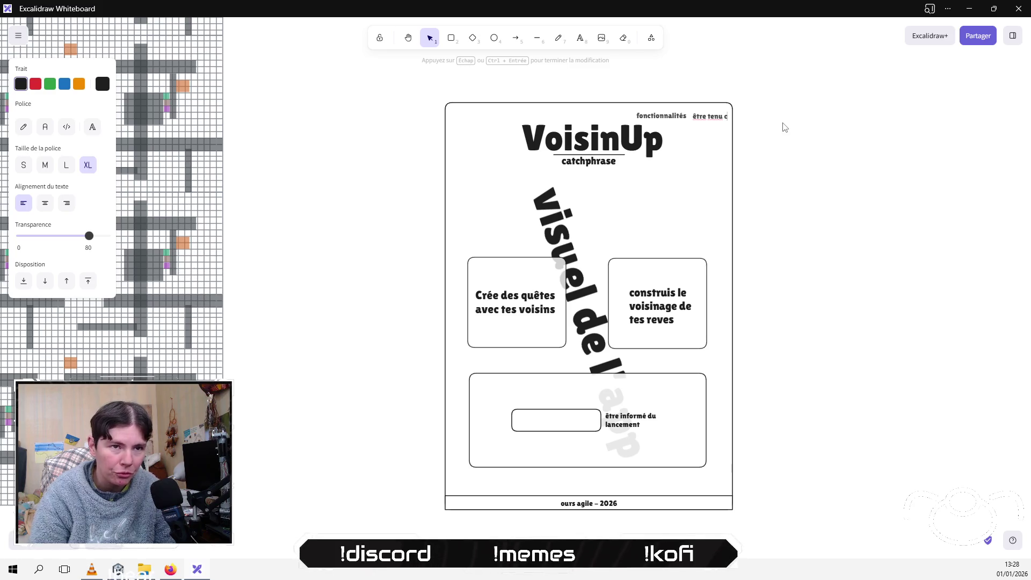
{"action": "type", "text": "t"}
{"action": "left_click", "coordinate": [764, 108]}
Step: Move 'fonctionnalités' left so both top labels sit side by side
{"action": "left_click", "coordinate": [665, 114]}
{"action": "mouse_move", "coordinate": [698, 116]}
{"action": "left_mouse_down"}
{"action": "mouse_move", "coordinate": [627, 111]}
{"action": "mouse_move", "coordinate": [699, 108]}
{"action": "mouse_move", "coordinate": [681, 107]}
{"action": "mouse_move", "coordinate": [622, 114]}
{"action": "left_mouse_up"}
{"action": "left_click", "coordinate": [627, 114]}
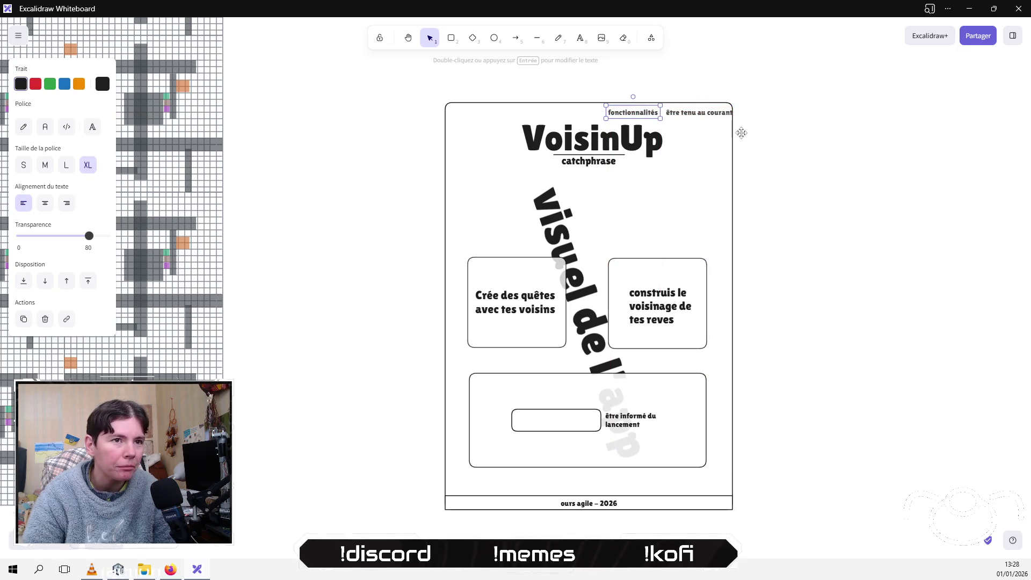
{"action": "left_click", "coordinate": [781, 139]}
{"action": "mouse_move", "coordinate": [573, 91]}
{"action": "left_mouse_down"}
{"action": "mouse_move", "coordinate": [741, 126]}
{"action": "mouse_move", "coordinate": [704, 114]}
{"action": "left_mouse_up"}
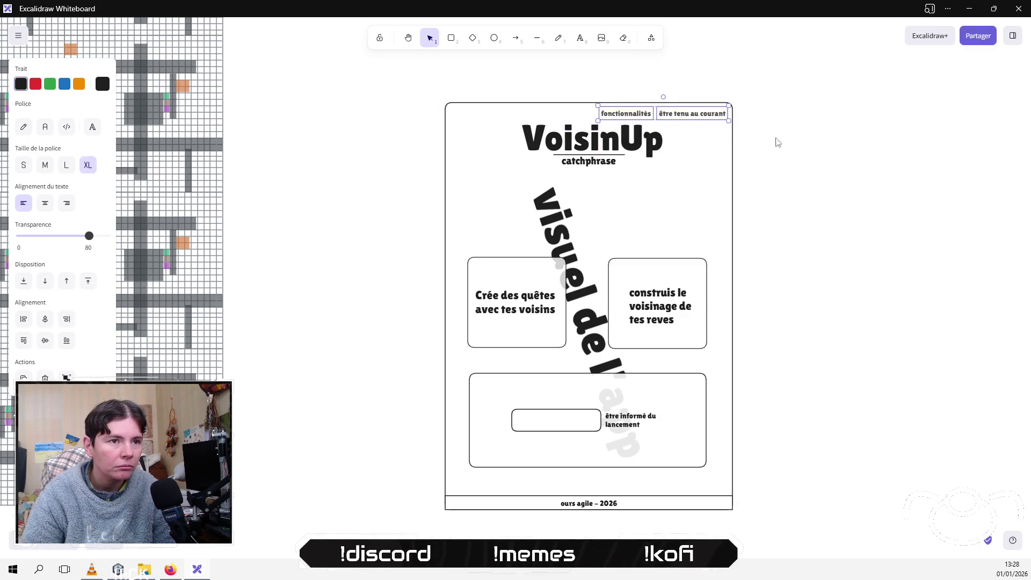
{"action": "left_click", "coordinate": [779, 143]}
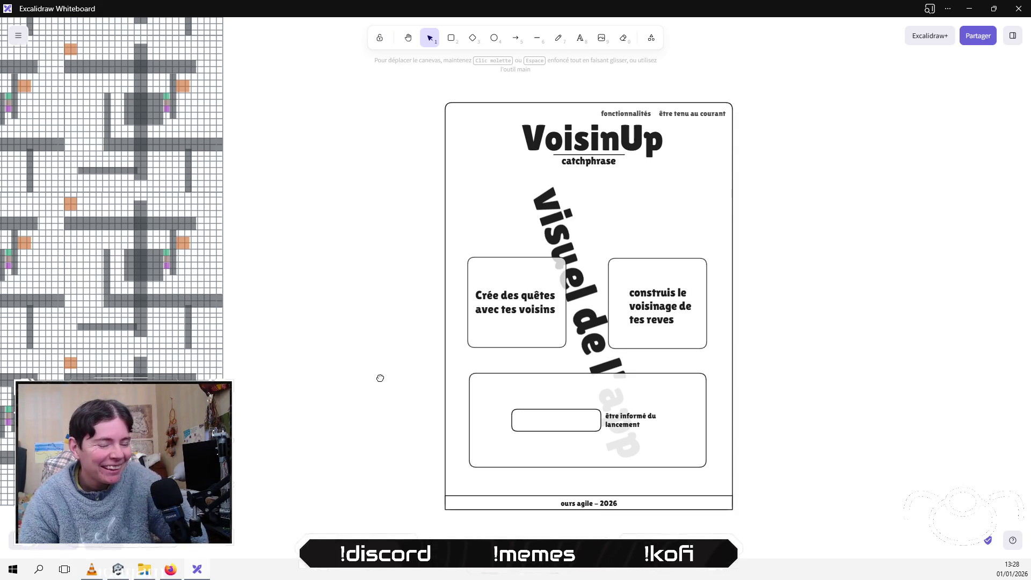
Step: Copy the entire VoisinUp poster with Ctrl+C/Ctrl+V and drop the duplicate to its right
{"action": "scroll", "coordinate": [411, 381], "scroll_direction": "up", "scroll_amount": 2}
{"action": "scroll", "coordinate": [411, 381], "scroll_direction": "left", "scroll_amount": 2}
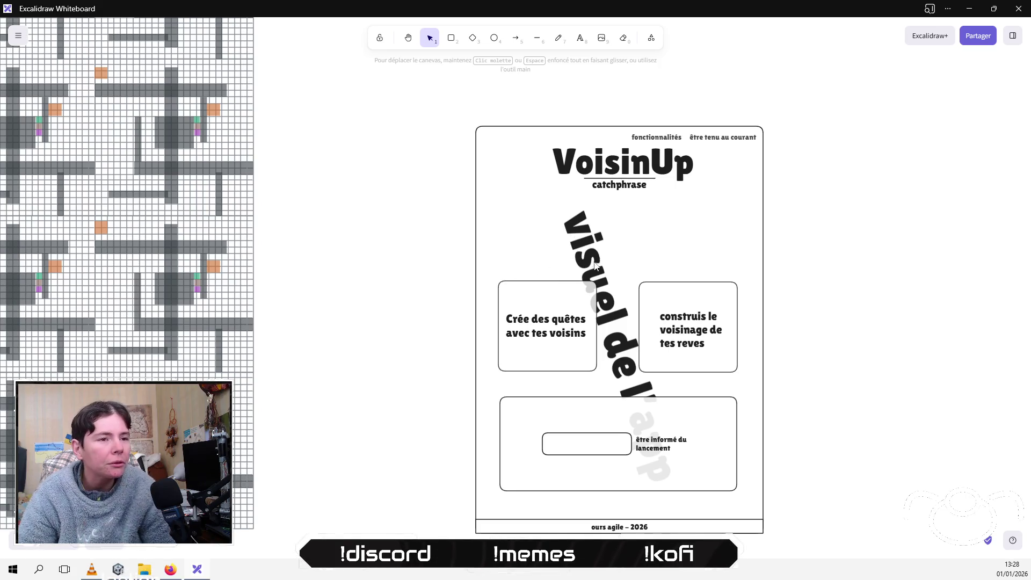
{"action": "scroll", "coordinate": [596, 267], "scroll_direction": "down", "scroll_amount": 5}
{"action": "scroll", "coordinate": [446, 179], "scroll_direction": "down", "scroll_amount": 5}
{"action": "scroll", "coordinate": [463, 210], "scroll_direction": "up", "scroll_amount": 5}
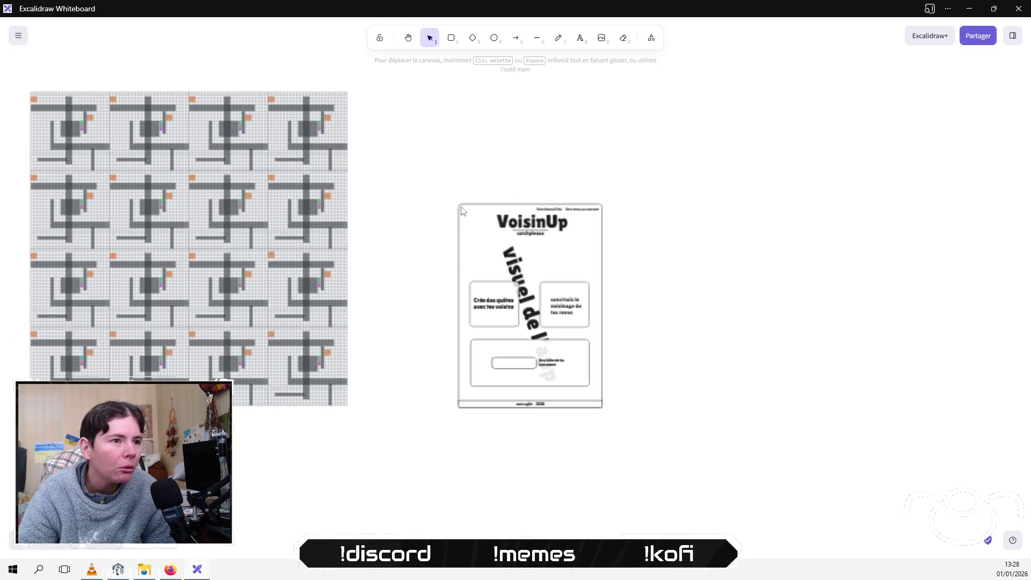
{"action": "left_click_drag", "start_coordinate": [429, 179], "coordinate": [617, 426]}
{"action": "key", "text": "ctrl+c"}
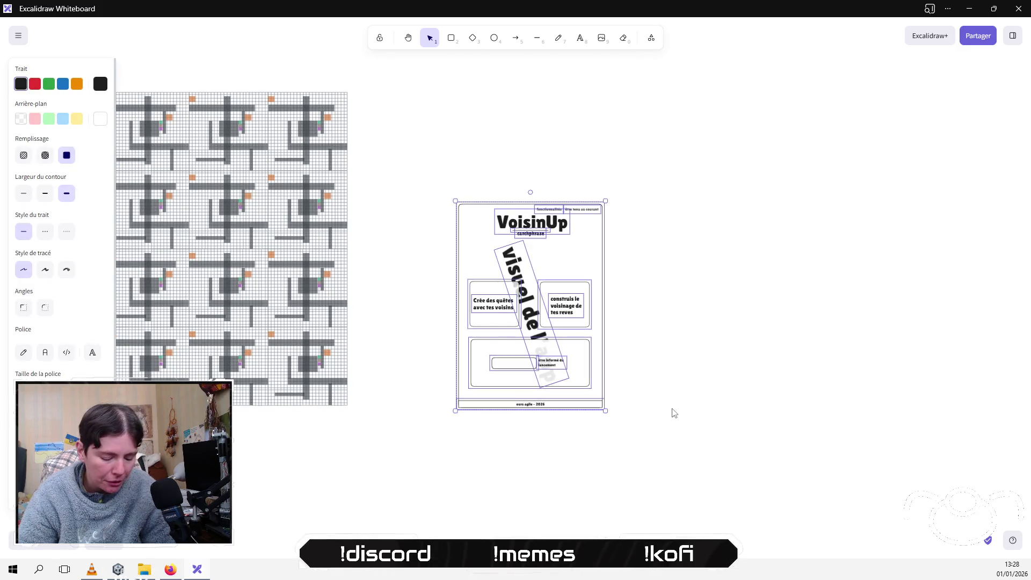
{"action": "key", "text": "ctrl+v"}
{"action": "mouse_move", "coordinate": [742, 337]}
{"action": "left_mouse_down"}
{"action": "mouse_move", "coordinate": [744, 304]}
{"action": "mouse_move", "coordinate": [756, 303]}
{"action": "left_mouse_up"}
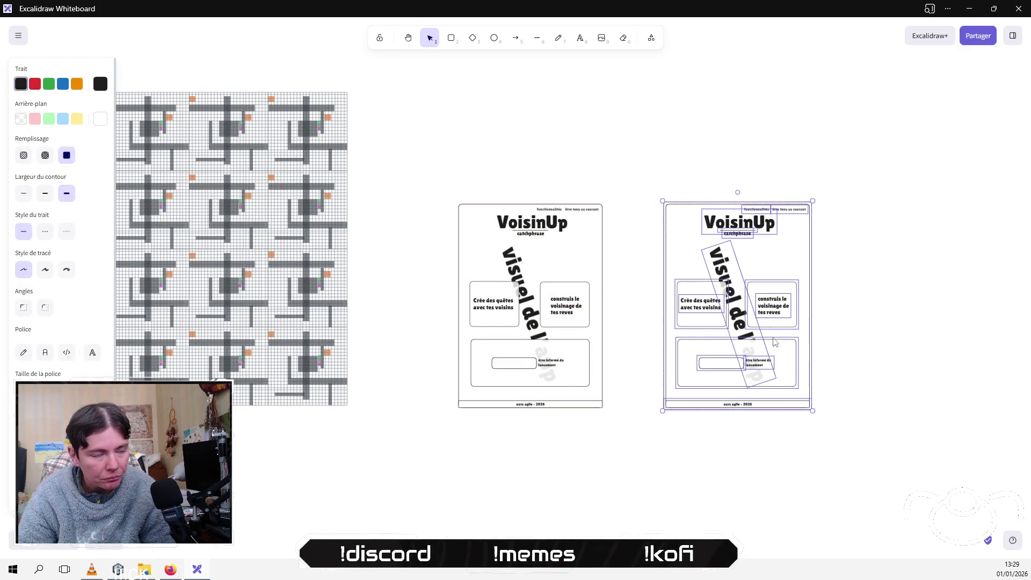
Step: Narrow the copy's frame to phone width, stretch it taller, and narrow the footer bar to match
{"action": "left_click", "coordinate": [792, 439]}
{"action": "left_click_drag", "start_coordinate": [791, 439], "coordinate": [585, 400]}
{"action": "mouse_move", "coordinate": [465, 233]}
{"action": "left_mouse_down"}
{"action": "mouse_move", "coordinate": [561, 317]}
{"action": "mouse_move", "coordinate": [542, 252]}
{"action": "mouse_move", "coordinate": [578, 250]}
{"action": "mouse_move", "coordinate": [552, 251]}
{"action": "left_mouse_up"}
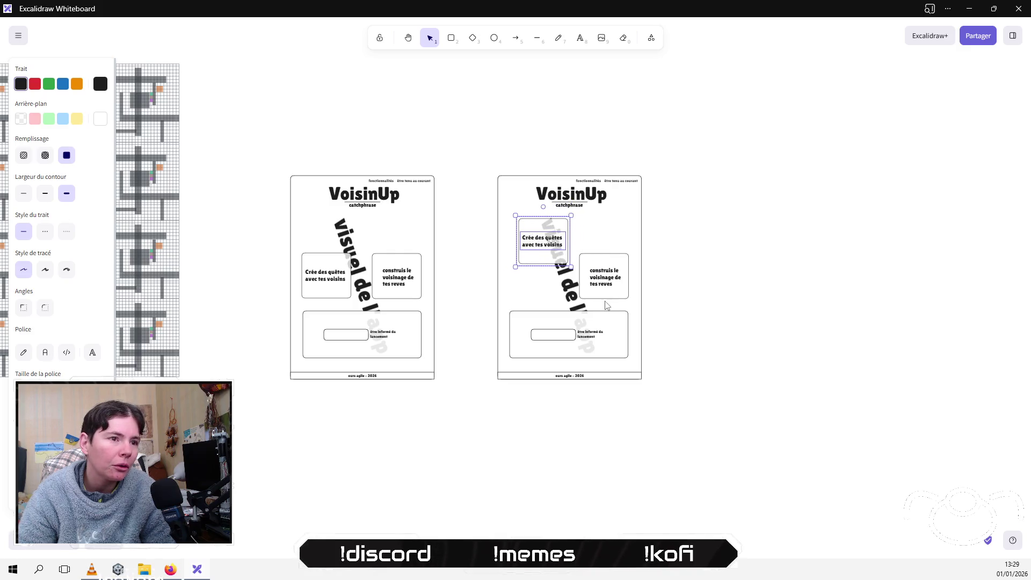
{"action": "key", "text": "ctrl+z"}
{"action": "left_click", "coordinate": [638, 289]}
{"action": "mouse_move", "coordinate": [643, 287]}
{"action": "left_mouse_down"}
{"action": "mouse_move", "coordinate": [590, 288]}
{"action": "mouse_move", "coordinate": [591, 301]}
{"action": "left_mouse_up"}
{"action": "left_click_drag", "start_coordinate": [566, 382], "coordinate": [569, 497]}
{"action": "left_click", "coordinate": [729, 414]}
{"action": "mouse_move", "coordinate": [697, 409]}
{"action": "left_mouse_down"}
{"action": "mouse_move", "coordinate": [481, 369]}
{"action": "mouse_move", "coordinate": [525, 460]}
{"action": "mouse_move", "coordinate": [523, 492]}
{"action": "left_mouse_up"}
{"action": "left_click_drag", "start_coordinate": [644, 494], "coordinate": [591, 494]}
{"action": "left_click", "coordinate": [615, 471]}
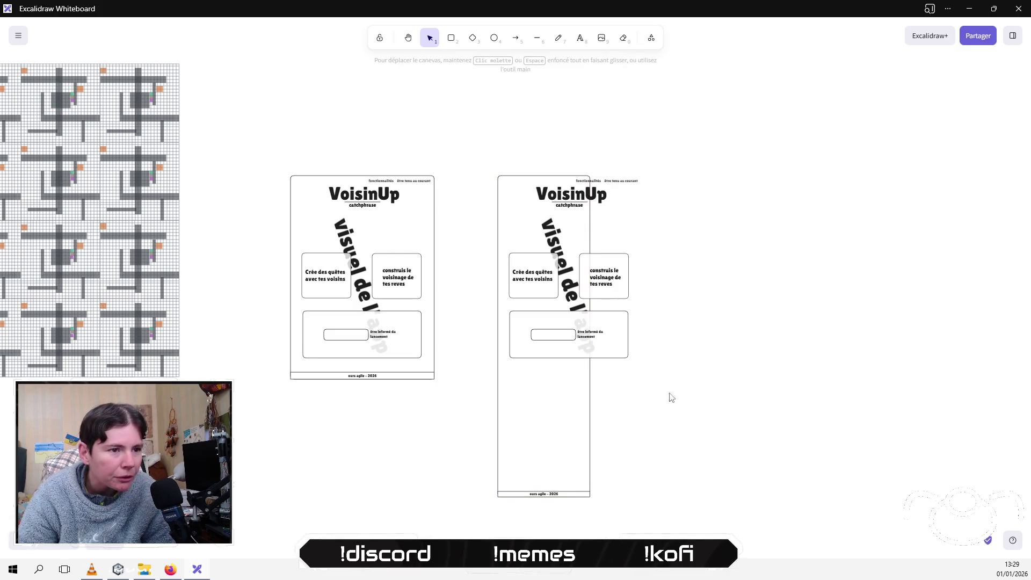
Step: Move the signup box toward the bottom, placing 'être informé du lancement' below the field
{"action": "mouse_move", "coordinate": [714, 394]}
{"action": "left_mouse_down"}
{"action": "mouse_move", "coordinate": [532, 329]}
{"action": "mouse_move", "coordinate": [499, 303]}
{"action": "left_mouse_up"}
{"action": "mouse_move", "coordinate": [589, 335]}
{"action": "left_mouse_down"}
{"action": "mouse_move", "coordinate": [589, 472]}
{"action": "mouse_move", "coordinate": [589, 450]}
{"action": "mouse_move", "coordinate": [548, 463]}
{"action": "left_mouse_up"}
{"action": "left_click", "coordinate": [675, 457]}
{"action": "left_click", "coordinate": [548, 448]}
{"action": "left_click", "coordinate": [591, 424]}
{"action": "left_click_drag", "start_coordinate": [592, 424], "coordinate": [553, 440]}
{"action": "left_click", "coordinate": [440, 410]}
Step: Shift the signup group left and down, and center its field and text inside the box
{"action": "mouse_move", "coordinate": [485, 380]}
{"action": "left_mouse_down"}
{"action": "mouse_move", "coordinate": [603, 467]}
{"action": "mouse_move", "coordinate": [655, 471]}
{"action": "left_mouse_up"}
{"action": "mouse_move", "coordinate": [617, 443]}
{"action": "left_mouse_down"}
{"action": "mouse_move", "coordinate": [599, 458]}
{"action": "mouse_move", "coordinate": [610, 461]}
{"action": "mouse_move", "coordinate": [583, 449]}
{"action": "left_mouse_up"}
{"action": "left_click", "coordinate": [639, 444]}
{"action": "left_click", "coordinate": [623, 450]}
{"action": "left_click", "coordinate": [660, 434]}
{"action": "left_click_drag", "start_coordinate": [469, 424], "coordinate": [589, 473]}
{"action": "left_click_drag", "start_coordinate": [541, 449], "coordinate": [536, 447]}
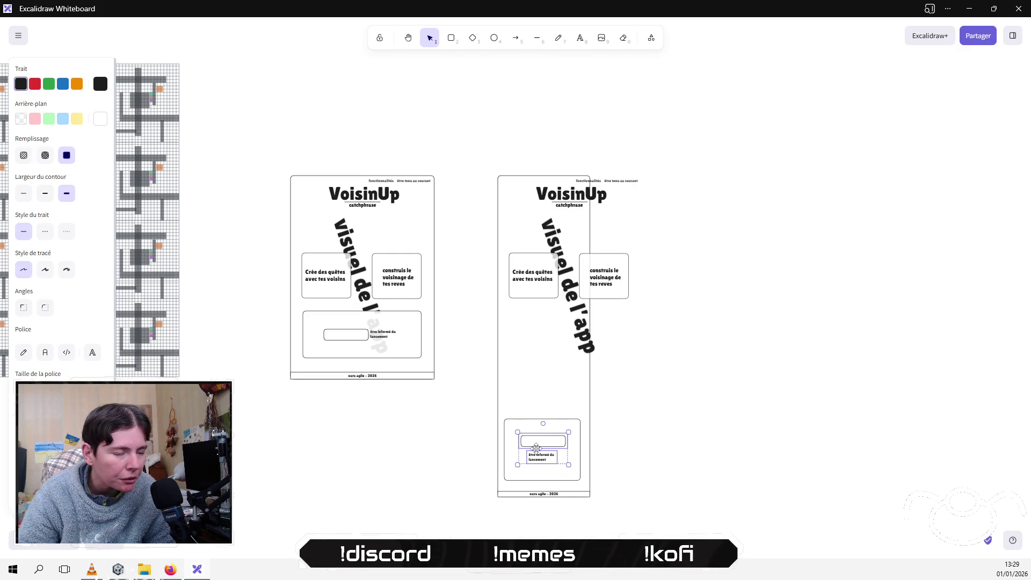
{"action": "left_click", "coordinate": [604, 445]}
Step: Move the 'visuel de l'app' text down-left and stack 'construis le voisinage' below the other card
{"action": "left_click_drag", "start_coordinate": [583, 327], "coordinate": [556, 345]}
{"action": "left_click", "coordinate": [693, 318]}
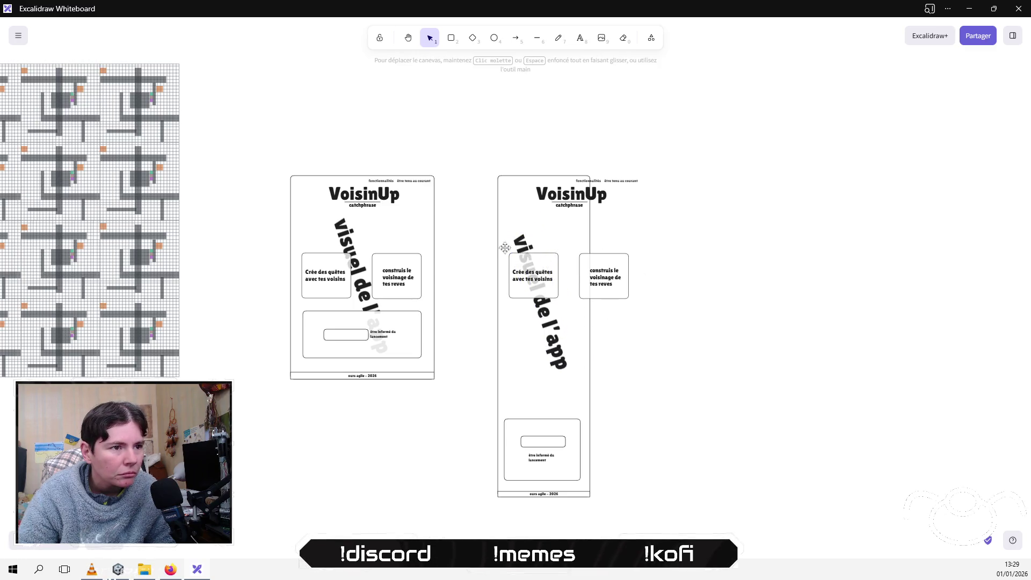
{"action": "left_click_drag", "start_coordinate": [482, 250], "coordinate": [570, 330]}
{"action": "left_click", "coordinate": [671, 239]}
{"action": "left_click_drag", "start_coordinate": [659, 240], "coordinate": [582, 320]}
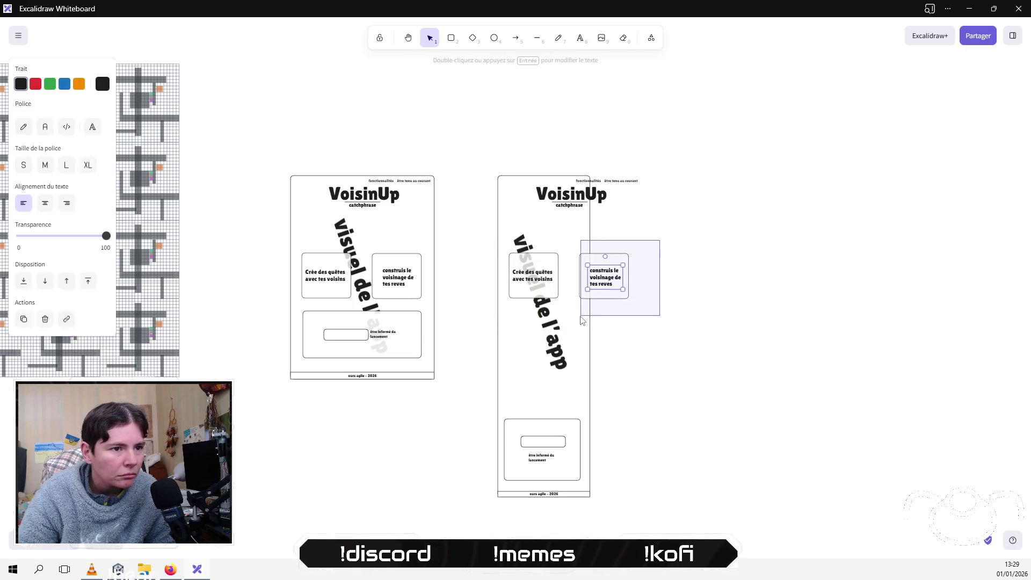
{"action": "left_click_drag", "start_coordinate": [602, 276], "coordinate": [539, 342]}
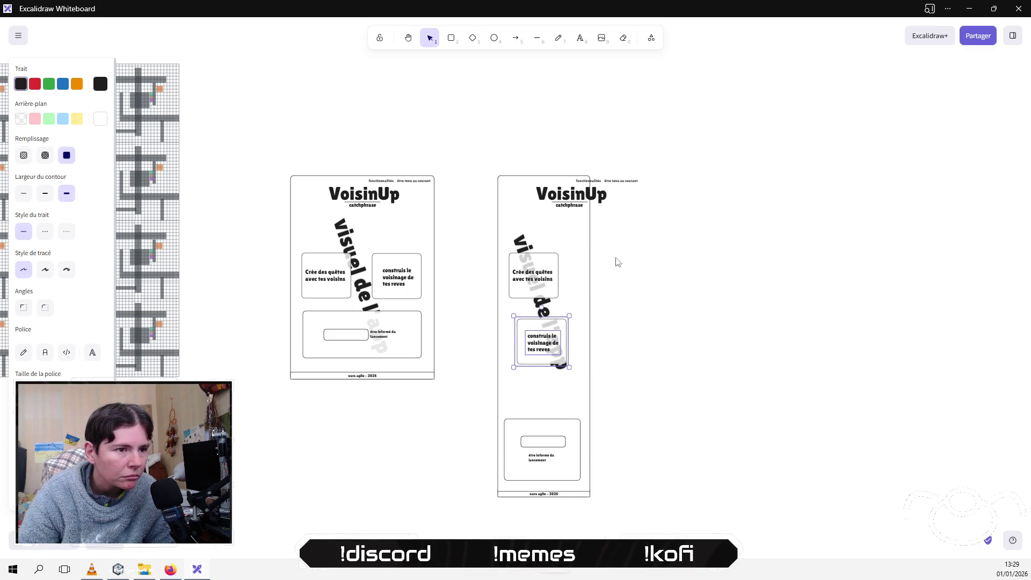
Step: Align the stacked cards, widening 'Crée des quêtes' leftward and shifting 'construis le voisinage' right
{"action": "left_click_drag", "start_coordinate": [463, 243], "coordinate": [606, 323]}
{"action": "mouse_move", "coordinate": [533, 281]}
{"action": "left_mouse_down"}
{"action": "mouse_move", "coordinate": [541, 294]}
{"action": "mouse_move", "coordinate": [580, 282]}
{"action": "left_mouse_up"}
{"action": "left_click", "coordinate": [623, 292]}
{"action": "left_click", "coordinate": [566, 286]}
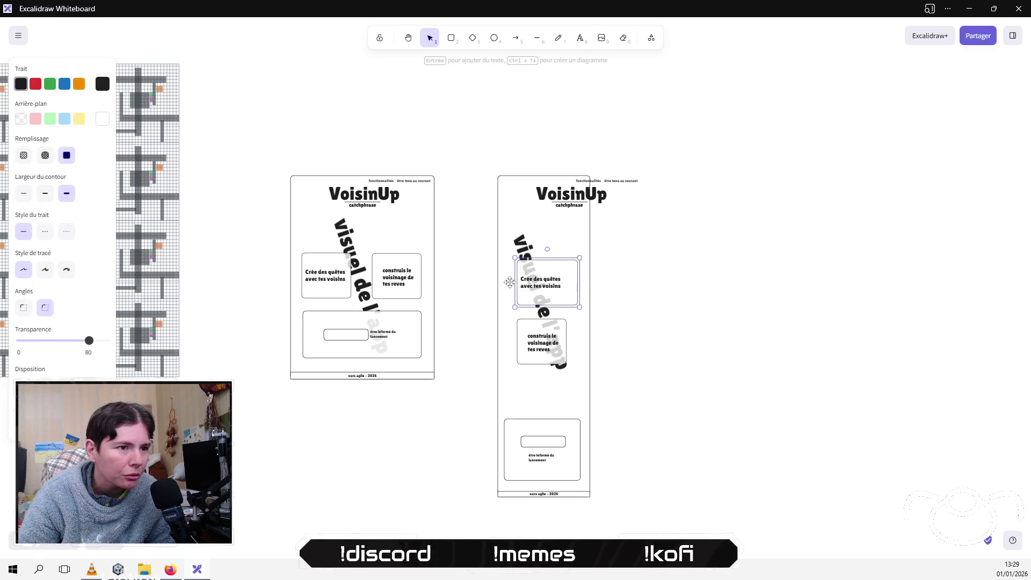
{"action": "left_click_drag", "start_coordinate": [510, 282], "coordinate": [501, 282]}
{"action": "mouse_move", "coordinate": [558, 348]}
{"action": "left_mouse_down"}
{"action": "mouse_move", "coordinate": [575, 342]}
{"action": "mouse_move", "coordinate": [504, 338]}
{"action": "left_mouse_up"}
{"action": "left_click", "coordinate": [666, 345]}
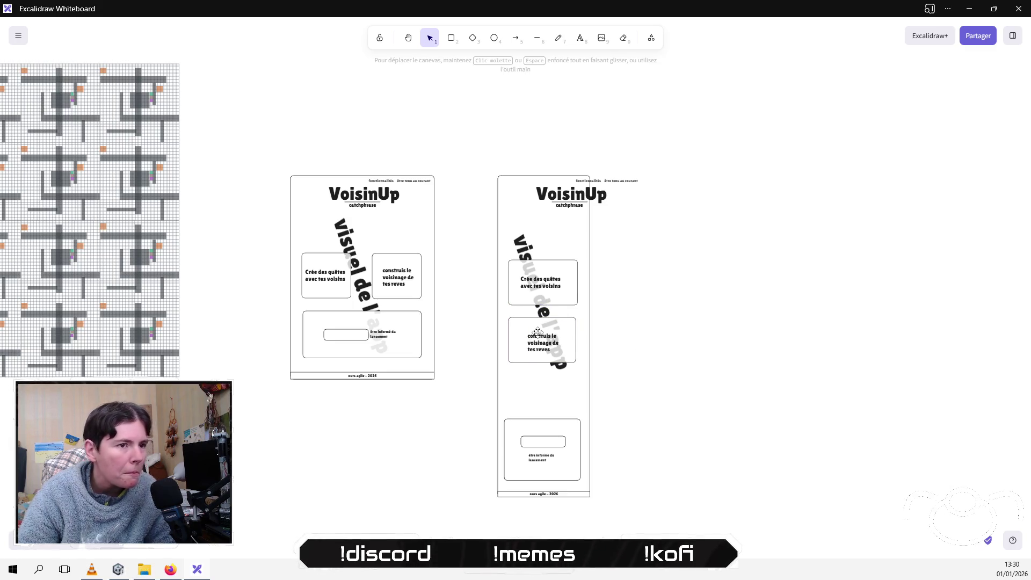
{"action": "mouse_move", "coordinate": [513, 158]}
{"action": "left_mouse_down"}
{"action": "mouse_move", "coordinate": [566, 239]}
{"action": "mouse_move", "coordinate": [605, 227]}
{"action": "mouse_move", "coordinate": [520, 186]}
{"action": "left_mouse_up"}
{"action": "left_click", "coordinate": [610, 230]}
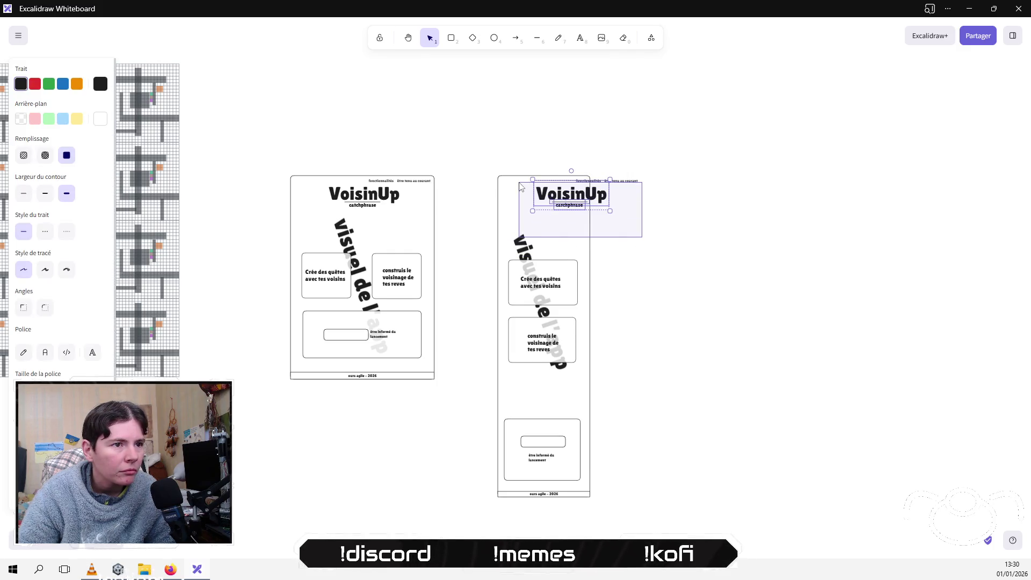
Step: Drag the VoisinUp title, catchphrase and the two top labels inside the narrow mobile frame
{"action": "left_click_drag", "start_coordinate": [607, 195], "coordinate": [581, 209]}
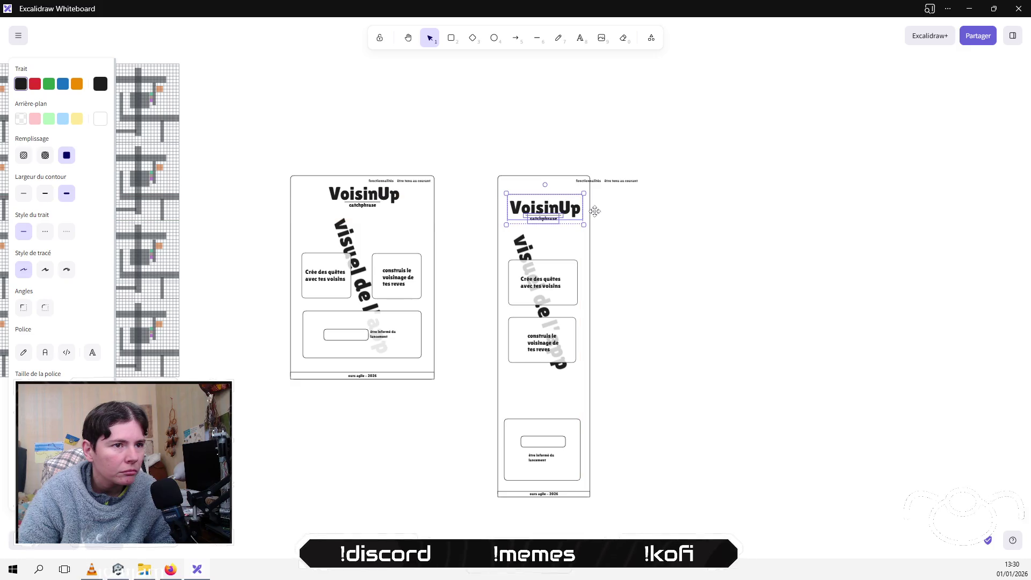
{"action": "mouse_move", "coordinate": [529, 156]}
{"action": "left_mouse_down"}
{"action": "mouse_move", "coordinate": [662, 201]}
{"action": "mouse_move", "coordinate": [564, 181]}
{"action": "mouse_move", "coordinate": [573, 183]}
{"action": "left_mouse_up"}
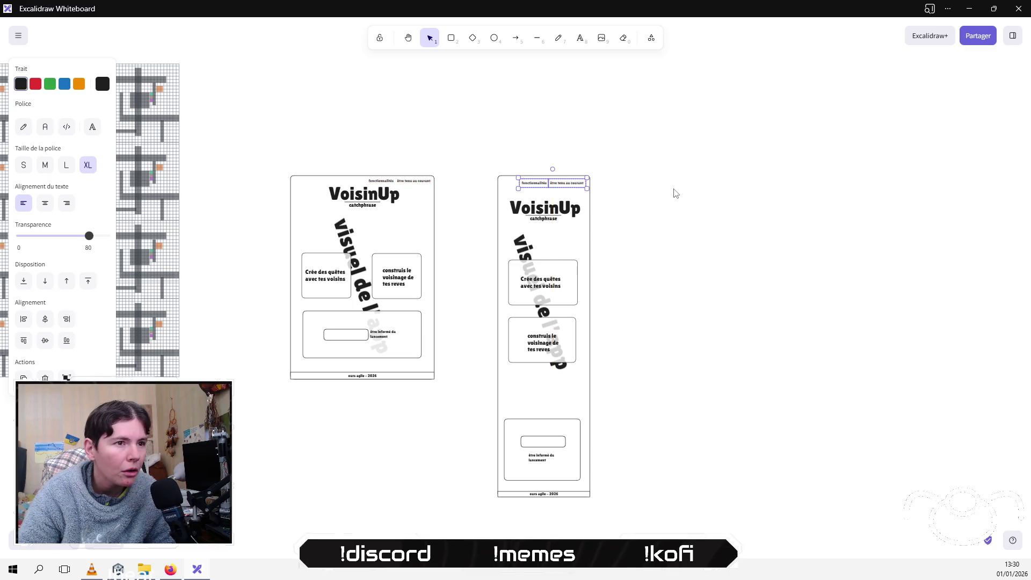
{"action": "left_click", "coordinate": [674, 191]}
{"action": "left_click_drag", "start_coordinate": [479, 190], "coordinate": [623, 245]}
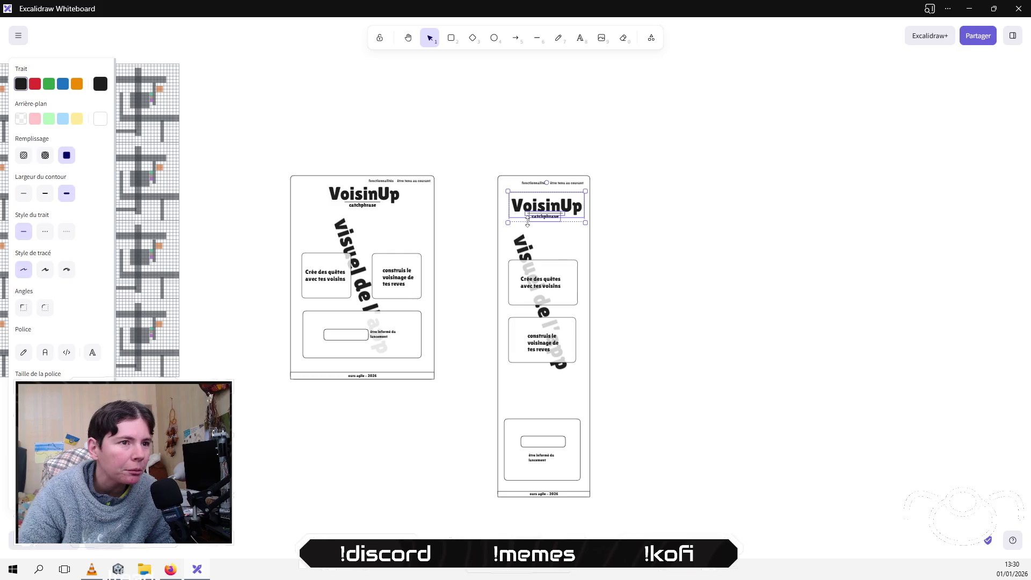
{"action": "left_click", "coordinate": [643, 256]}
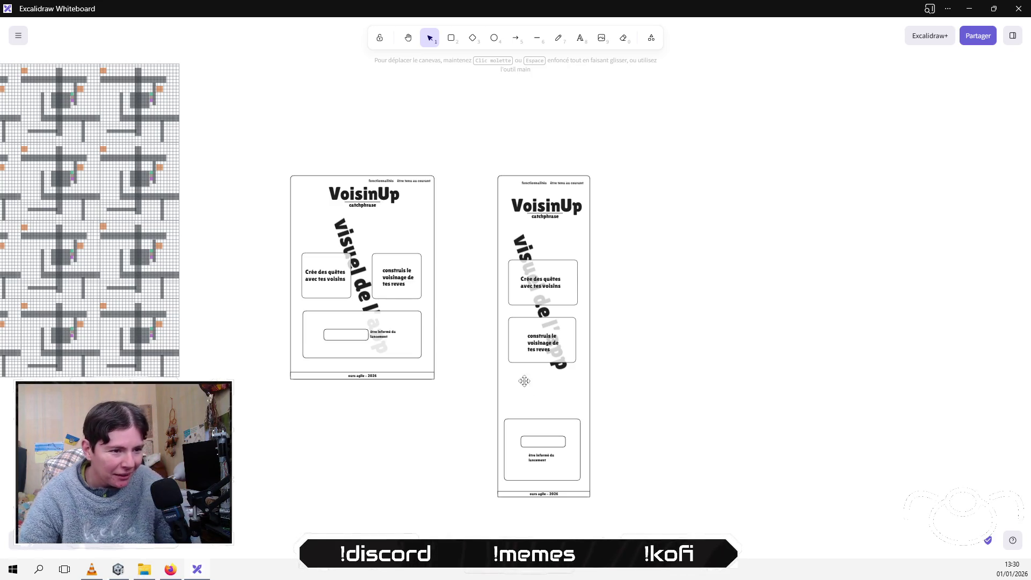
{"action": "left_click_drag", "start_coordinate": [461, 408], "coordinate": [620, 486]}
Step: Move the signup panel up, shorten the phone frame, and extend its edge line to the footer
{"action": "left_click_drag", "start_coordinate": [537, 450], "coordinate": [537, 410]}
{"action": "mouse_move", "coordinate": [467, 473]}
{"action": "left_mouse_down"}
{"action": "mouse_move", "coordinate": [456, 481]}
{"action": "mouse_move", "coordinate": [600, 501]}
{"action": "mouse_move", "coordinate": [575, 456]}
{"action": "left_mouse_up"}
{"action": "left_click", "coordinate": [568, 508]}
{"action": "left_click", "coordinate": [567, 495]}
{"action": "mouse_move", "coordinate": [561, 497]}
{"action": "left_mouse_down"}
{"action": "mouse_move", "coordinate": [562, 459]}
{"action": "mouse_move", "coordinate": [575, 457]}
{"action": "left_mouse_up"}
{"action": "left_click", "coordinate": [633, 457]}
{"action": "scroll", "coordinate": [633, 456], "scroll_direction": "up", "scroll_amount": 10}
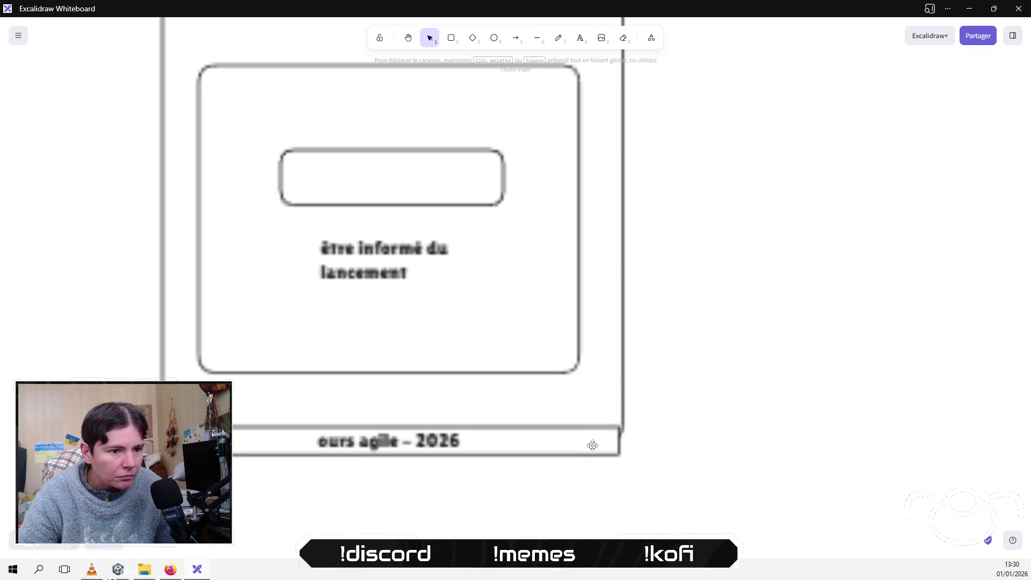
{"action": "left_click", "coordinate": [625, 412]}
{"action": "left_click_drag", "start_coordinate": [615, 444], "coordinate": [615, 464]}
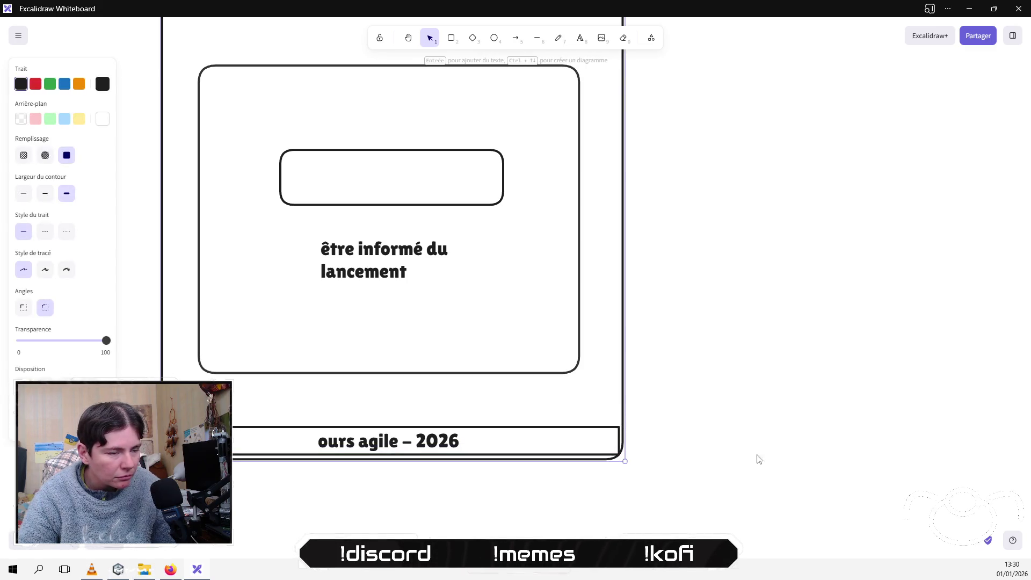
{"action": "left_click", "coordinate": [734, 458]}
Step: Nudge the 'ours agile – 2026' footer bar a few pixels right to line up with the frame
{"action": "left_click_drag", "start_coordinate": [204, 412], "coordinate": [668, 471]}
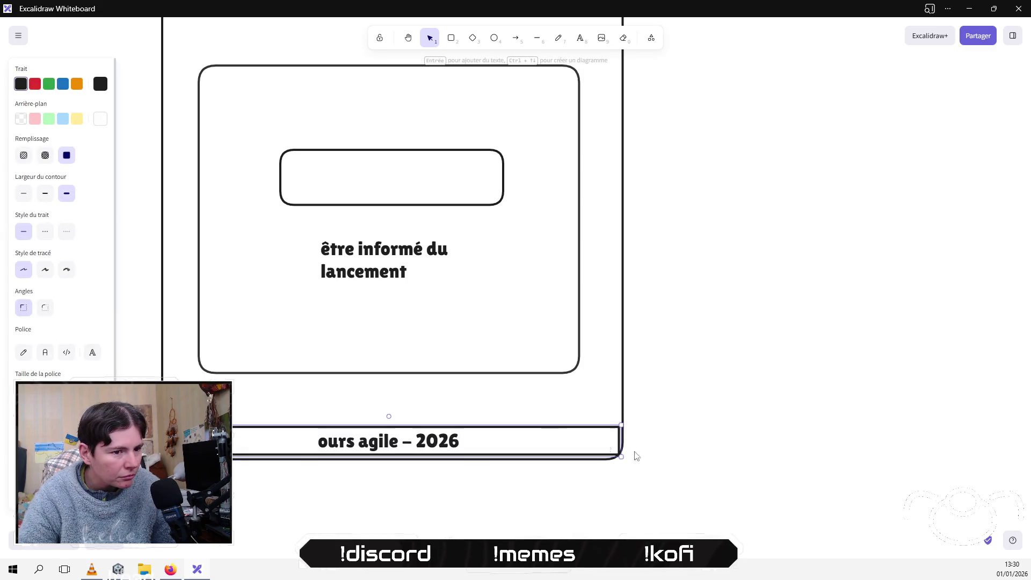
{"action": "left_click_drag", "start_coordinate": [542, 432], "coordinate": [549, 436]}
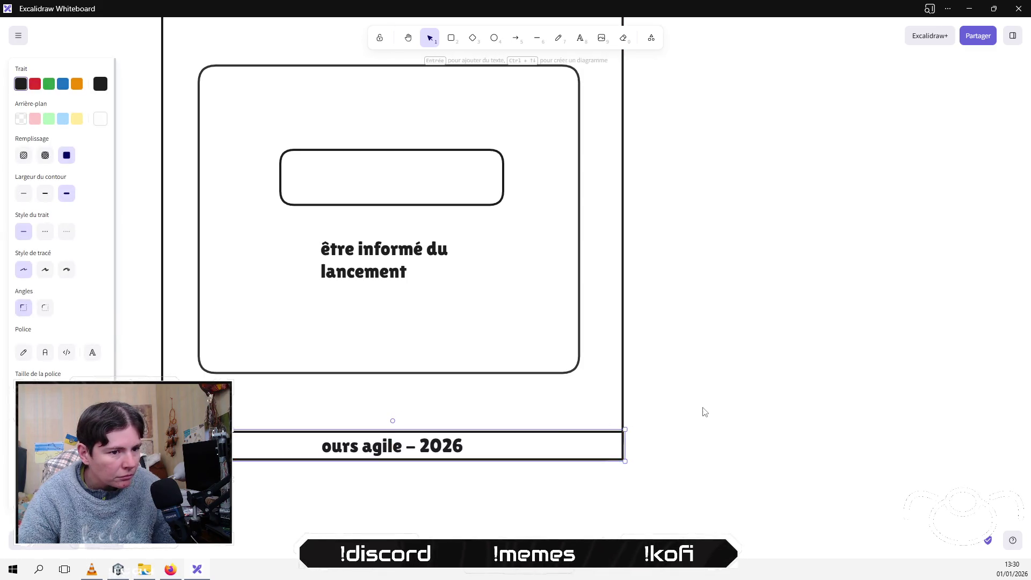
{"action": "left_click", "coordinate": [681, 391]}
{"action": "scroll", "coordinate": [681, 392], "scroll_direction": "up", "scroll_amount": 5}
{"action": "scroll", "coordinate": [633, 362], "scroll_direction": "down", "scroll_amount": 10}
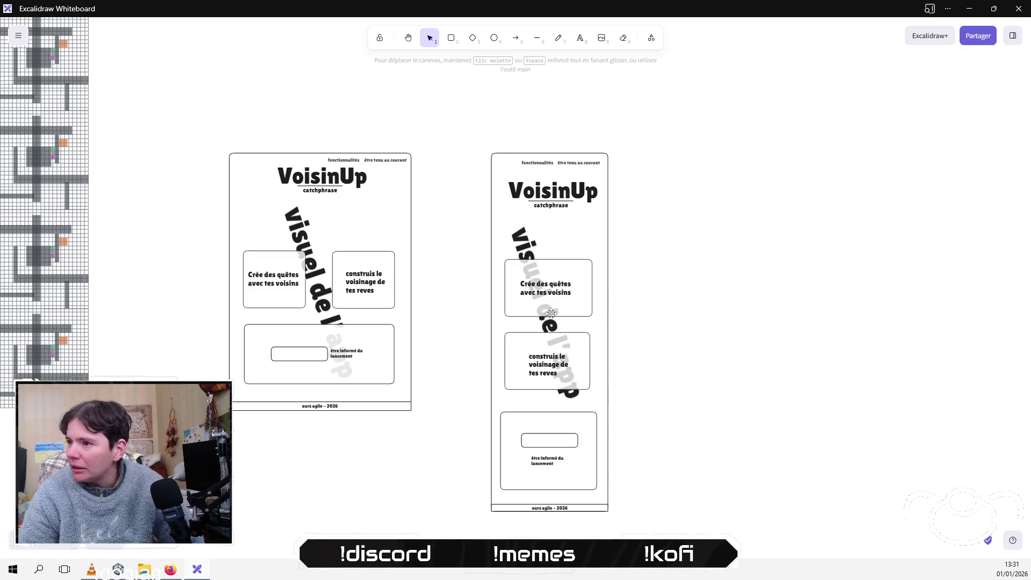
Step: Move the mobile mockup's two feature boxes and signup box up toward the VoisinUp title
{"action": "mouse_move", "coordinate": [442, 253]}
{"action": "left_mouse_down"}
{"action": "mouse_move", "coordinate": [513, 322]}
{"action": "mouse_move", "coordinate": [720, 433]}
{"action": "left_mouse_up"}
{"action": "left_click", "coordinate": [451, 250]}
{"action": "left_click_drag", "start_coordinate": [461, 258], "coordinate": [720, 514]}
{"action": "mouse_move", "coordinate": [516, 293]}
{"action": "left_mouse_down"}
{"action": "mouse_move", "coordinate": [519, 253]}
{"action": "mouse_move", "coordinate": [517, 275]}
{"action": "left_mouse_up"}
{"action": "left_click", "coordinate": [732, 278]}
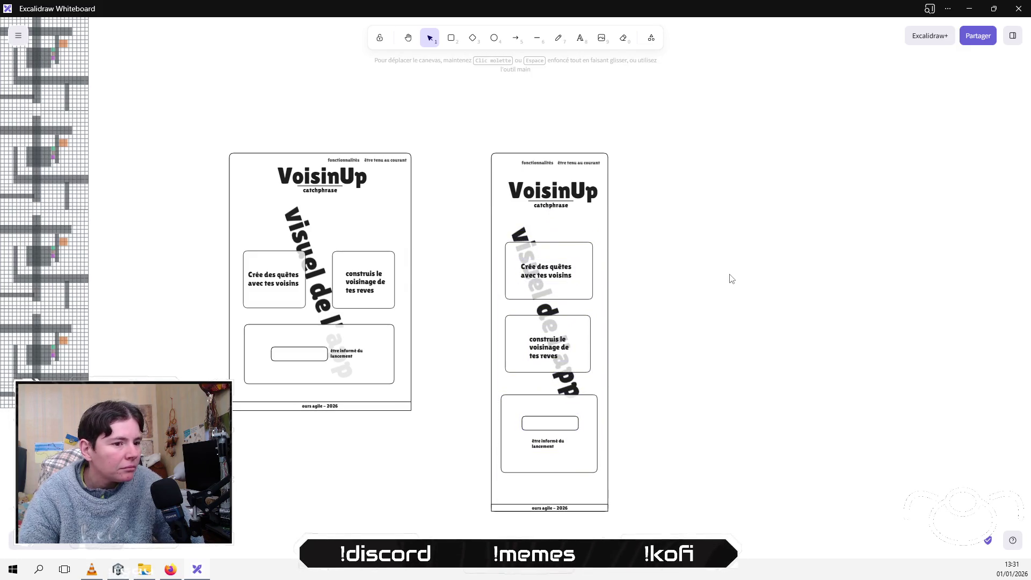
Step: Switch to another program's window from the taskbar
{"action": "scroll", "coordinate": [350, 234], "scroll_direction": "left", "scroll_amount": 1}
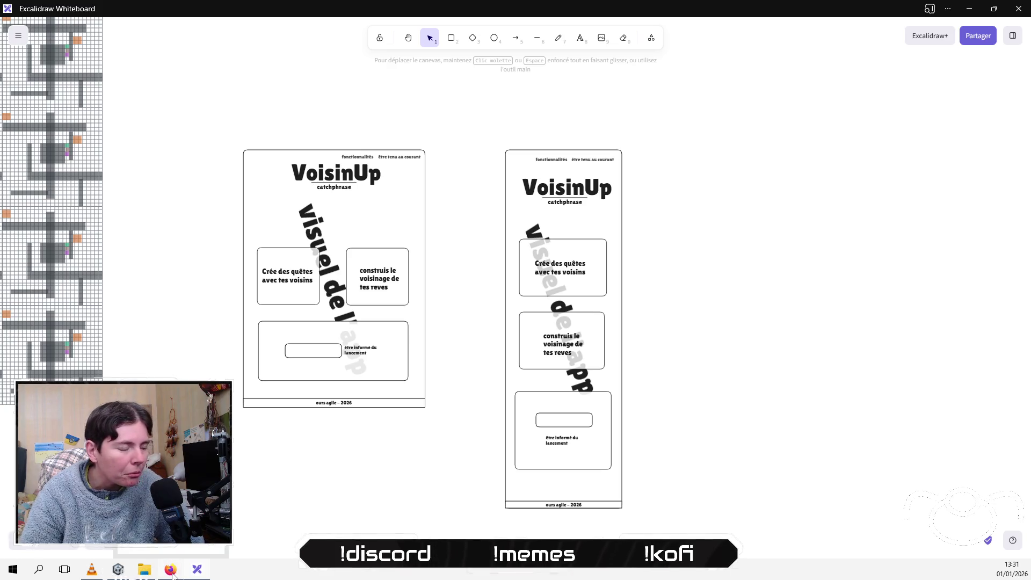
{"action": "mouse_move", "coordinate": [172, 574]}
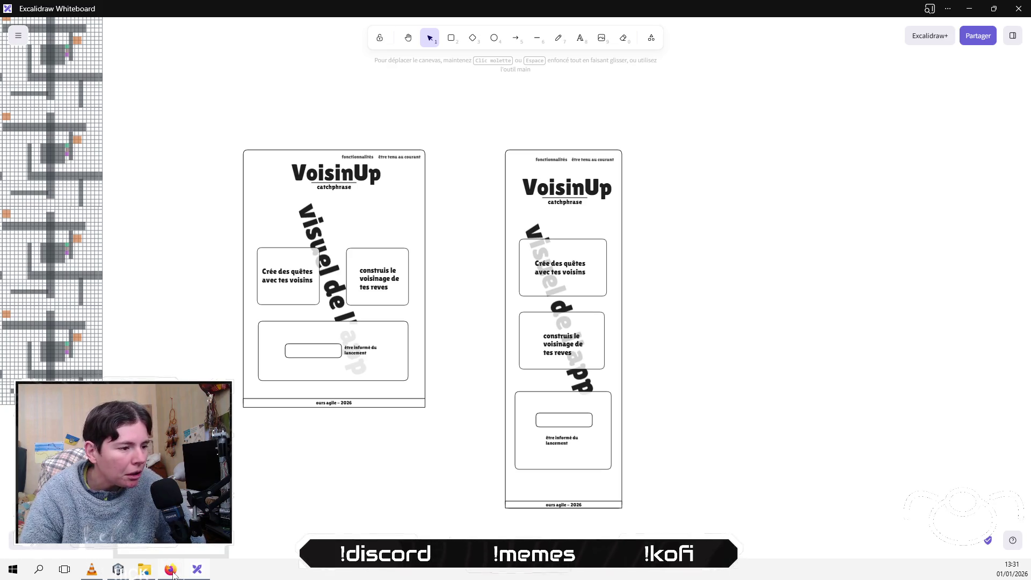
{"action": "left_click", "coordinate": [173, 571]}
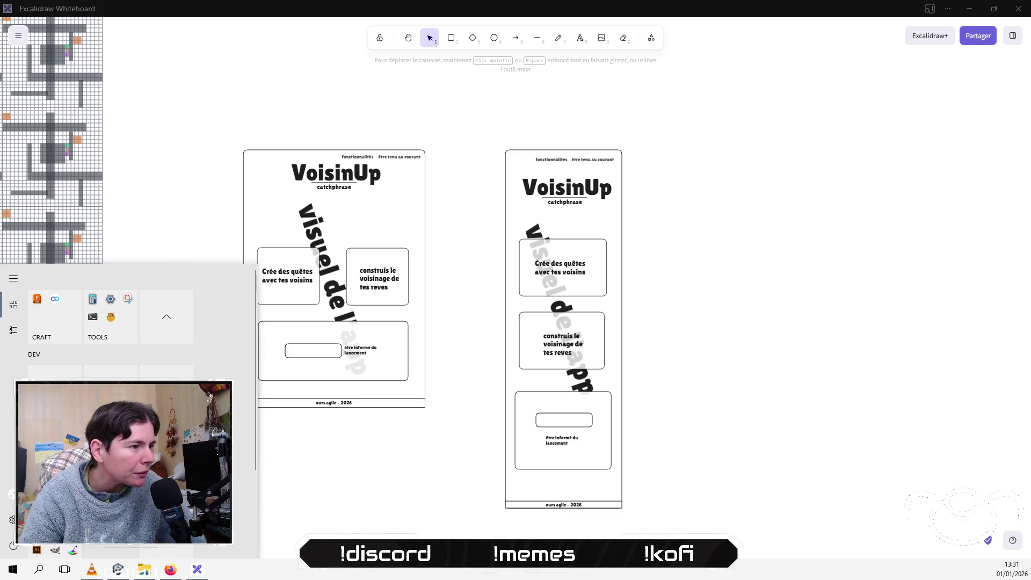
Step: Dismiss the Get started with VS Code, building your application, Meet Amazon Q and Learn the Fundamentals walkthroughs
{"action": "key", "text": "Escape"}
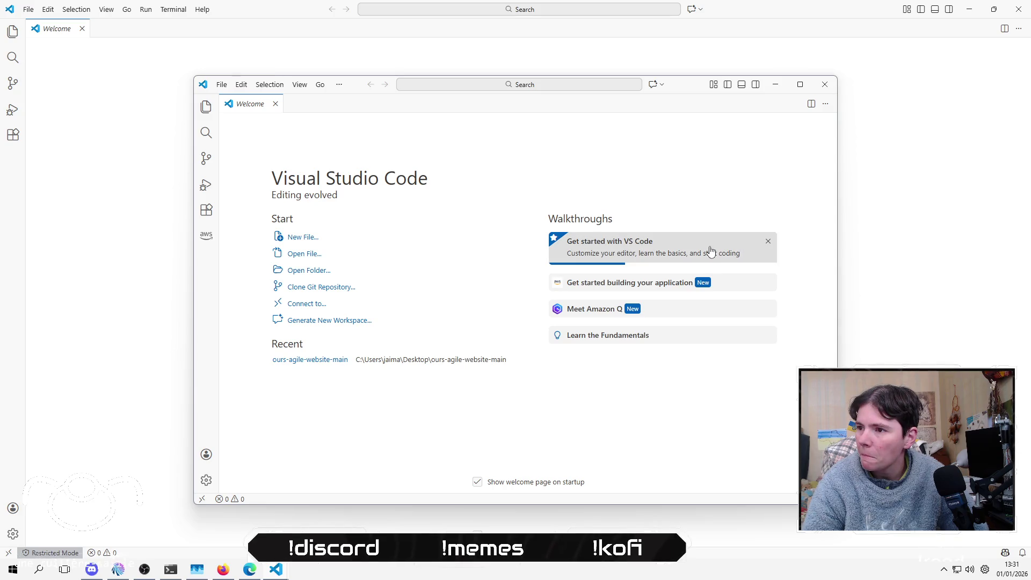
{"action": "left_click", "coordinate": [768, 242]}
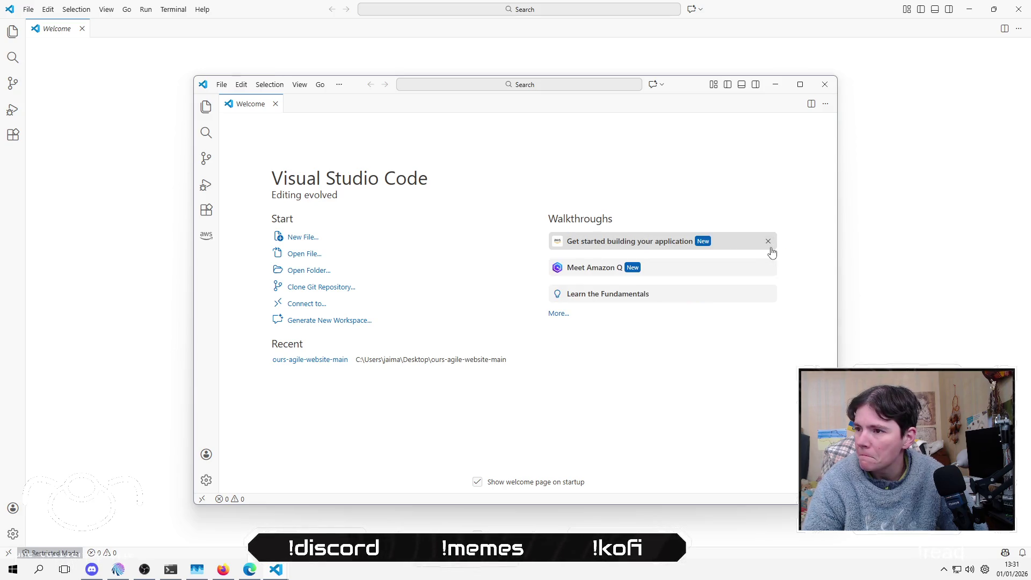
{"action": "left_click", "coordinate": [768, 241]}
{"action": "left_click", "coordinate": [769, 242]}
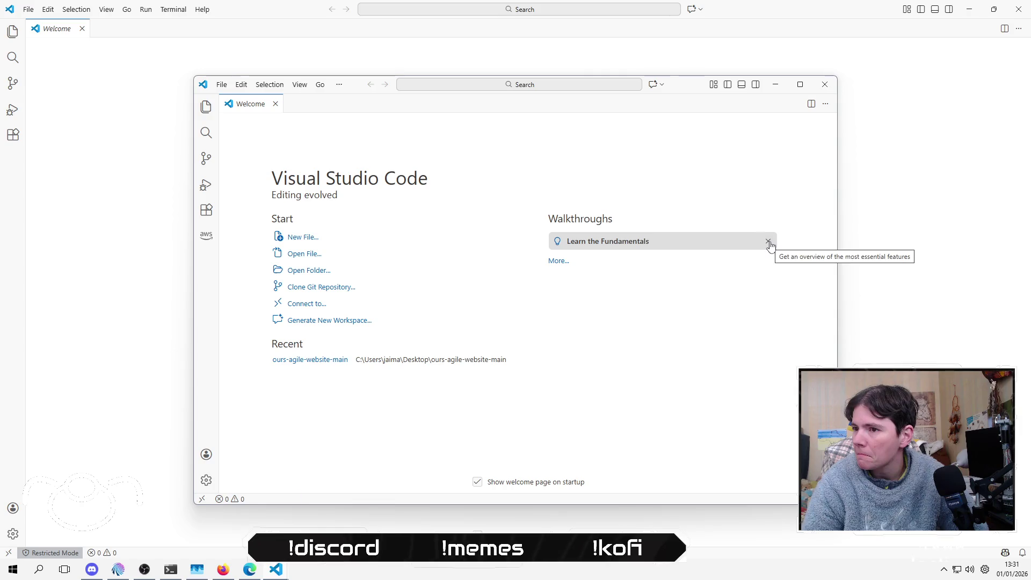
{"action": "left_click", "coordinate": [768, 242]}
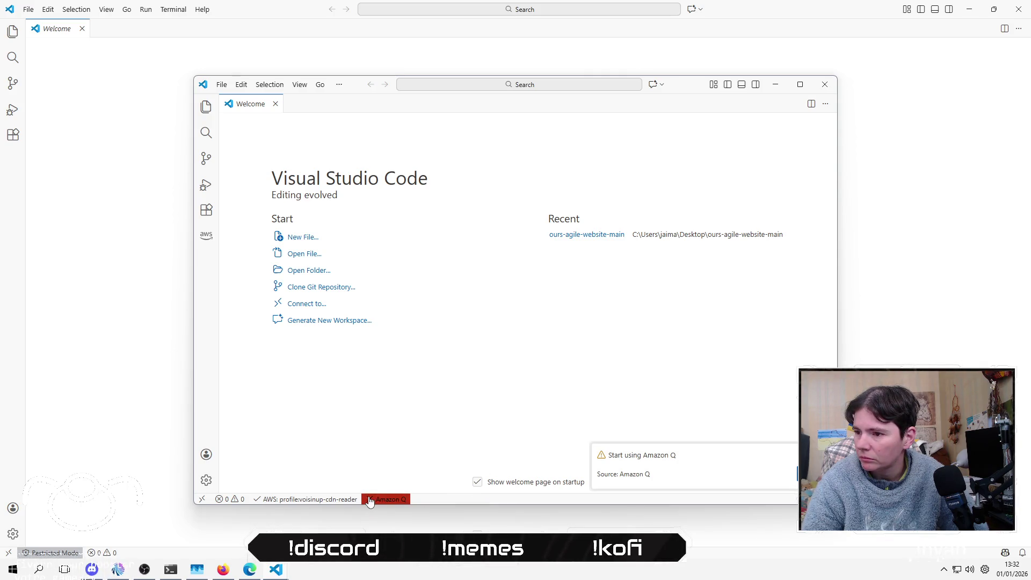
Step: Hide the Amazon Q item from the status bar
{"action": "left_click", "coordinate": [321, 287]}
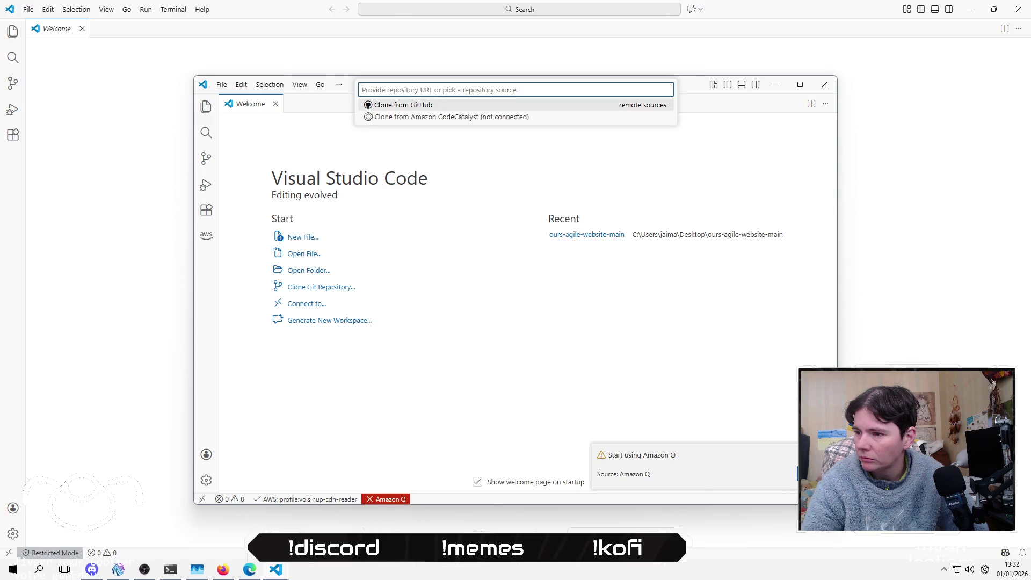
{"action": "right_click", "coordinate": [386, 499]}
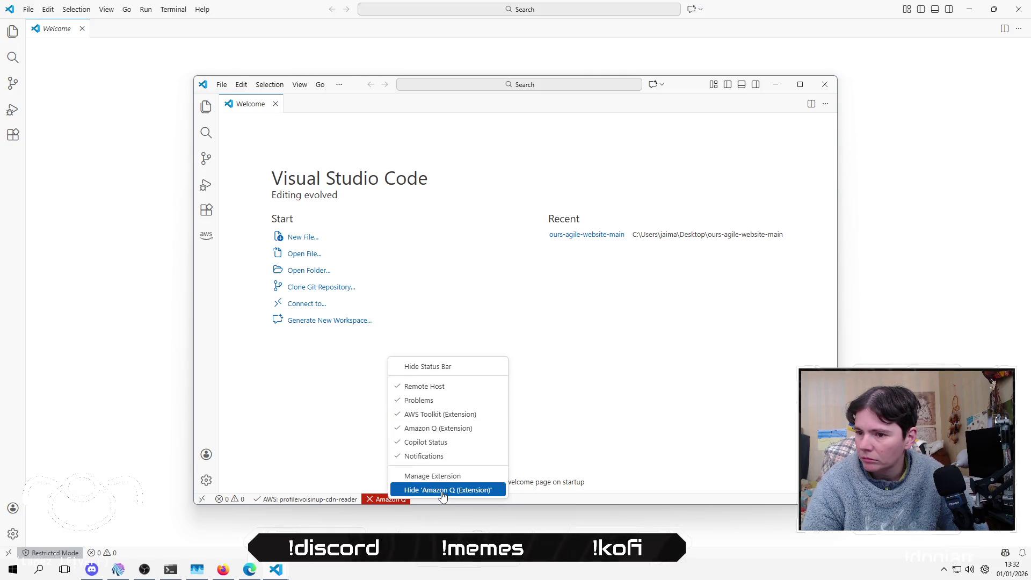
{"action": "left_click", "coordinate": [443, 495]}
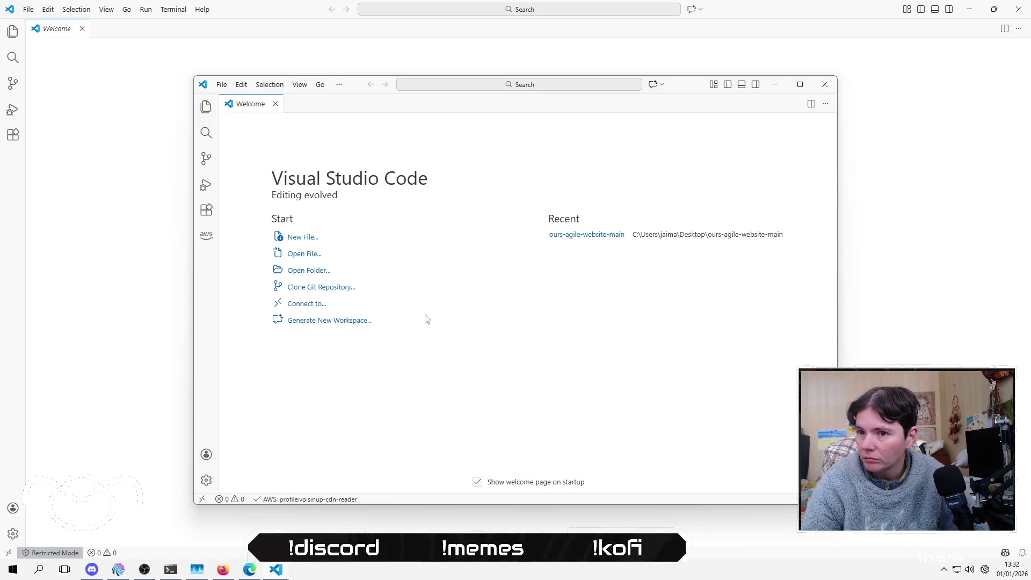
Step: Start a Git clone from GitHub and allow the GitHub sign-in
{"action": "left_click", "coordinate": [331, 291]}
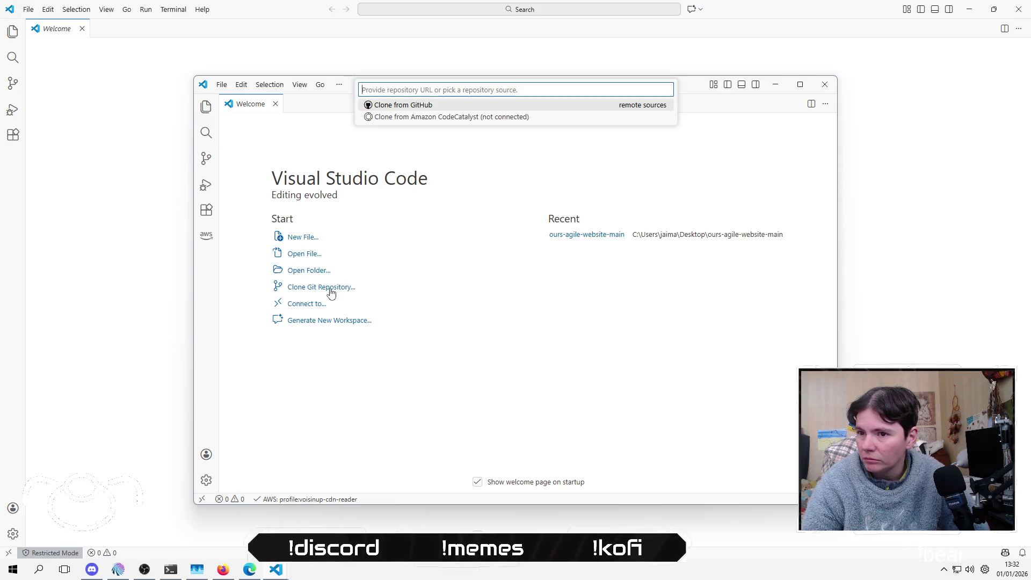
{"action": "left_click", "coordinate": [424, 105]}
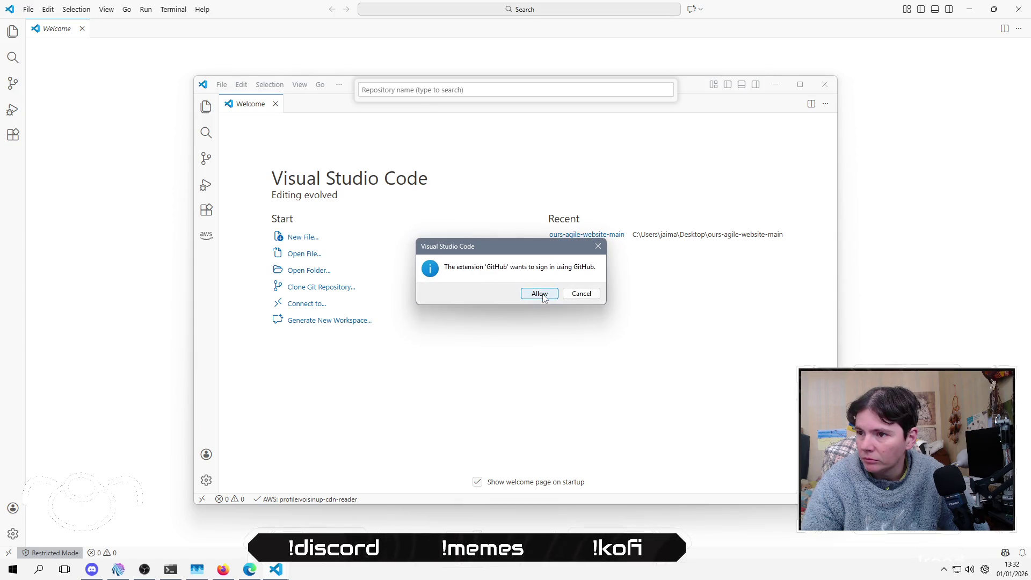
{"action": "left_click", "coordinate": [543, 296]}
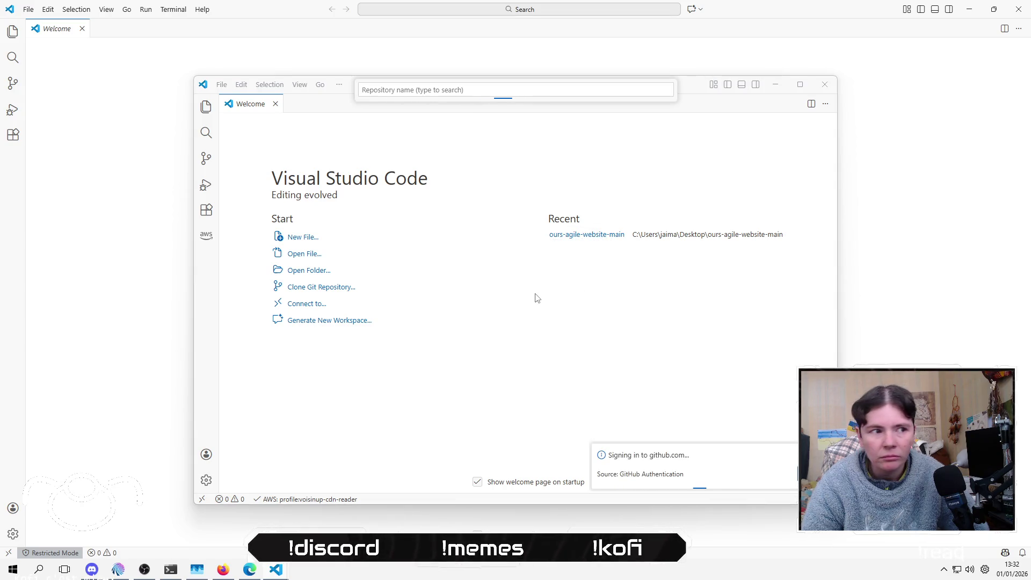
{"action": "left_click", "coordinate": [577, 296]}
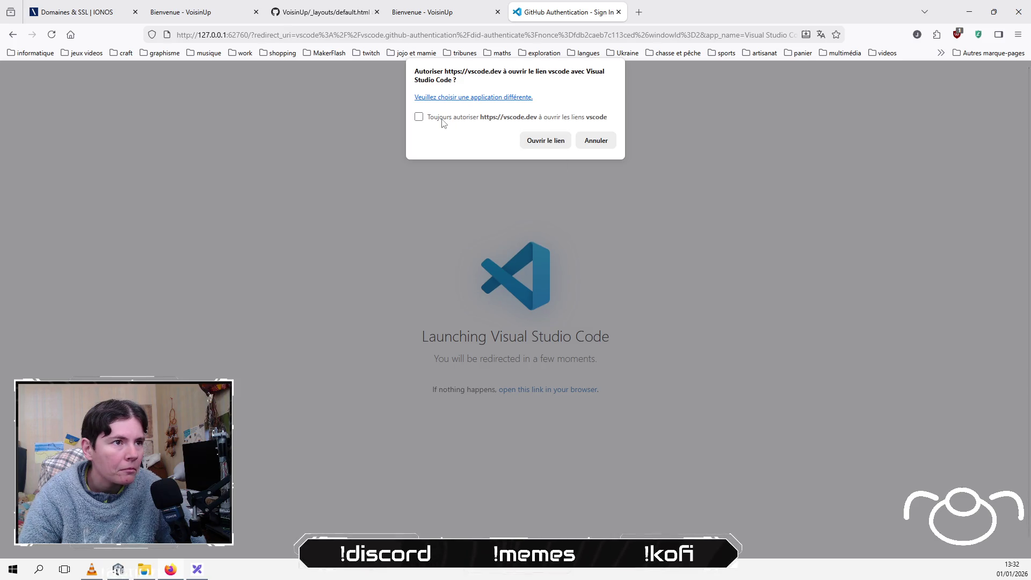
Step: Tick Toujours autoriser and open the link to hand the GitHub sign-in back to VS Code
{"action": "left_click", "coordinate": [418, 116]}
{"action": "left_click", "coordinate": [545, 140]}
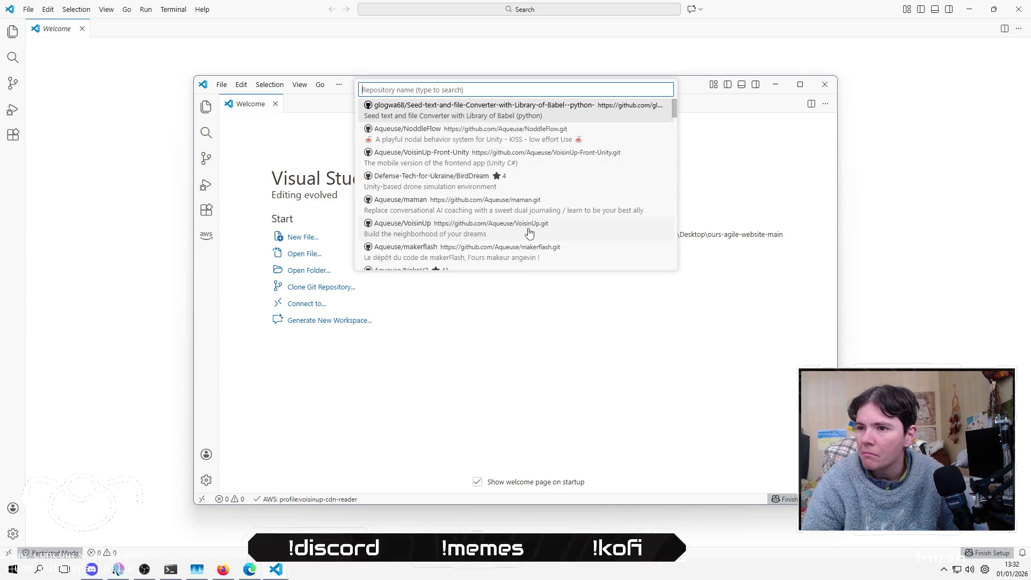
Step: Clone the VoisinUp repo into a new 'voisinUp' folder on Bureau and open it in this window
{"action": "left_click", "coordinate": [529, 232]}
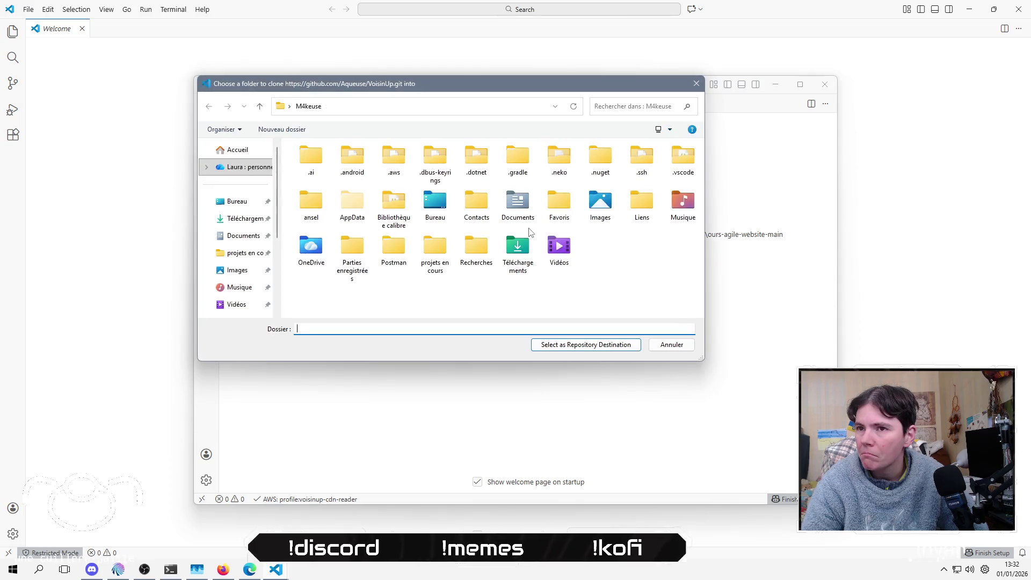
{"action": "left_click", "coordinate": [237, 200]}
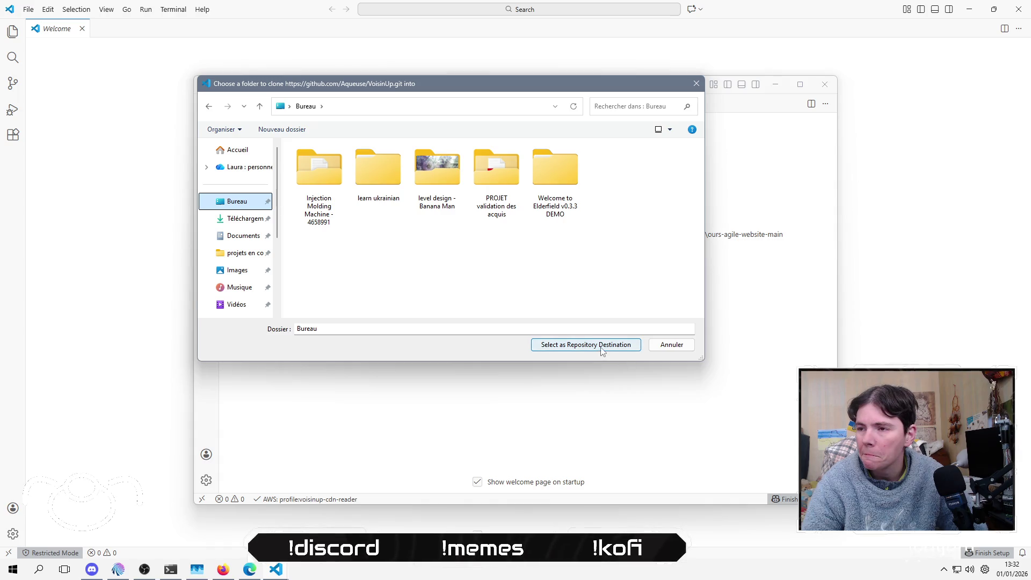
{"action": "right_click", "coordinate": [449, 258]}
{"action": "key", "text": "Up"}
{"action": "key", "text": "Up"}
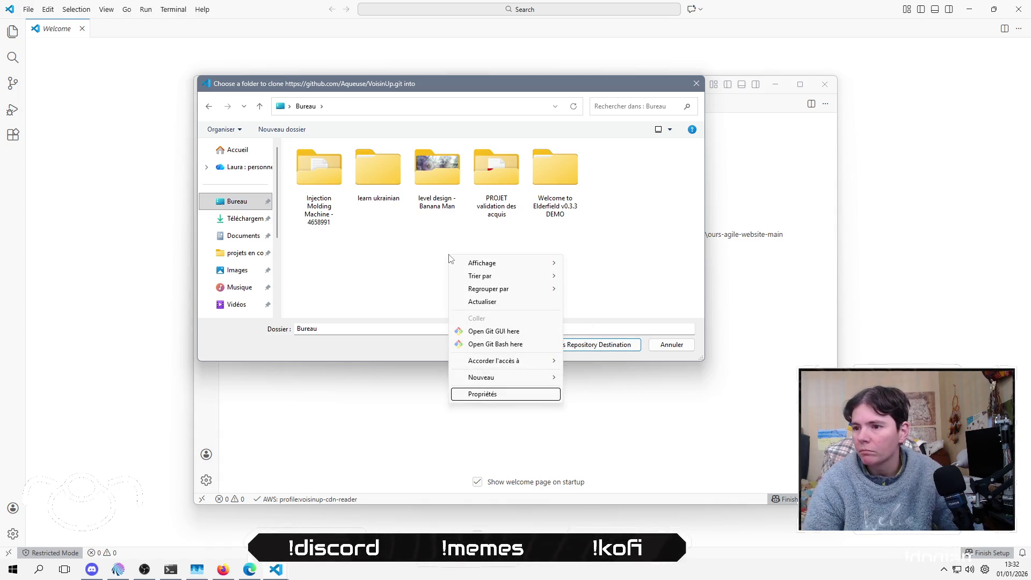
{"action": "key", "text": "Right"}
{"action": "key", "text": "Down"}
{"action": "key", "text": "Up"}
{"action": "key", "text": "Return"}
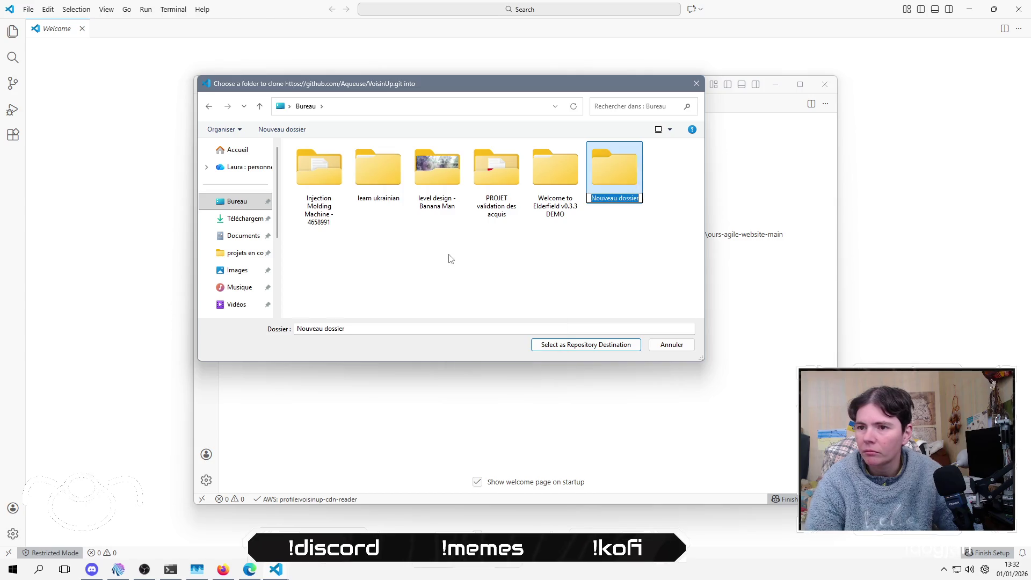
{"action": "type", "text": "voisinUp"}
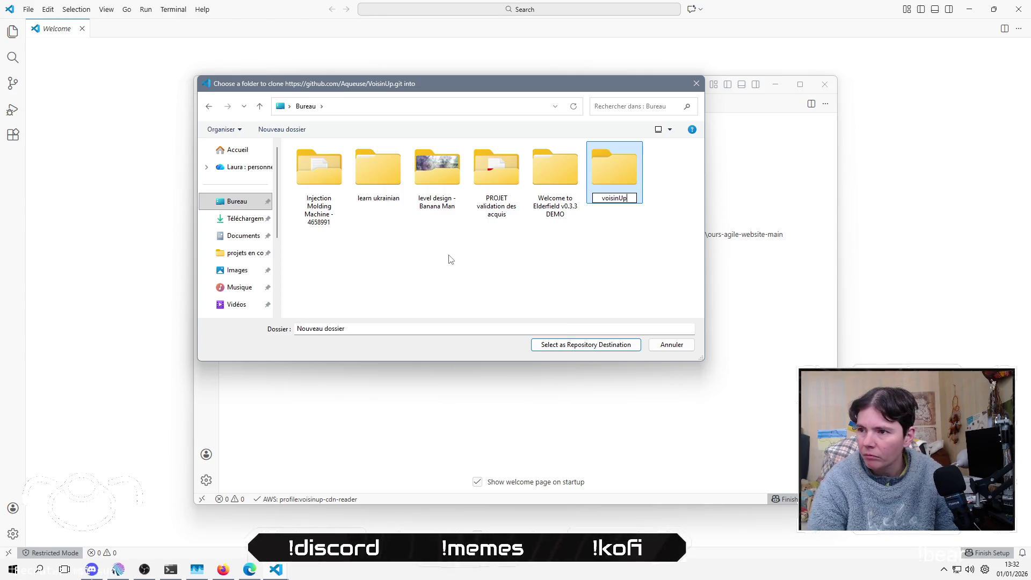
{"action": "key", "text": "Return"}
{"action": "key", "text": "Return"}
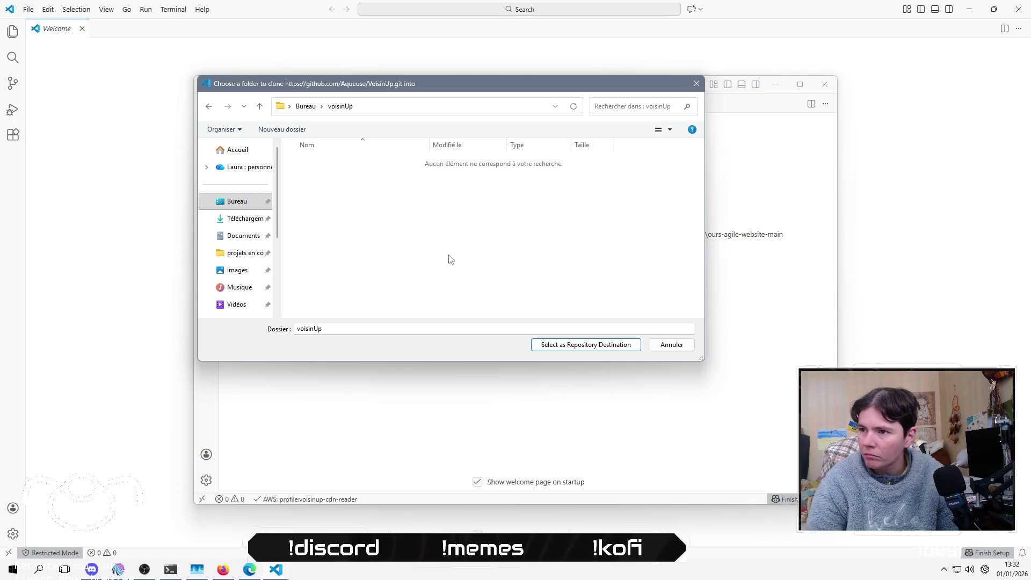
{"action": "left_click", "coordinate": [598, 344]}
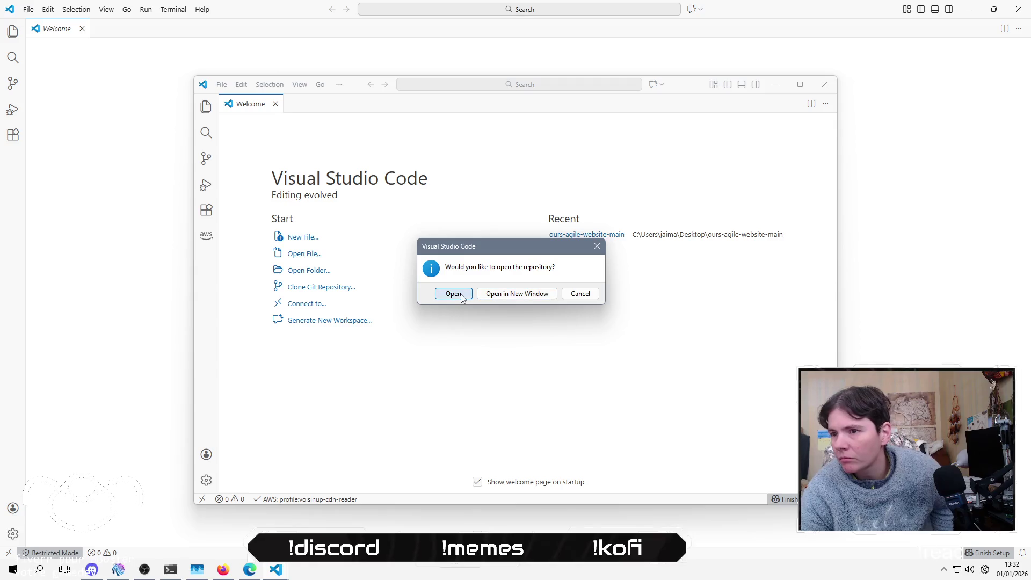
{"action": "left_click", "coordinate": [453, 294]}
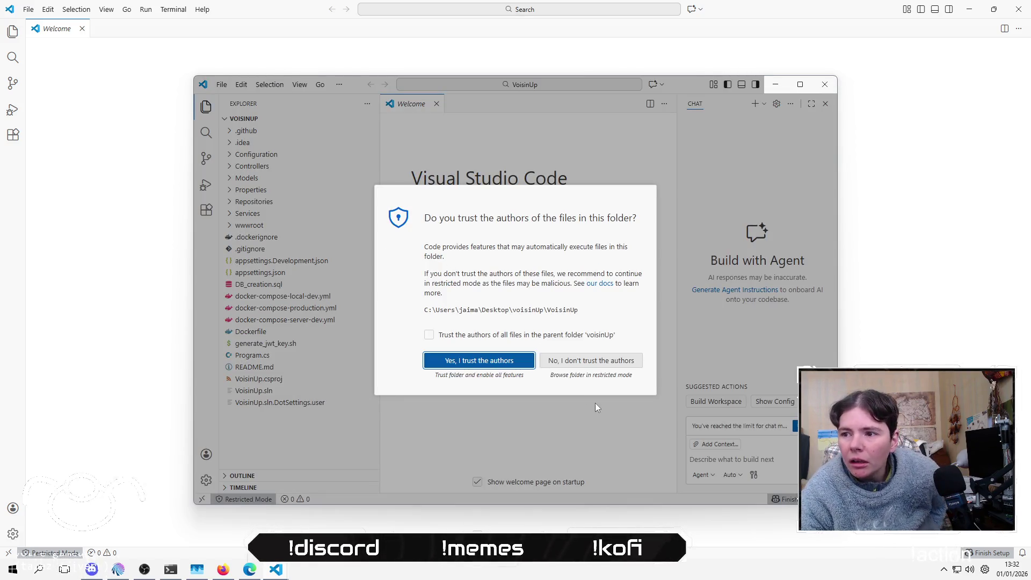
Step: Trust the VoisinUp folder's authors and close the Chat side panel
{"action": "left_click", "coordinate": [466, 365]}
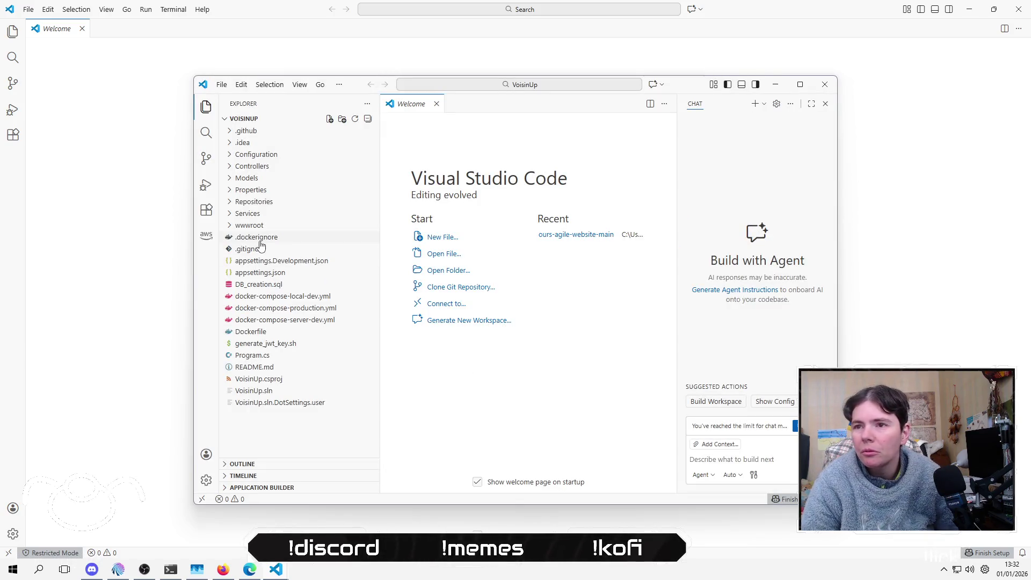
{"action": "left_click", "coordinate": [825, 104]}
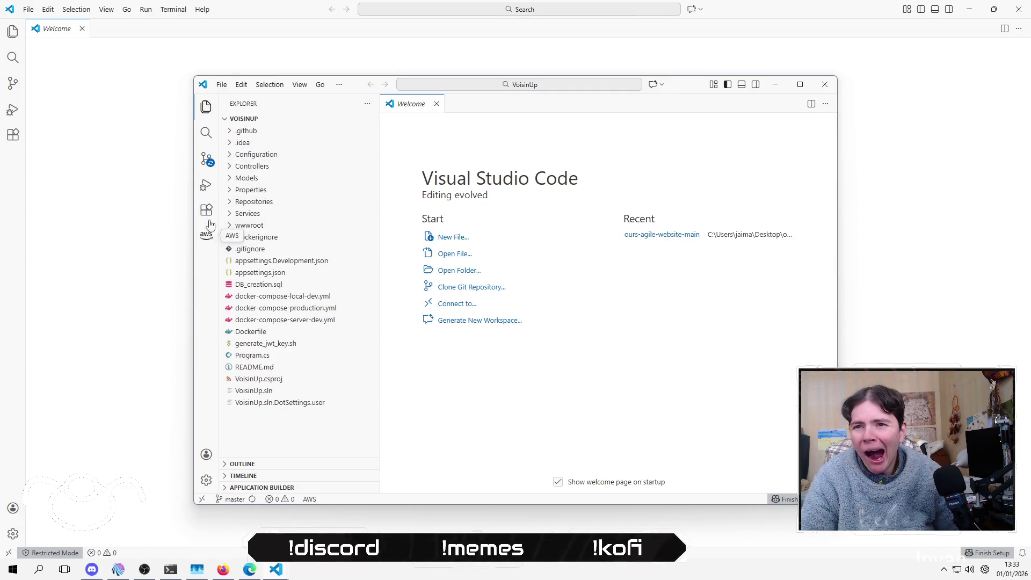
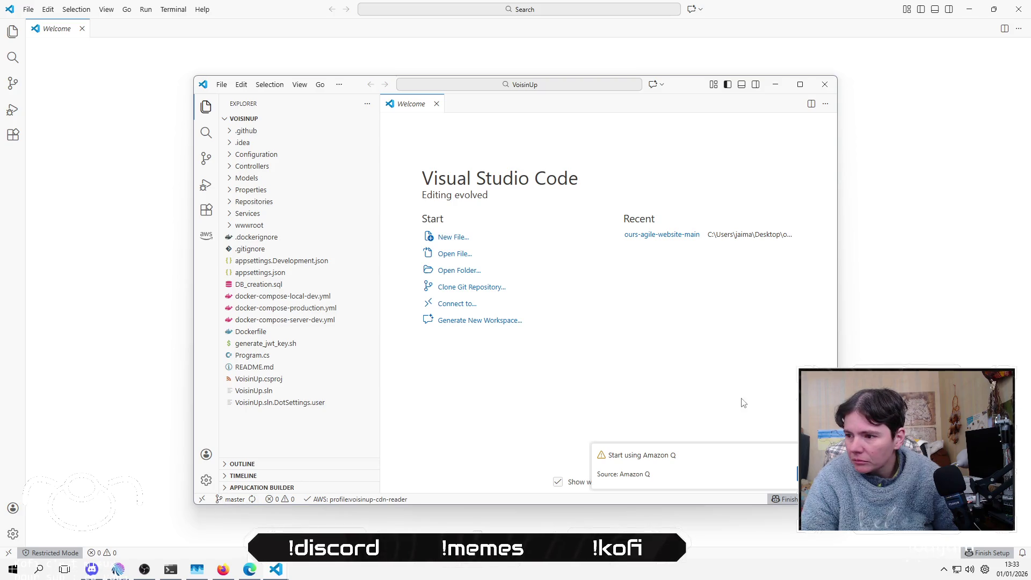
Step: Check out the origin/website branch and move the CNAME file to the Recycle Bin
{"action": "left_click", "coordinate": [234, 499]}
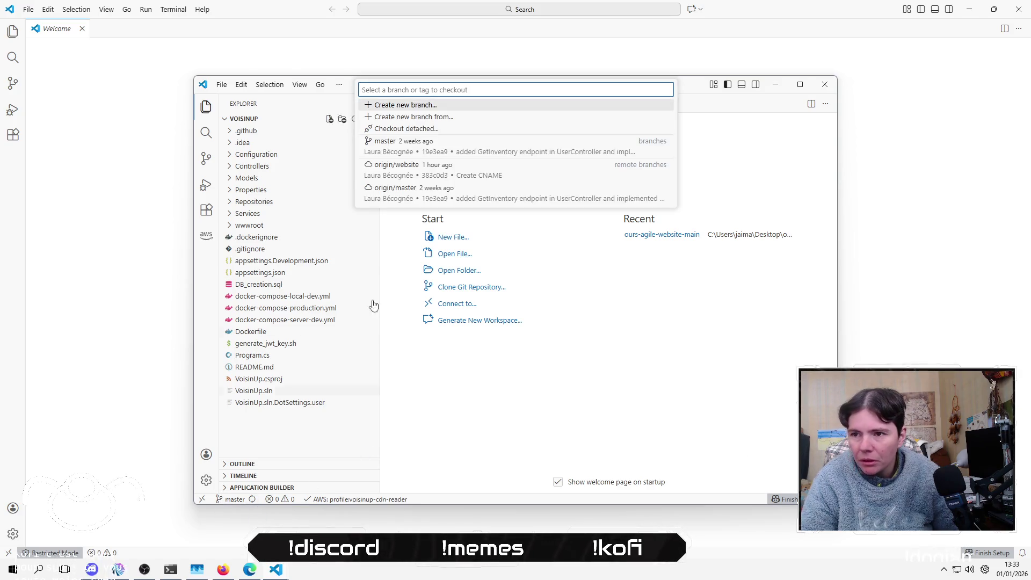
{"action": "left_click", "coordinate": [446, 170]}
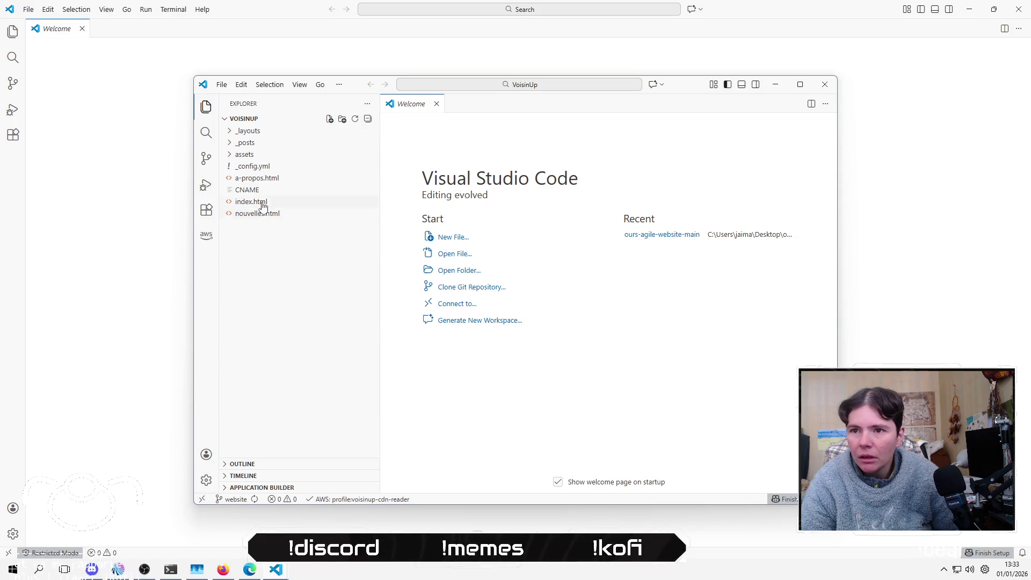
{"action": "left_click", "coordinate": [273, 192]}
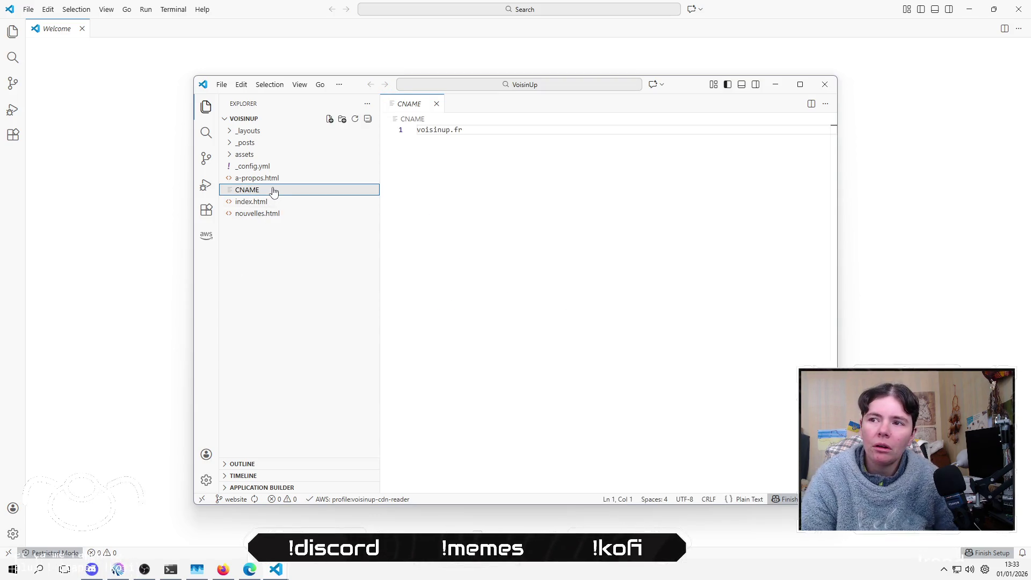
{"action": "right_click", "coordinate": [273, 192]}
{"action": "left_click", "coordinate": [316, 420]}
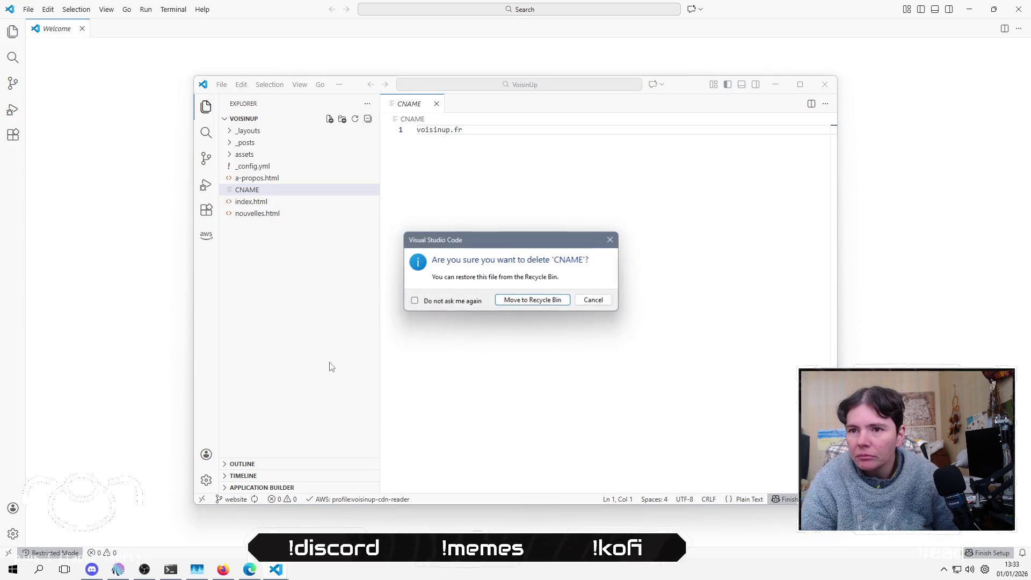
{"action": "left_click", "coordinate": [543, 302]}
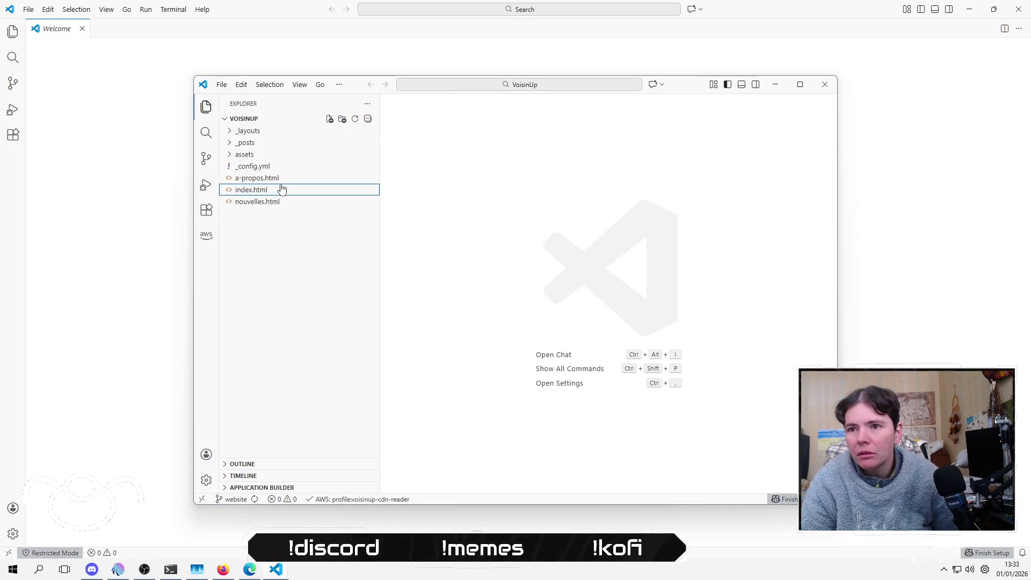
Step: Delete nouvelles.html from the project
{"action": "left_click", "coordinate": [279, 203]}
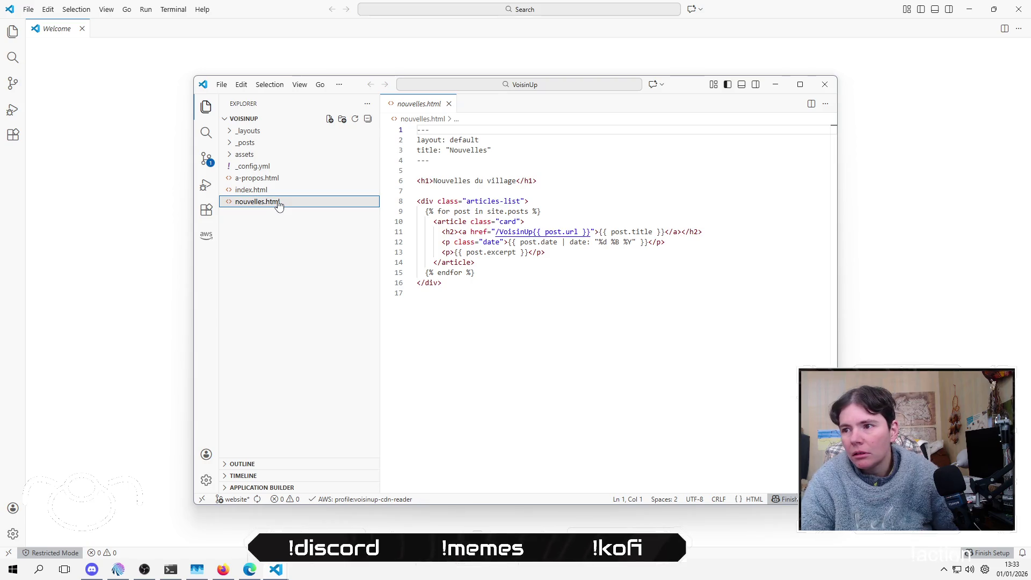
{"action": "right_click", "coordinate": [279, 203]}
{"action": "left_click", "coordinate": [349, 434]}
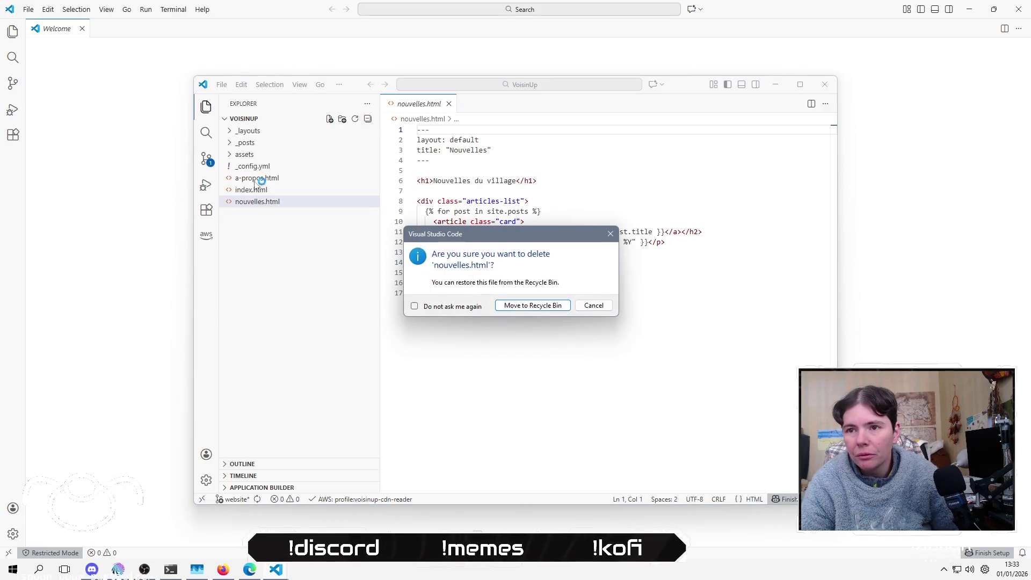
{"action": "left_click", "coordinate": [543, 305]}
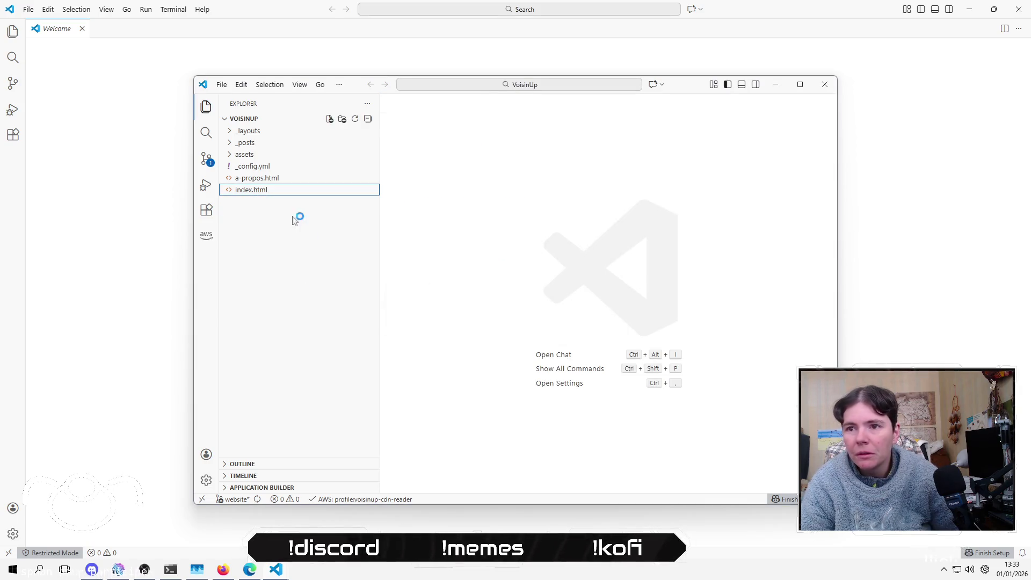
Step: Delete a-propos.html from the project
{"action": "left_click", "coordinate": [279, 179]}
{"action": "right_click", "coordinate": [279, 180]}
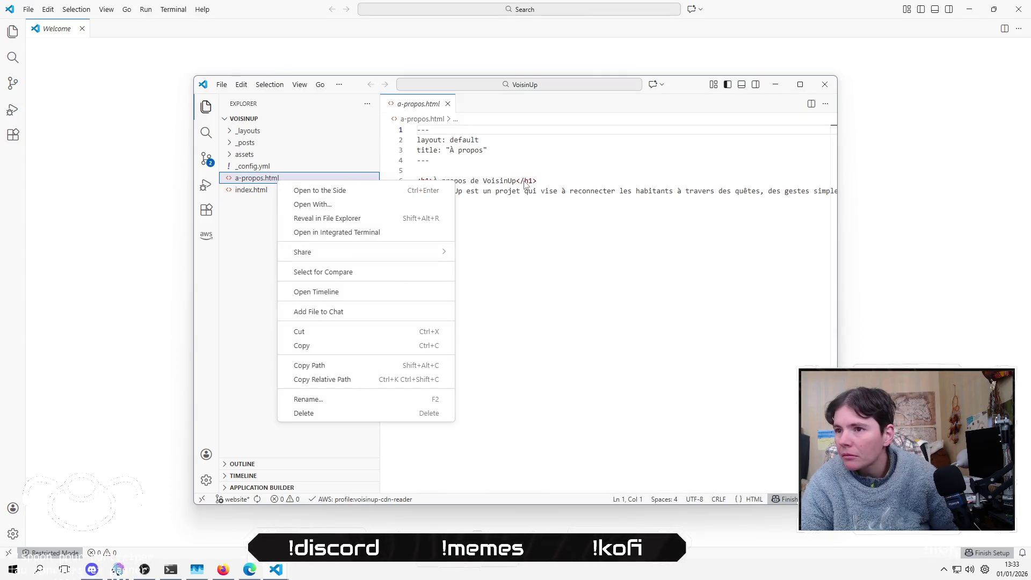
{"action": "key", "text": "Escape"}
{"action": "mouse_move", "coordinate": [663, 490]}
{"action": "left_mouse_down"}
{"action": "mouse_move", "coordinate": [781, 490]}
{"action": "mouse_move", "coordinate": [357, 395]}
{"action": "left_mouse_up"}
{"action": "right_click", "coordinate": [271, 178]}
{"action": "key", "text": "Escape"}
{"action": "key", "text": "Delete"}
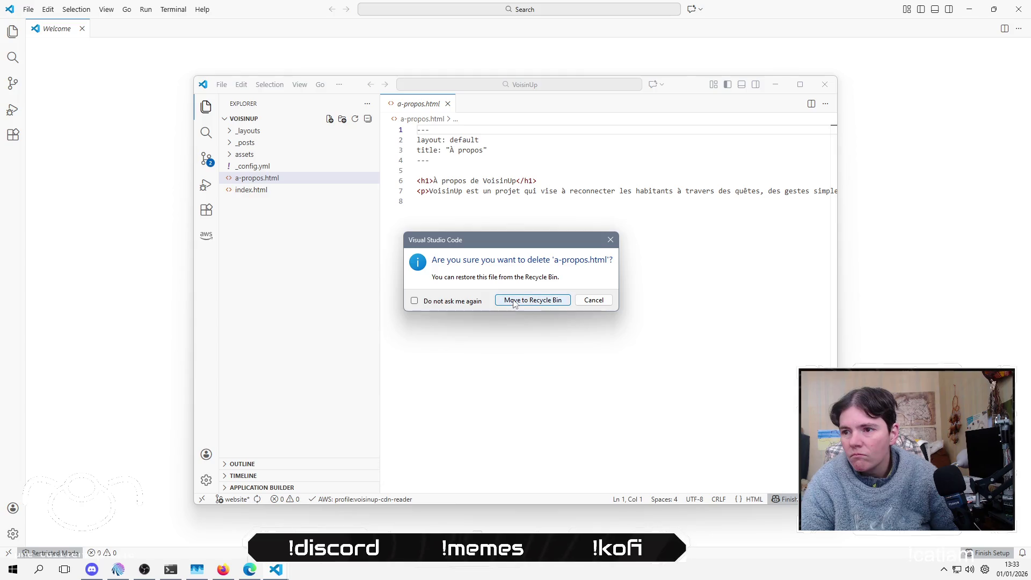
{"action": "left_click", "coordinate": [536, 299]}
Step: Open _config.yml in the editor
{"action": "left_click", "coordinate": [280, 155]}
{"action": "left_click", "coordinate": [275, 157]}
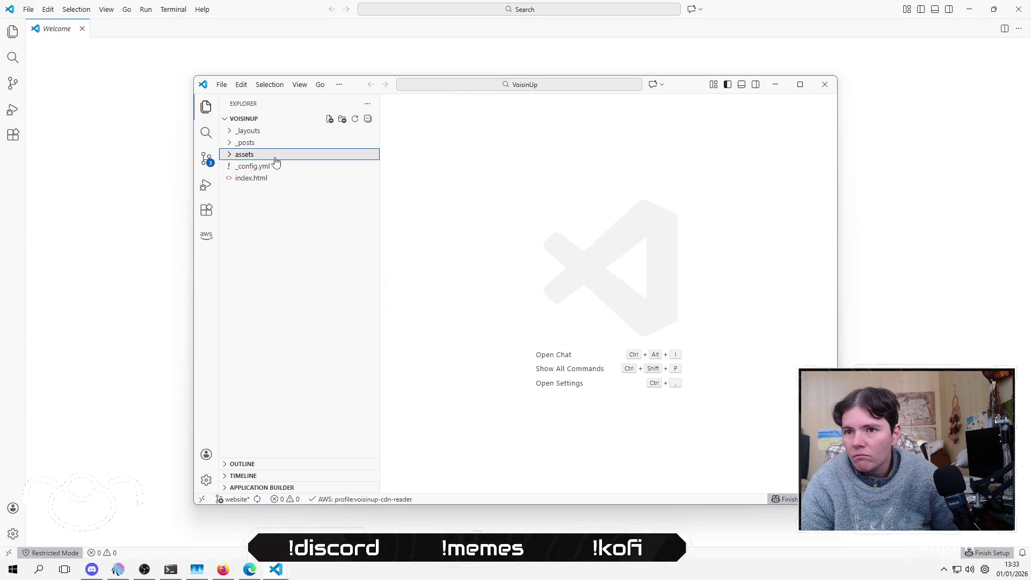
{"action": "left_click", "coordinate": [281, 168]}
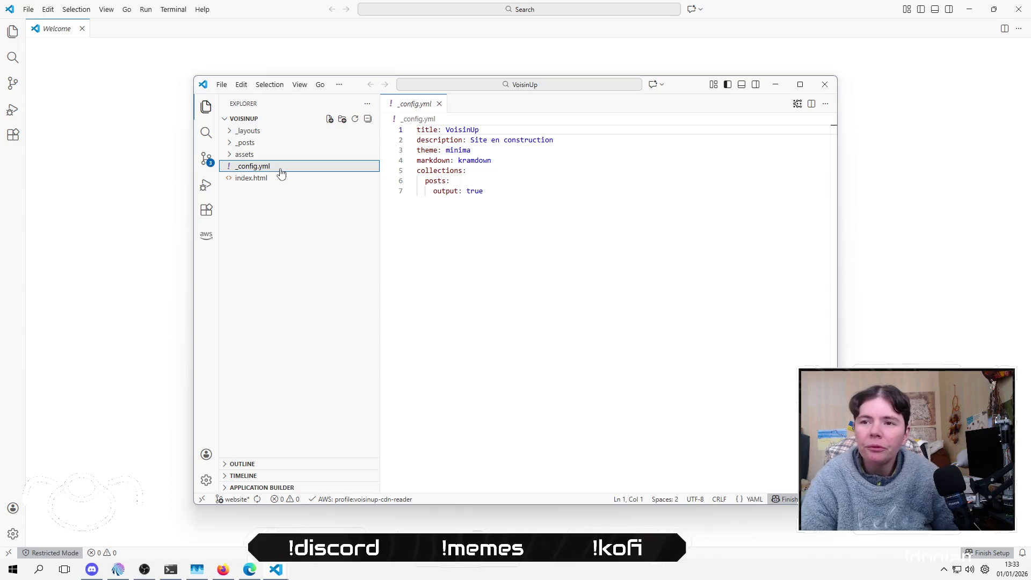
Step: Delete the _posts folder to the Recycle Bin
{"action": "left_click", "coordinate": [275, 155]}
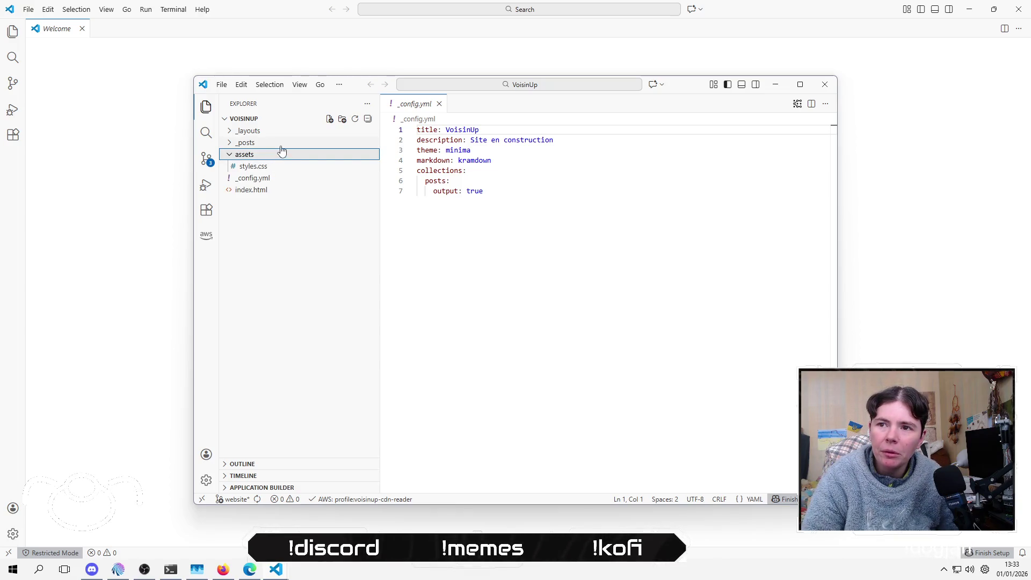
{"action": "left_click", "coordinate": [281, 146]}
{"action": "right_click", "coordinate": [281, 149]}
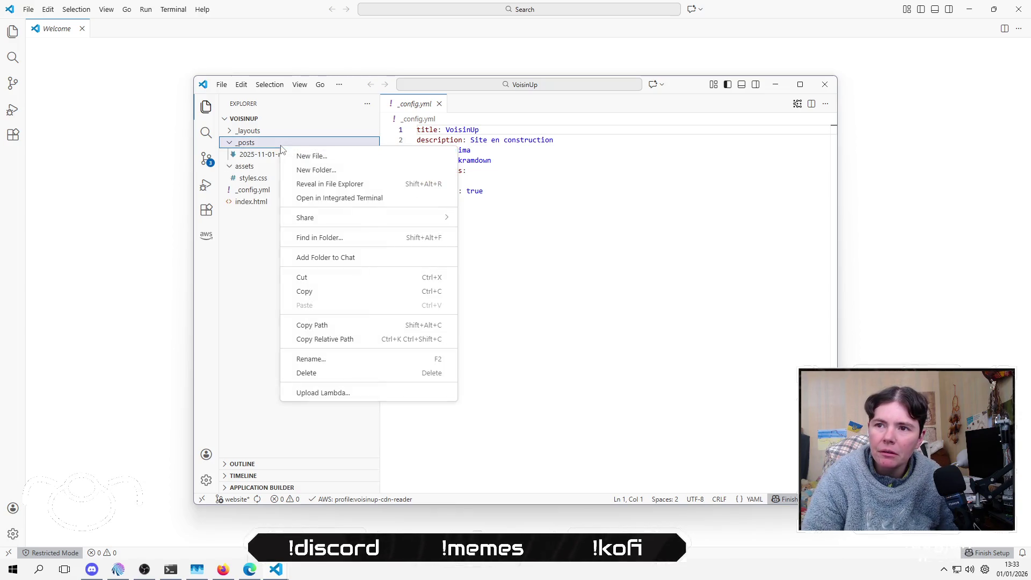
{"action": "left_click", "coordinate": [374, 376]}
{"action": "left_click", "coordinate": [546, 309]}
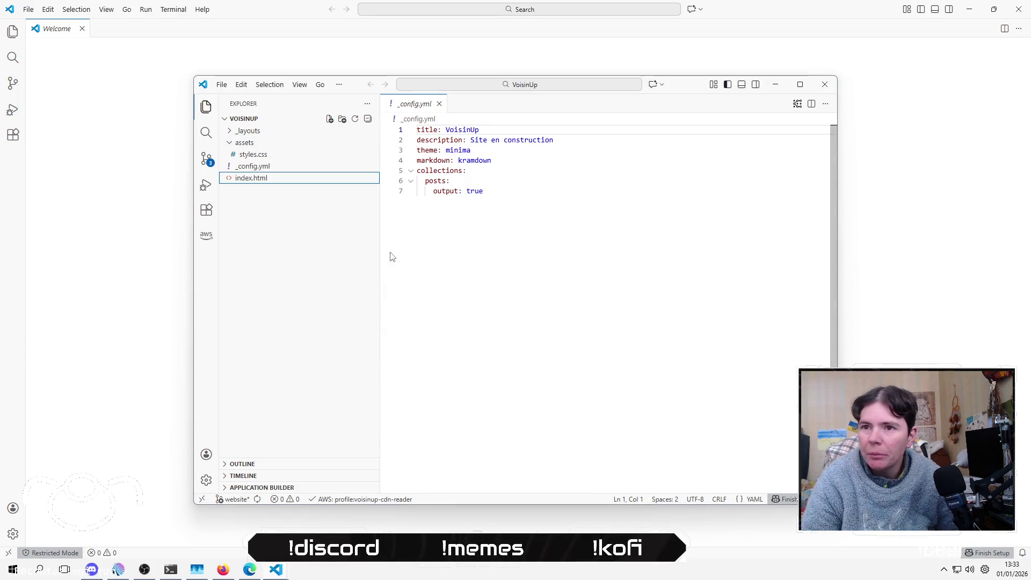
Step: Delete the assets folder to the Recycle Bin
{"action": "right_click", "coordinate": [297, 150]}
{"action": "key", "text": "Escape"}
{"action": "left_click", "coordinate": [245, 143]}
{"action": "right_click", "coordinate": [290, 144]}
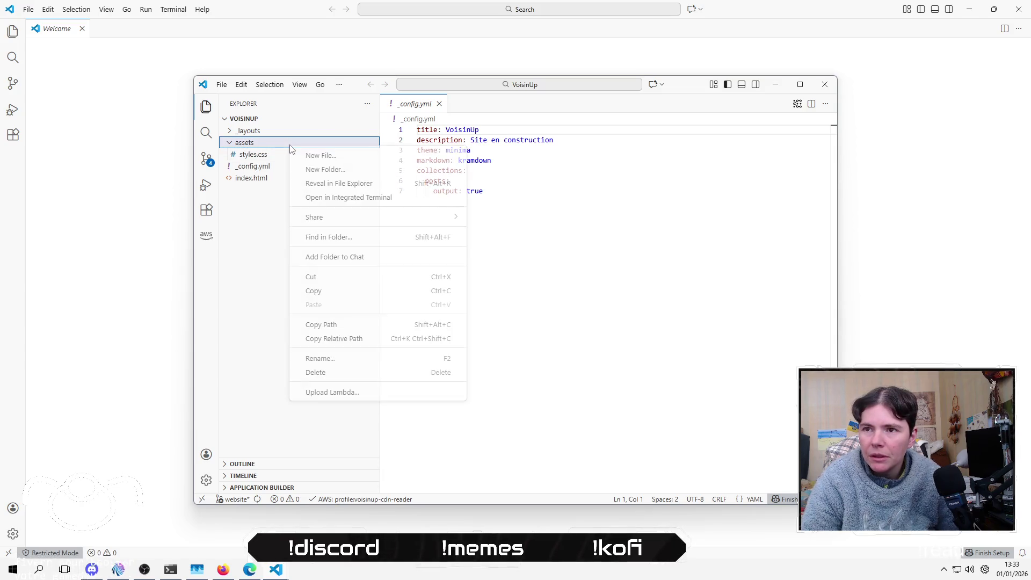
{"action": "left_click", "coordinate": [360, 373]}
{"action": "left_click", "coordinate": [557, 313]}
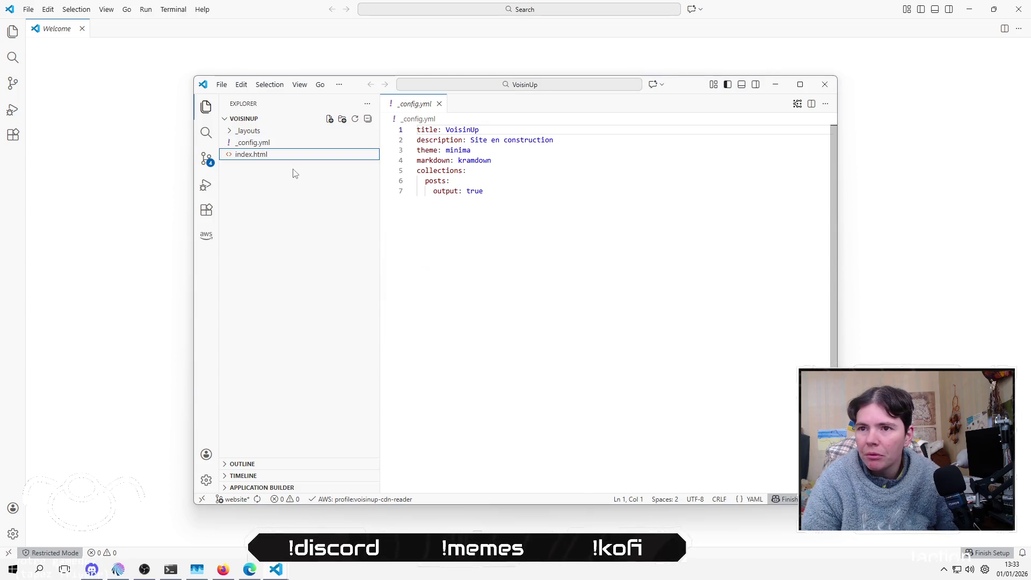
Step: Delete the _layouts folder to the Recycle Bin
{"action": "left_click", "coordinate": [261, 134]}
{"action": "right_click", "coordinate": [261, 134]}
{"action": "left_click", "coordinate": [376, 361]}
{"action": "left_click", "coordinate": [533, 305]}
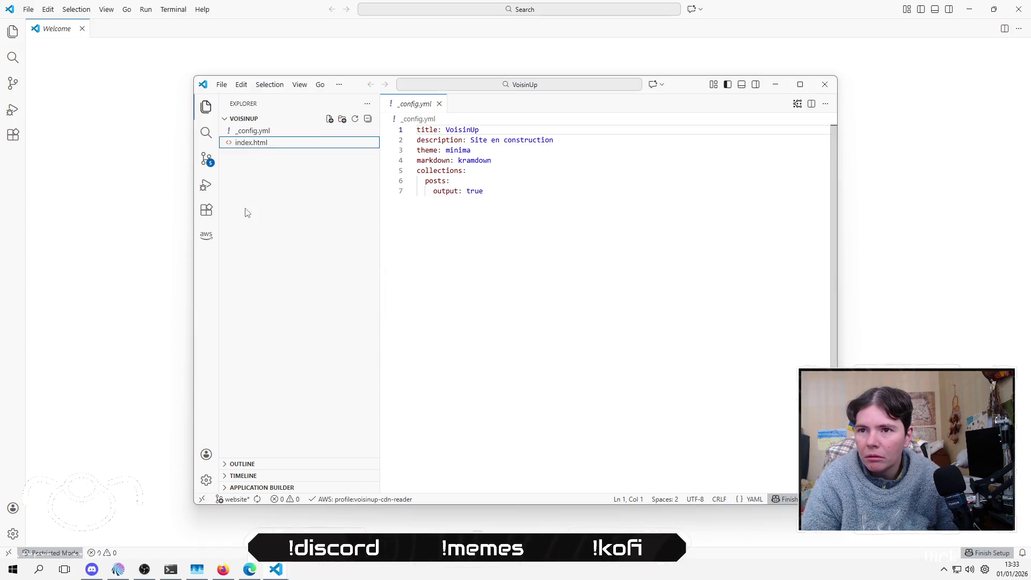
Step: Erase all of index.html's content, leaving the file blank
{"action": "left_click", "coordinate": [257, 144]}
{"action": "left_click", "coordinate": [524, 421]}
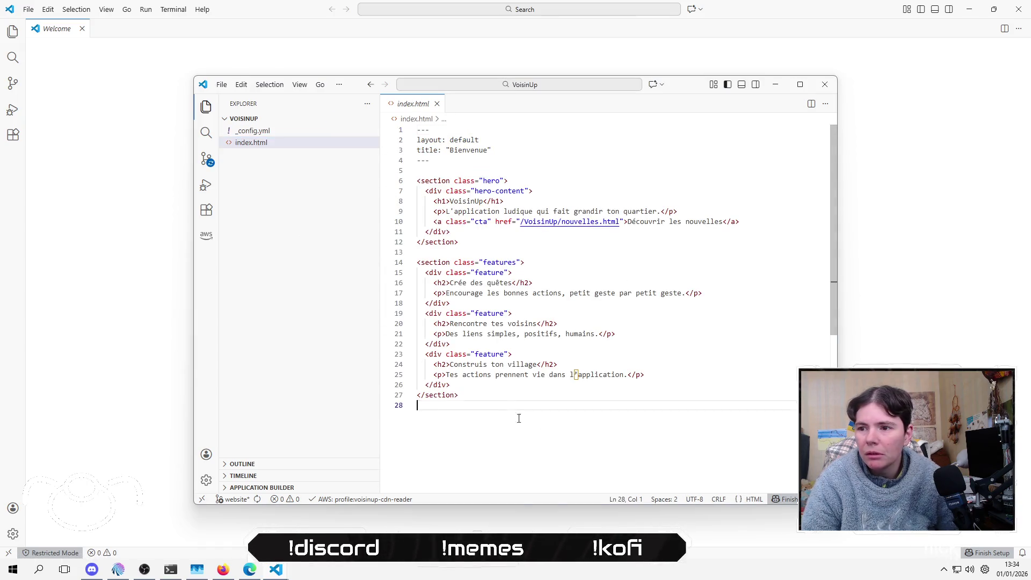
{"action": "key", "text": "ctrl+shift+Home"}
{"action": "key", "text": "Delete"}
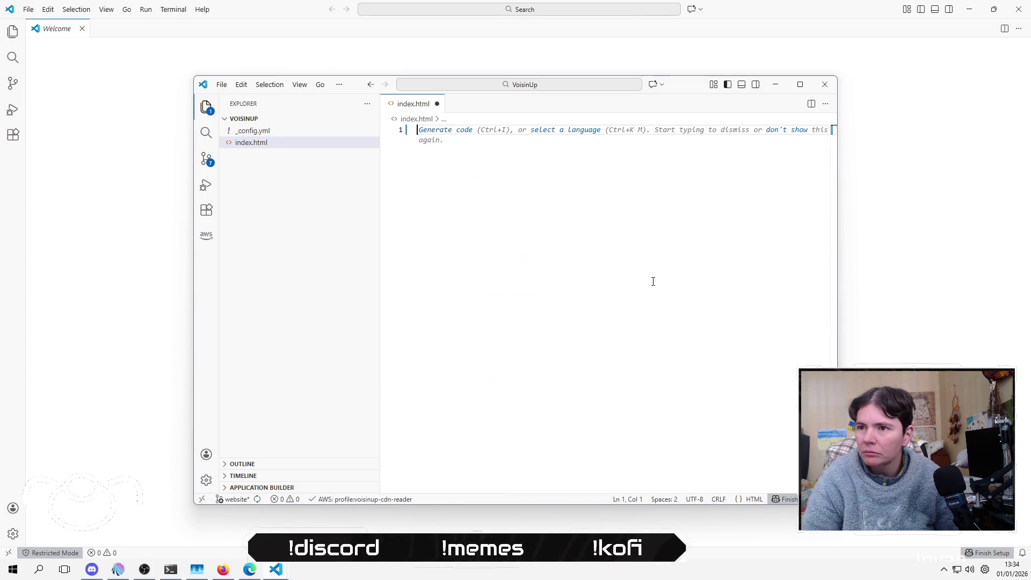
{"action": "left_click", "coordinate": [301, 134]}
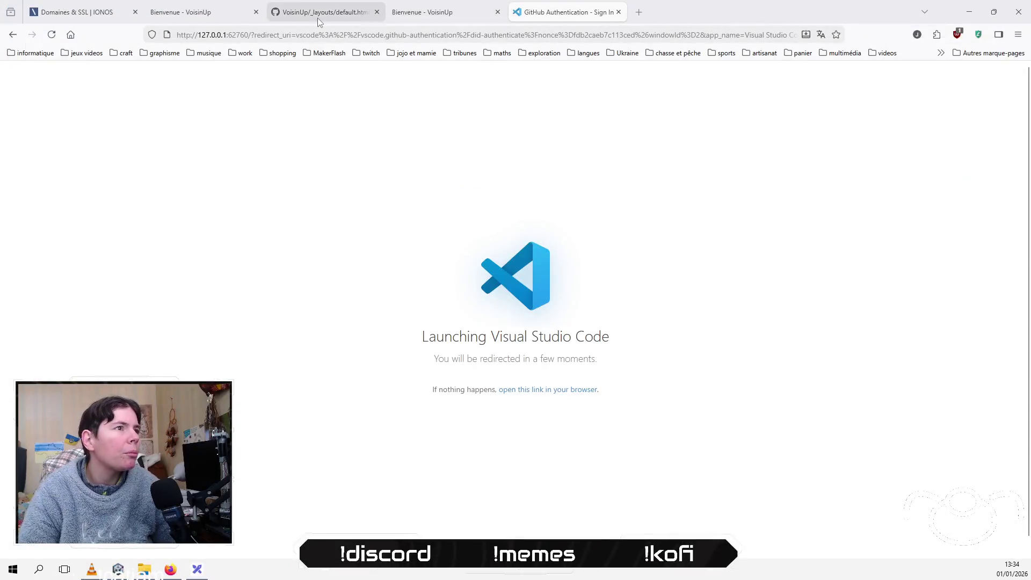
Step: On GitHub, view the makerflash repository's siteweb branch CNAME file showing makerflash.fr
{"action": "left_click", "coordinate": [320, 14]}
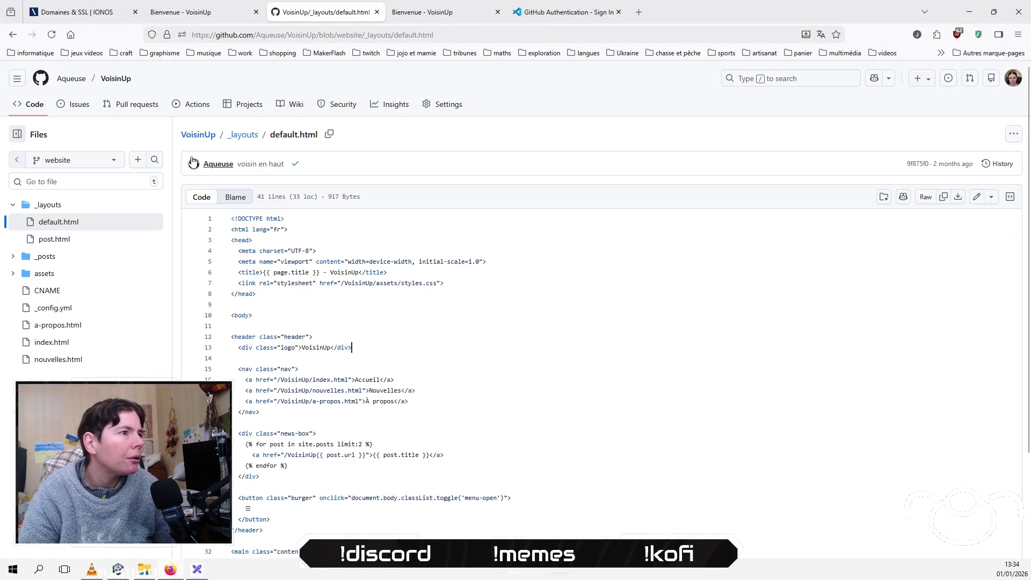
{"action": "left_click", "coordinate": [71, 79]}
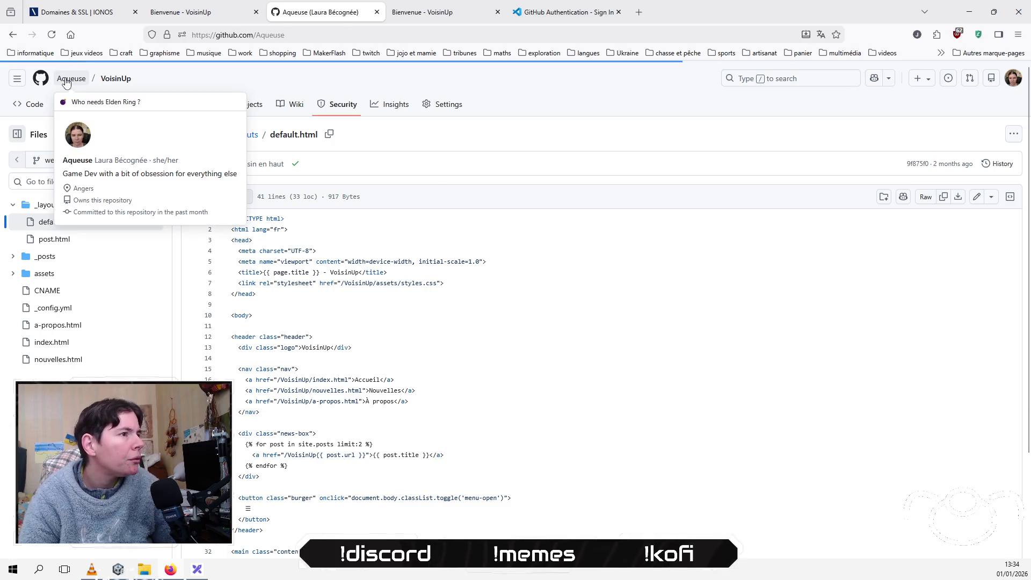
{"action": "left_click", "coordinate": [98, 101]}
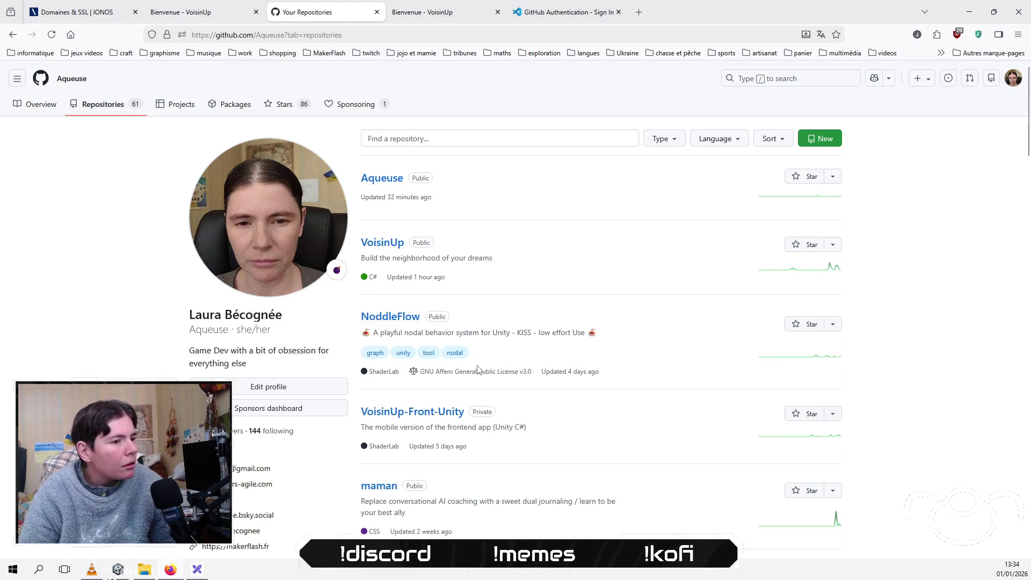
{"action": "scroll", "coordinate": [391, 245], "scroll_direction": "down", "scroll_amount": 4}
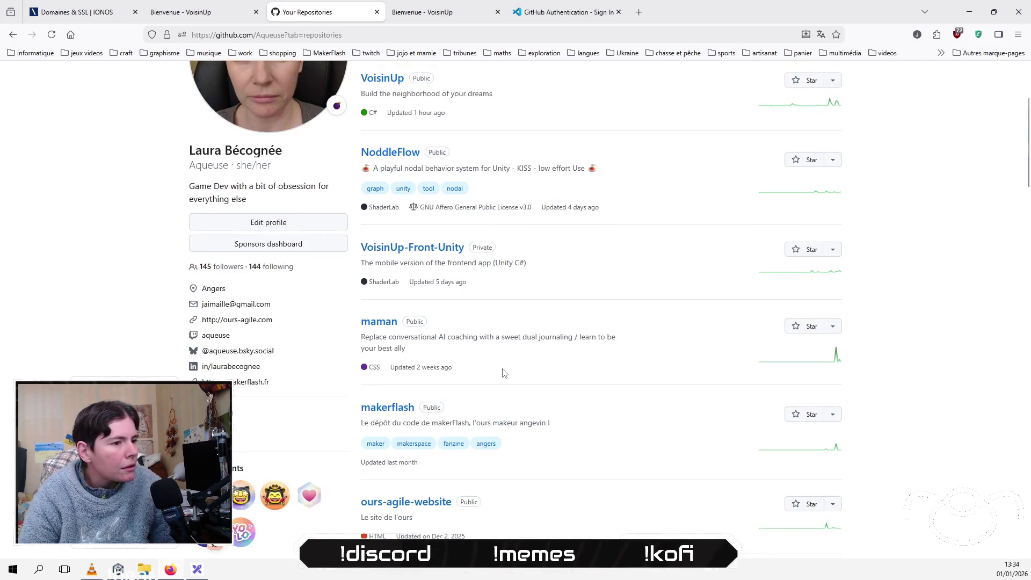
{"action": "left_click", "coordinate": [386, 353]}
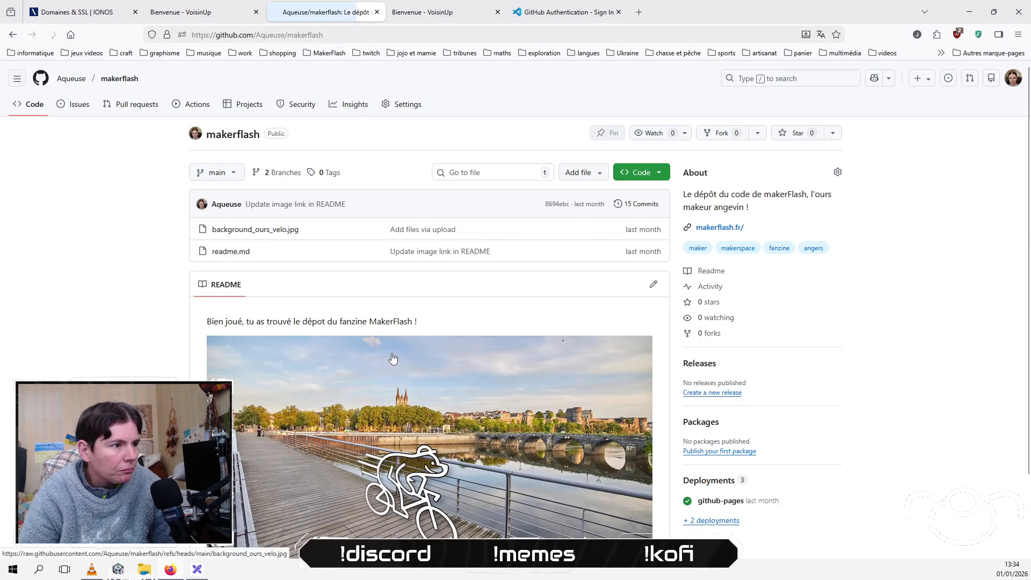
{"action": "left_click", "coordinate": [226, 179]}
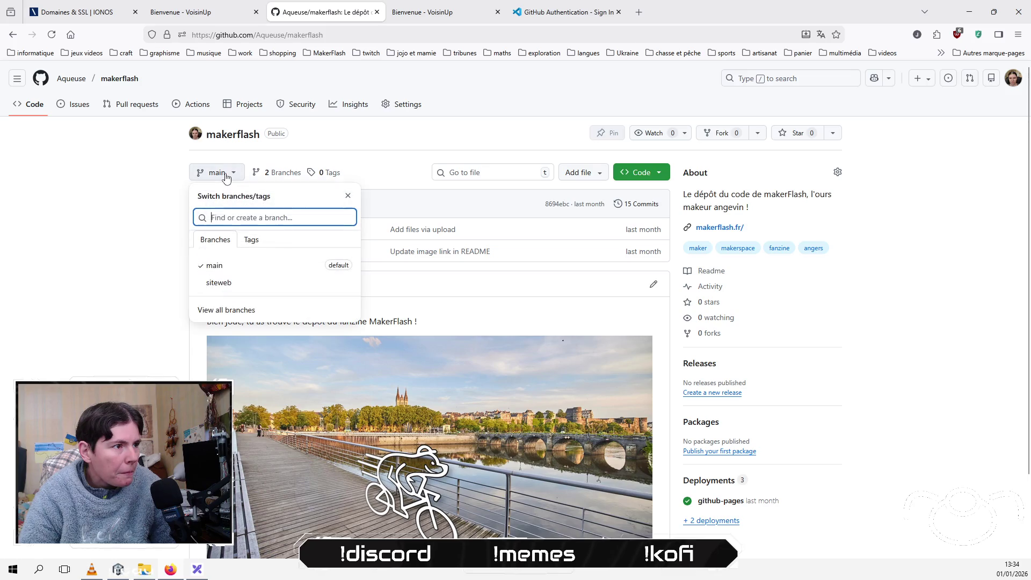
{"action": "left_click", "coordinate": [254, 286]}
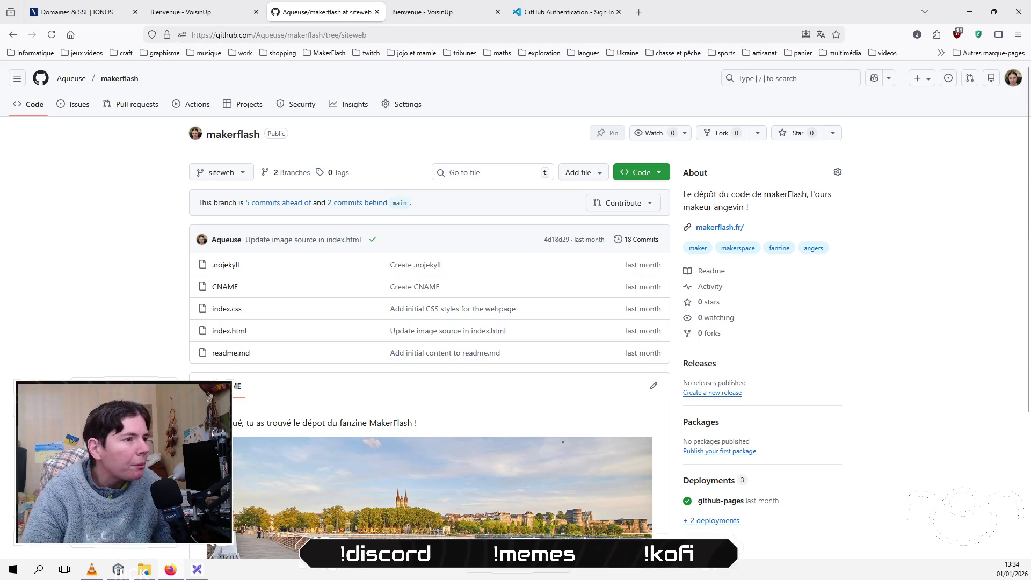
{"action": "left_click", "coordinate": [226, 288]}
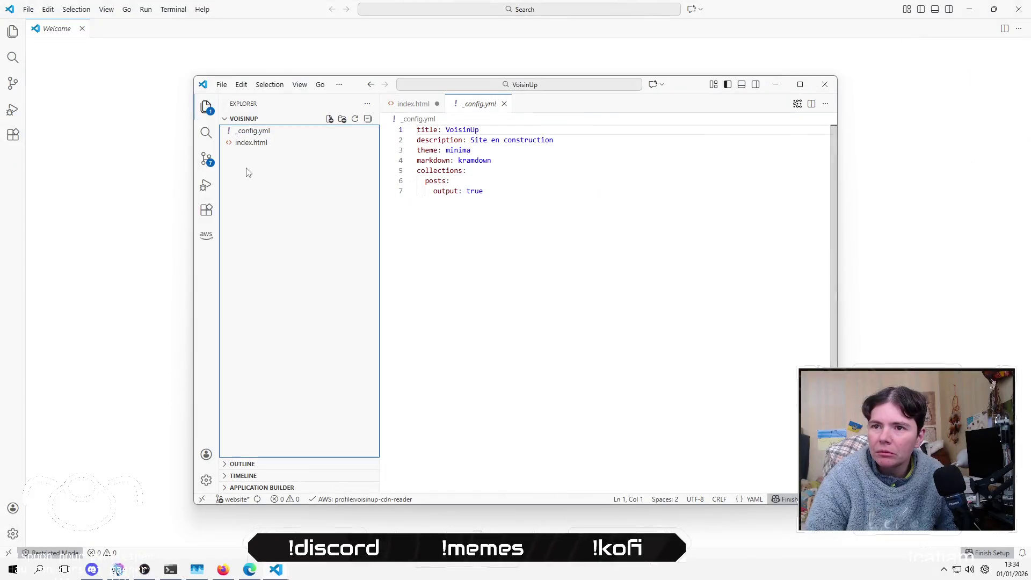
{"action": "right_click", "coordinate": [244, 168]}
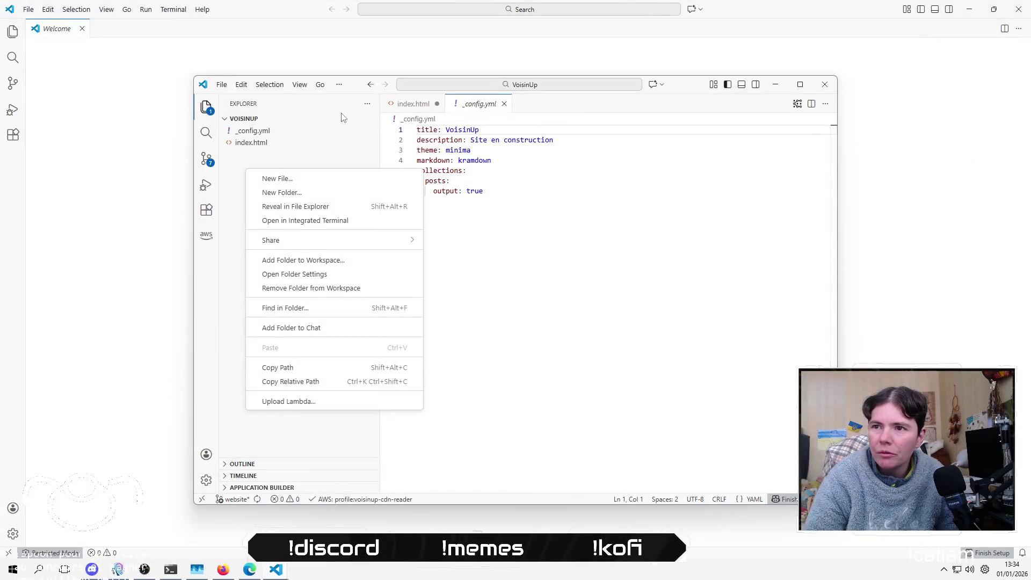
Step: Create a CNAME file containing voisinup.fr and save it
{"action": "left_click", "coordinate": [350, 179]}
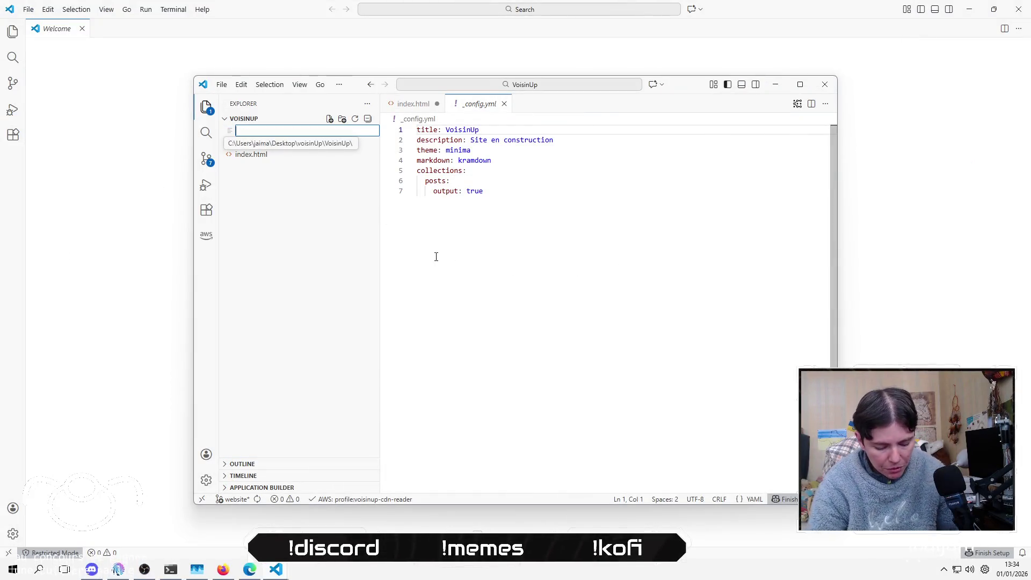
{"action": "type", "text": "CNAME"}
{"action": "key", "text": "Return"}
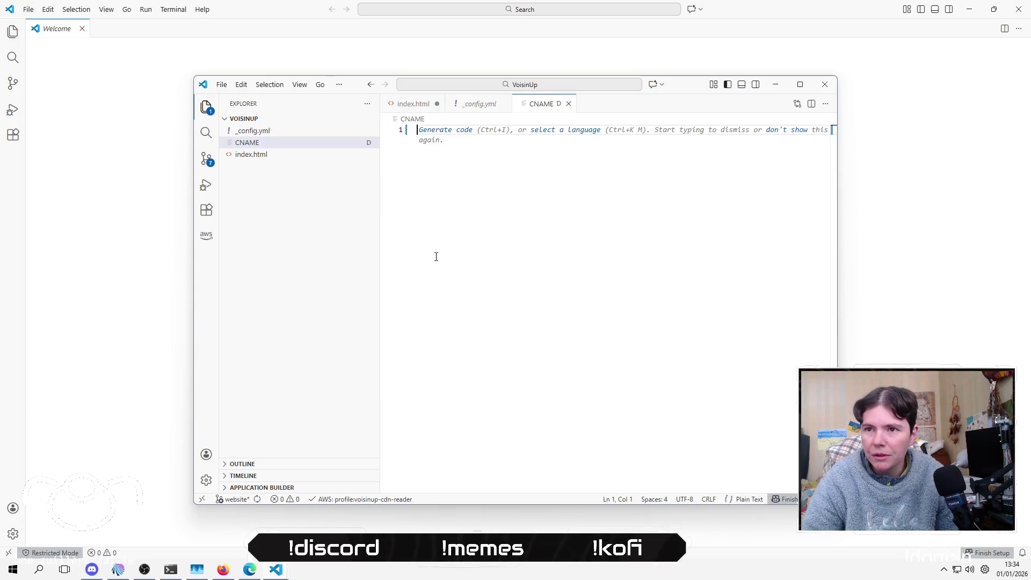
{"action": "type", "text": "voisj"}
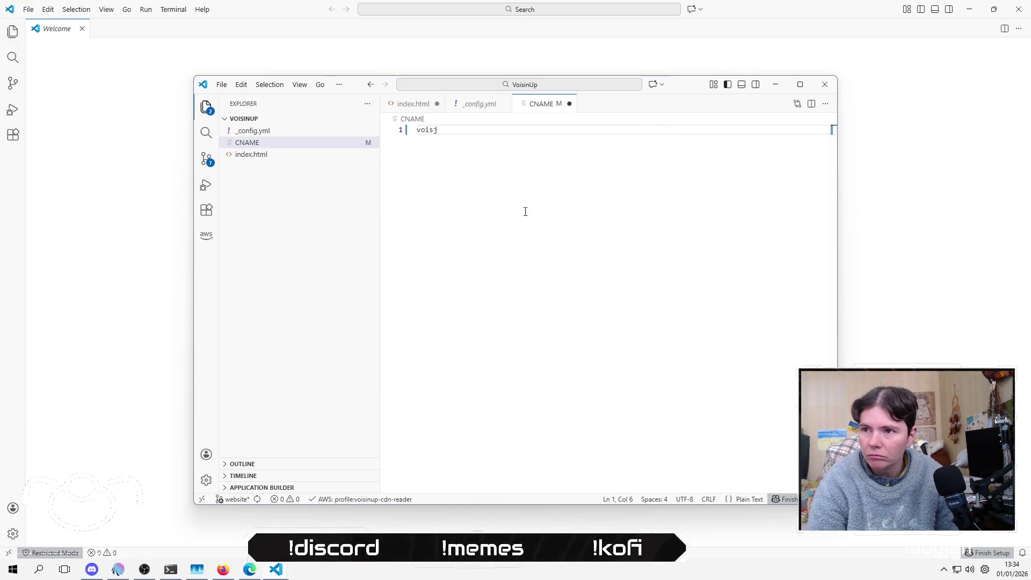
{"action": "key", "text": "BackSpace"}
{"action": "type", "text": "inup."}
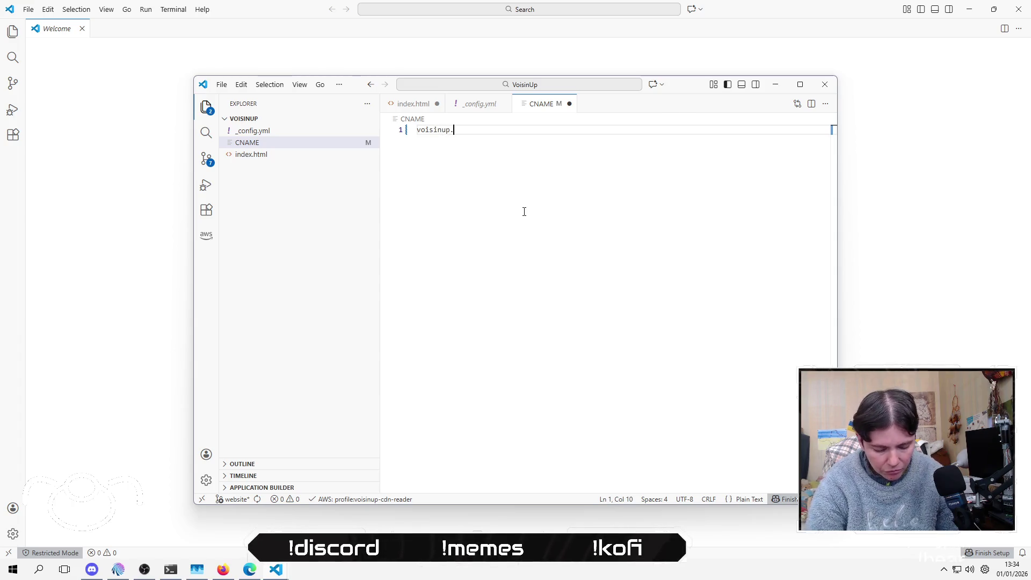
{"action": "type", "text": "frà"}
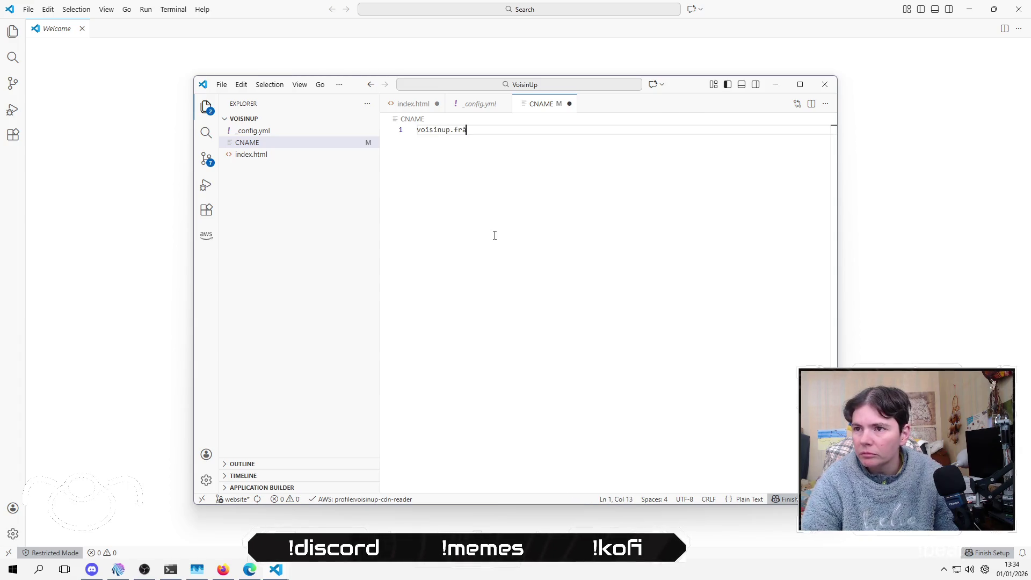
{"action": "key", "text": "ctrl+s"}
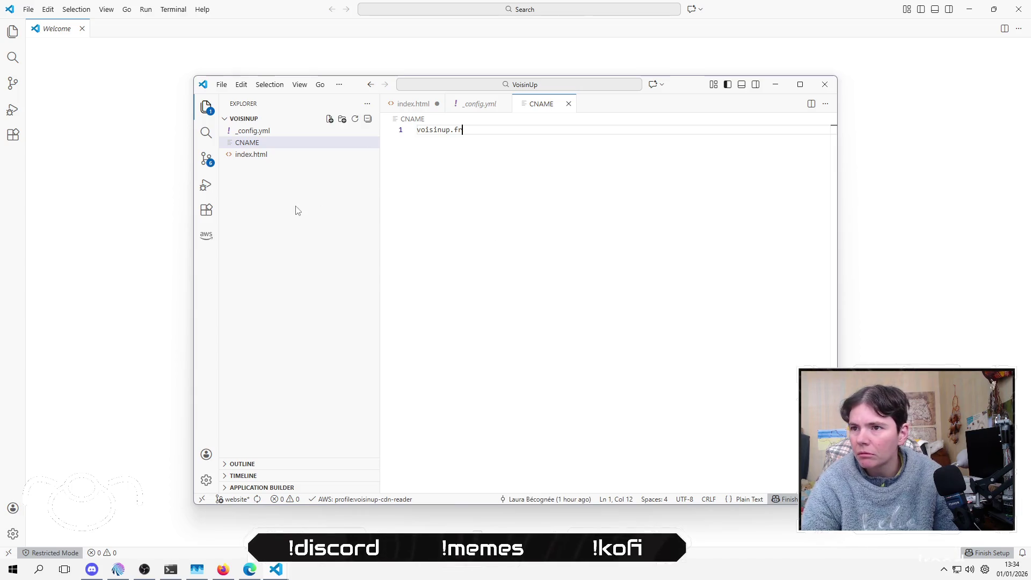
Step: Delete _config.yml to the Recycle Bin
{"action": "left_click", "coordinate": [271, 134]}
{"action": "right_click", "coordinate": [272, 134]}
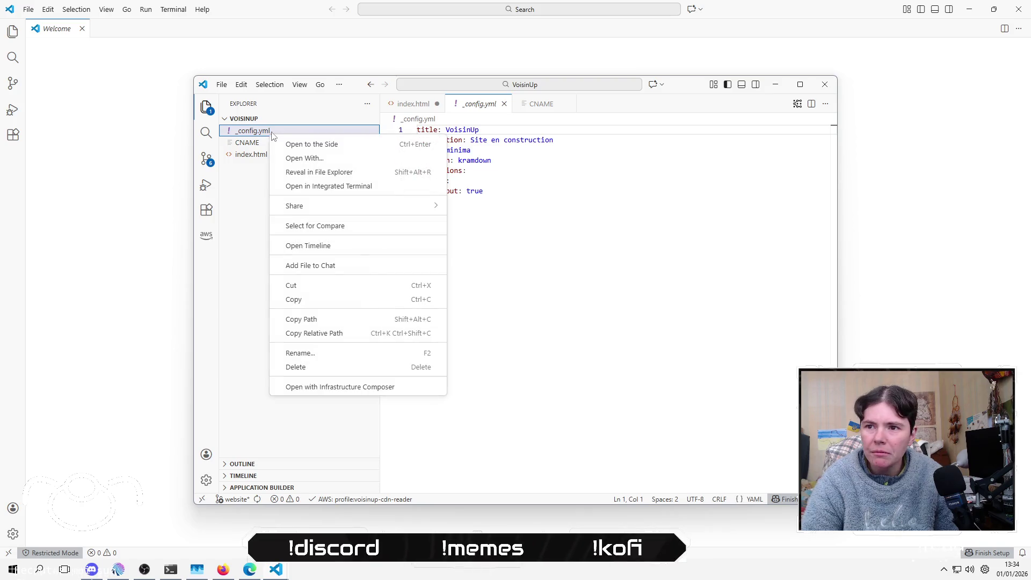
{"action": "left_click", "coordinate": [333, 367]}
{"action": "left_click", "coordinate": [553, 304]}
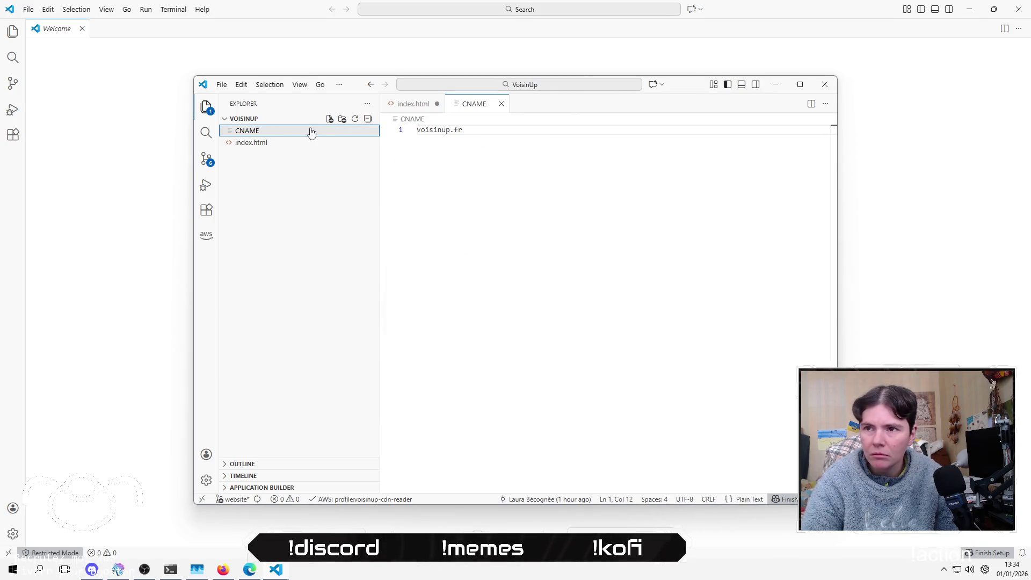
Step: Add an empty .nojekyll file, renaming it from the misspelled .noijekyll
{"action": "left_click", "coordinate": [329, 119]}
{"action": "type", "text": ".n"}
{"action": "type", "text": "ll"}
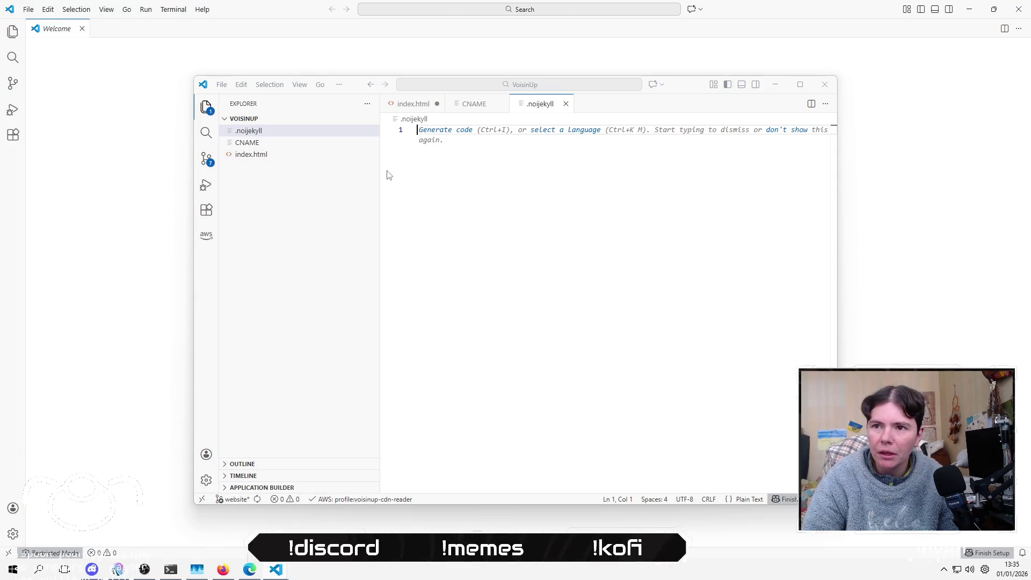
{"action": "right_click", "coordinate": [263, 132]}
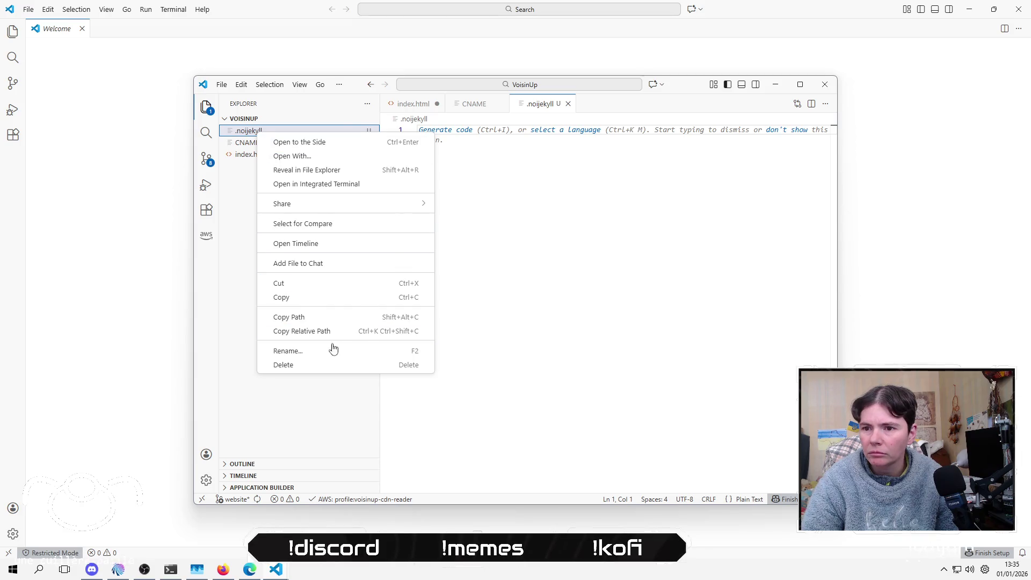
{"action": "key", "text": "Escape"}
{"action": "right_click", "coordinate": [260, 134]}
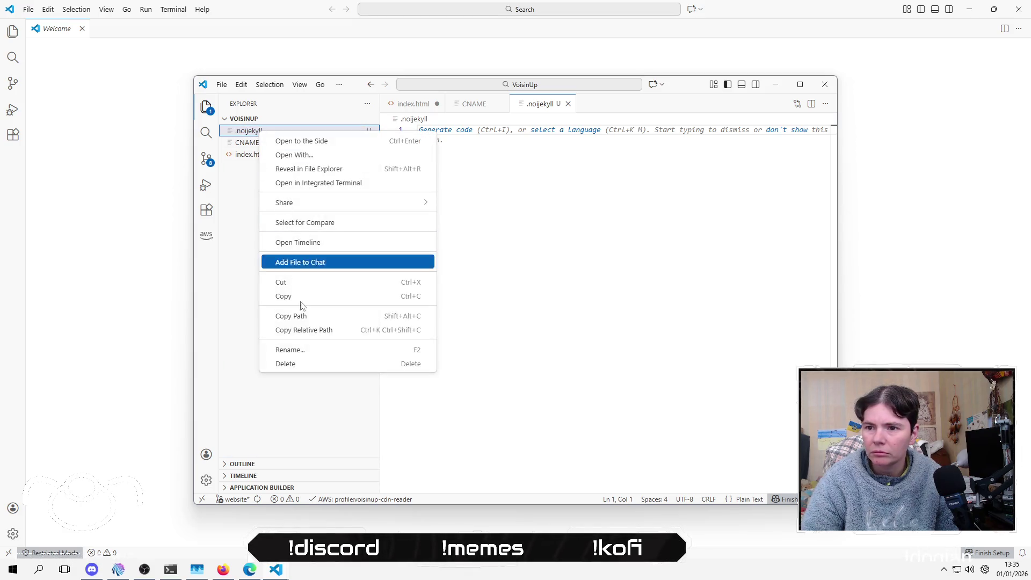
{"action": "left_click", "coordinate": [313, 354]}
{"action": "key", "text": "Home"}
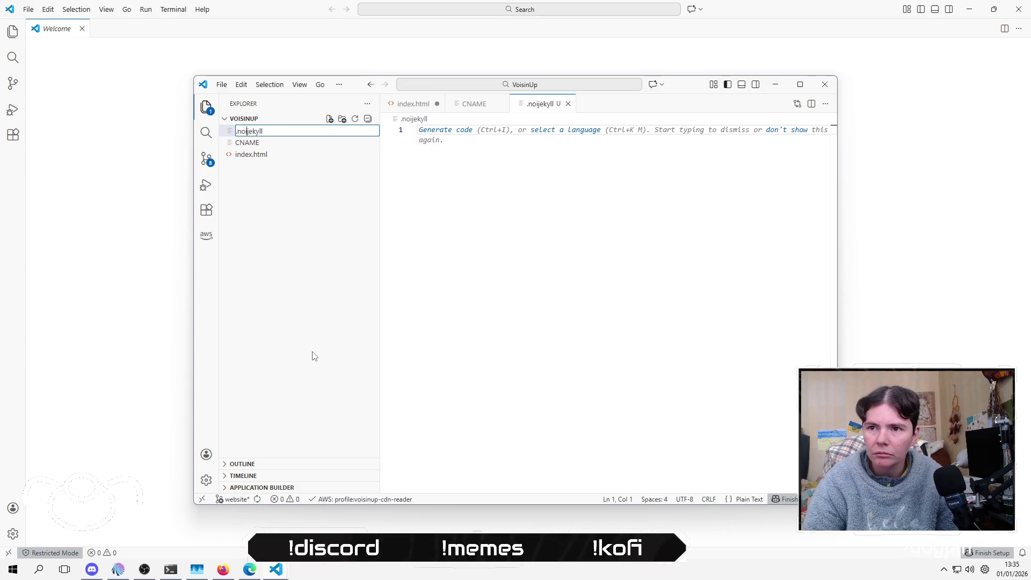
{"action": "key", "text": "End"}
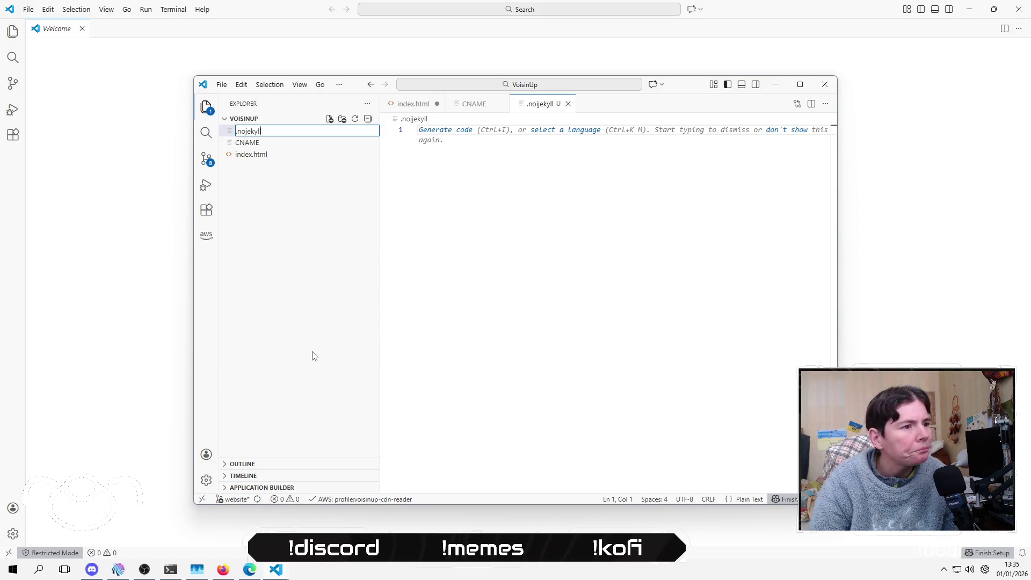
{"action": "key", "text": "Return"}
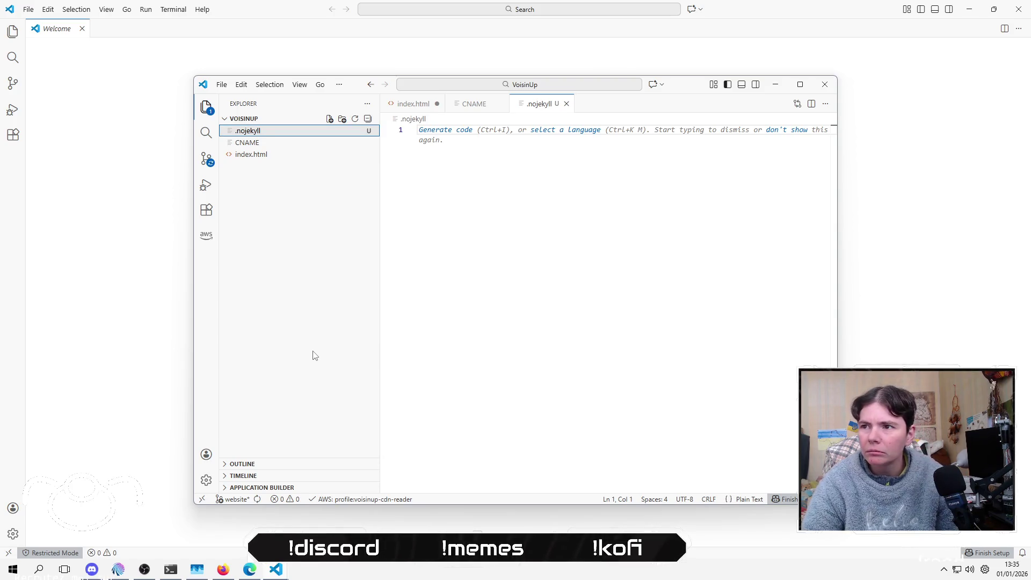
{"action": "left_click", "coordinate": [301, 154]}
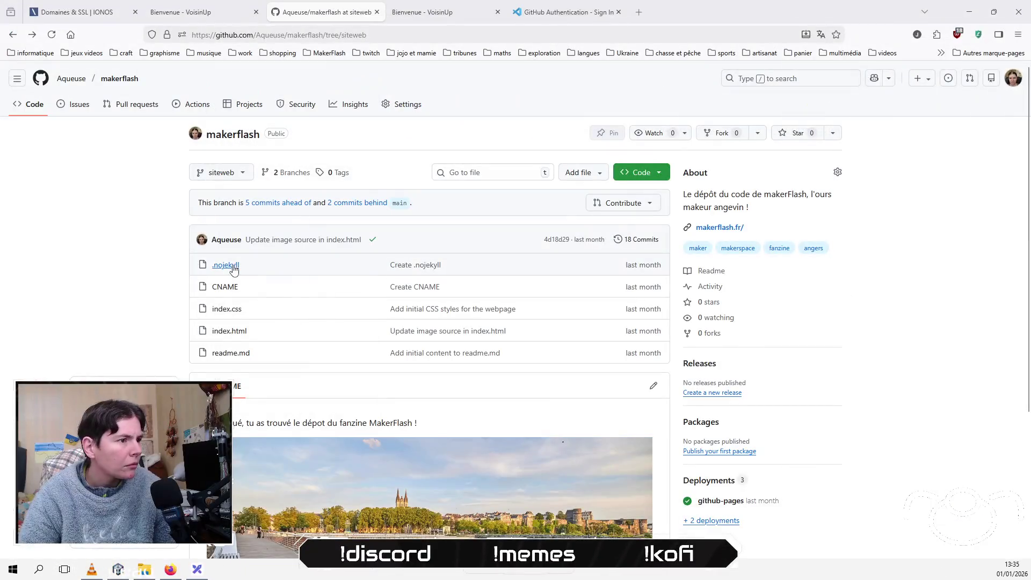
Step: After checking .nojekyll on GitHub, create a new index.css file in the project
{"action": "left_click", "coordinate": [231, 268]}
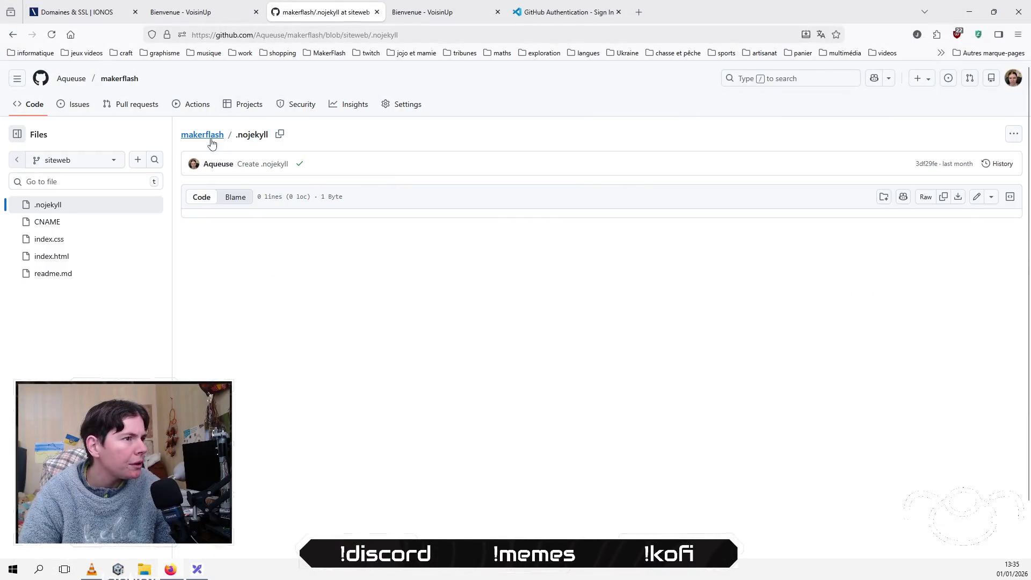
{"action": "left_click", "coordinate": [211, 139]}
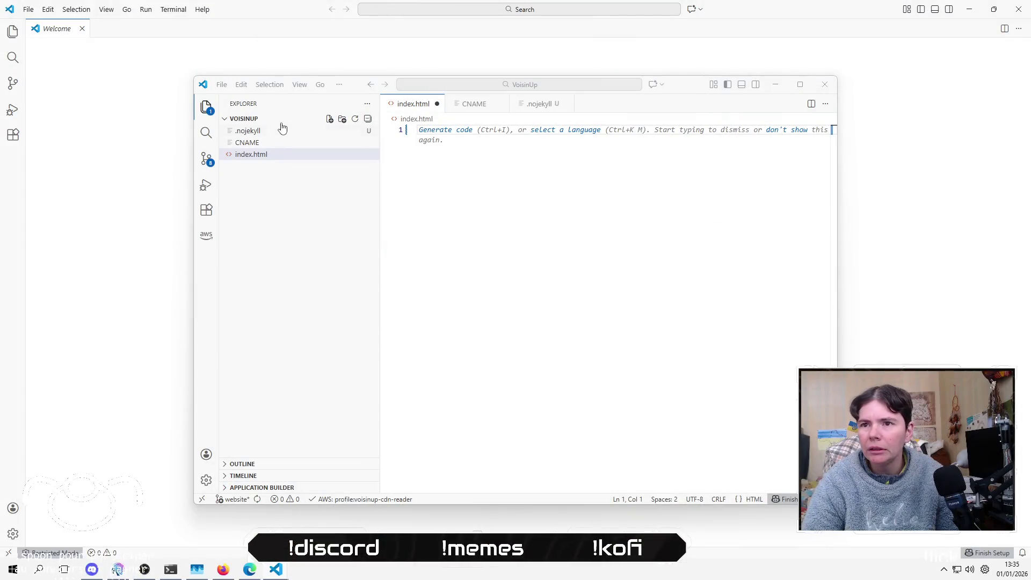
{"action": "left_click", "coordinate": [327, 120]}
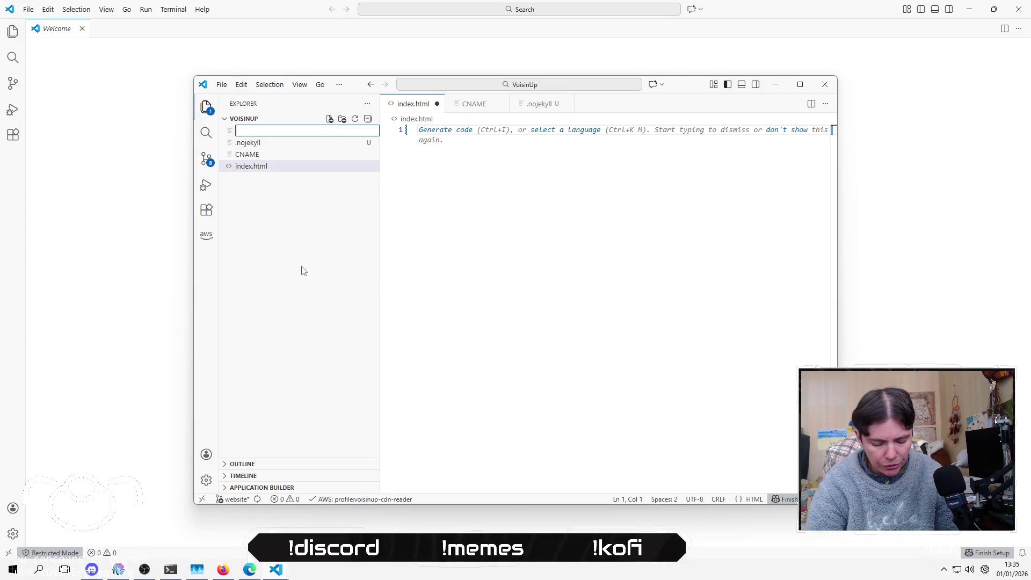
{"action": "type", "text": "index.c"}
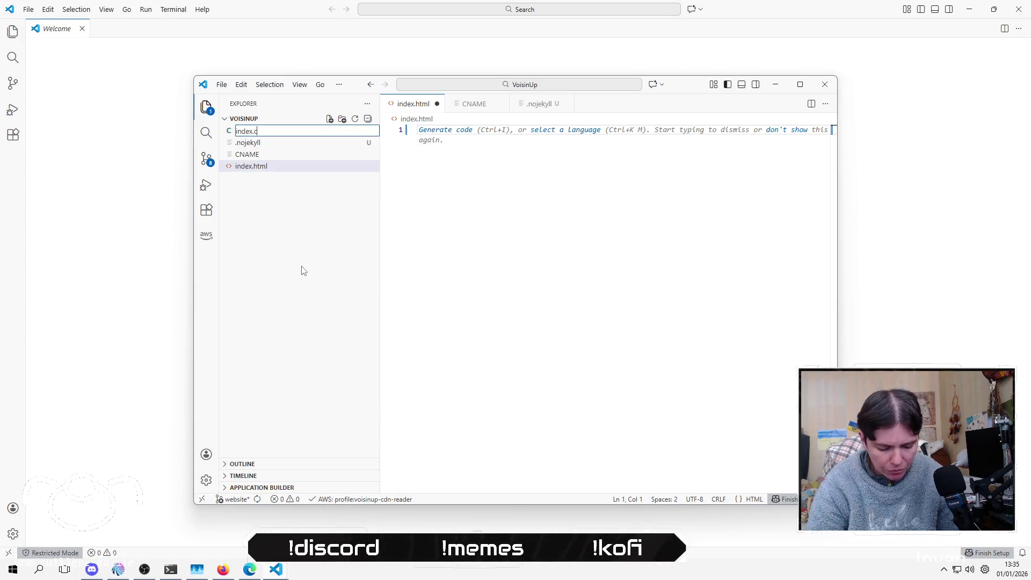
{"action": "type", "text": "ss"}
{"action": "key", "text": "Return"}
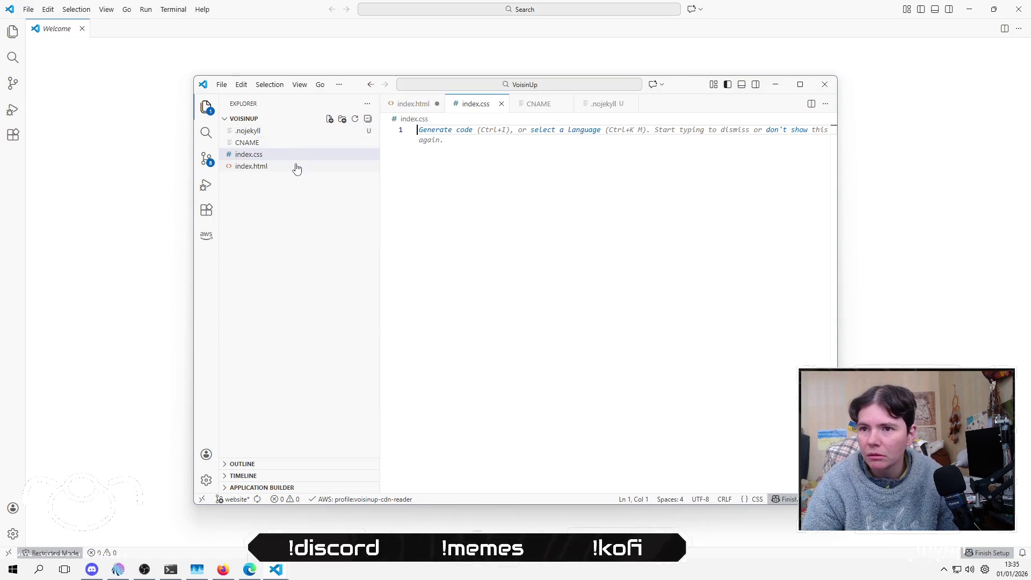
Step: Show index.css beside index.html in a split editor and close the CNAME and .nojekyll tabs
{"action": "left_click", "coordinate": [293, 167]}
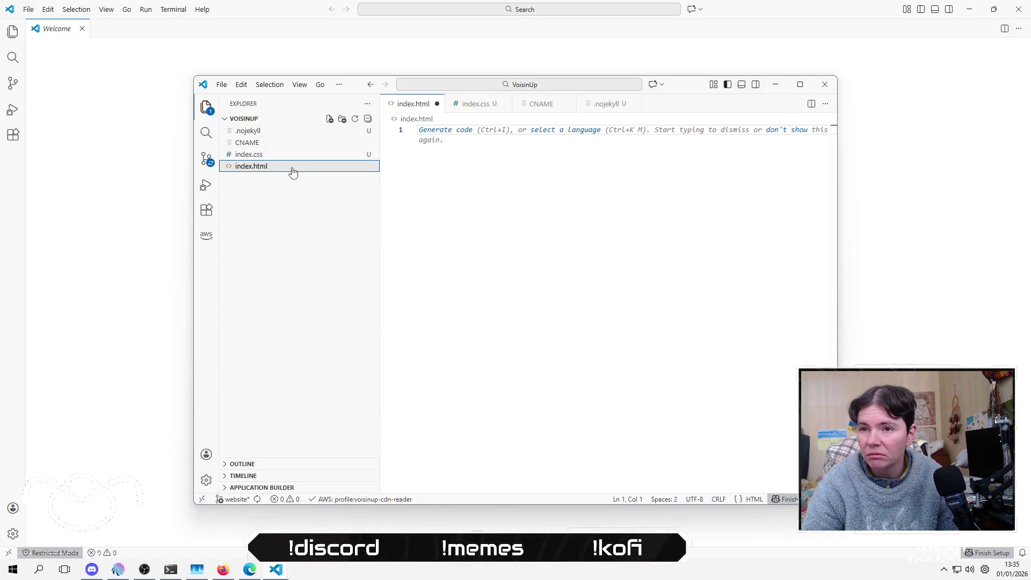
{"action": "left_click", "coordinate": [317, 155]}
{"action": "mouse_move", "coordinate": [473, 103]}
{"action": "left_mouse_down"}
{"action": "mouse_move", "coordinate": [618, 194]}
{"action": "mouse_move", "coordinate": [833, 233]}
{"action": "left_mouse_up"}
{"action": "left_click", "coordinate": [566, 104]}
{"action": "left_click", "coordinate": [502, 103]}
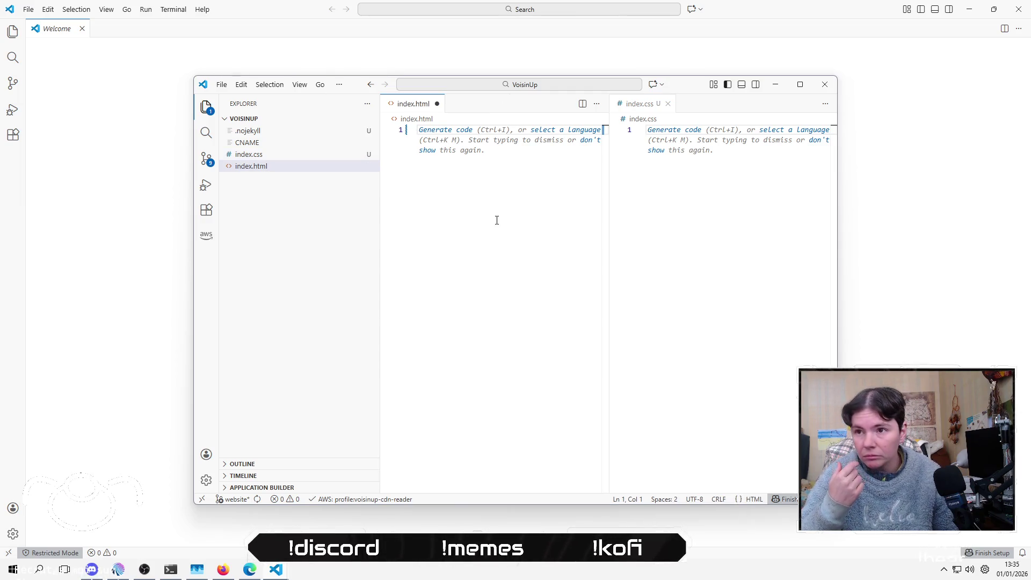
Step: Build index.html's skeleton with the ! doctype snippet plus head and body elements
{"action": "type", "text": "!"}
{"action": "key", "text": "Return"}
{"action": "key", "text": "Return"}
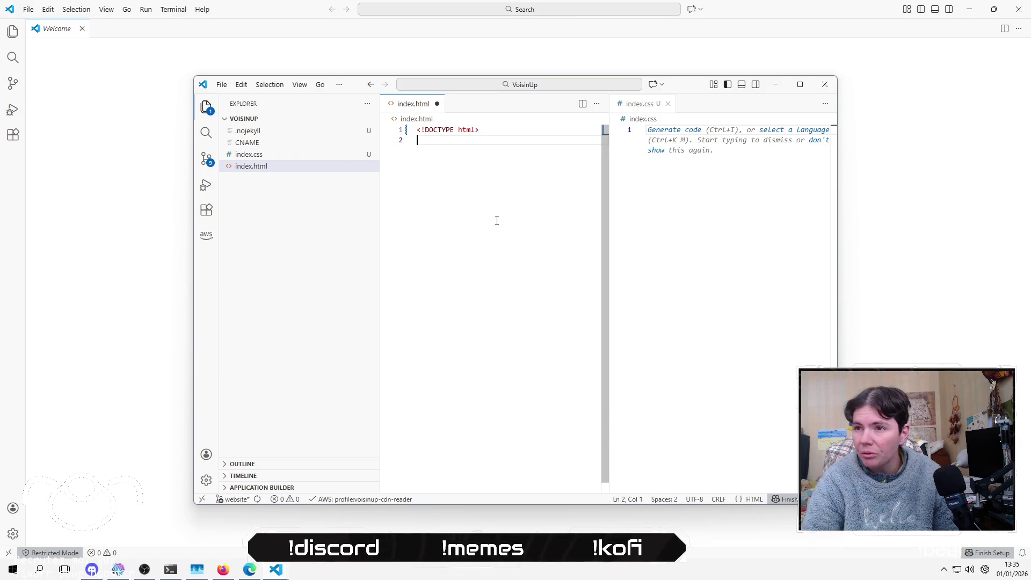
{"action": "type", "text": "<"}
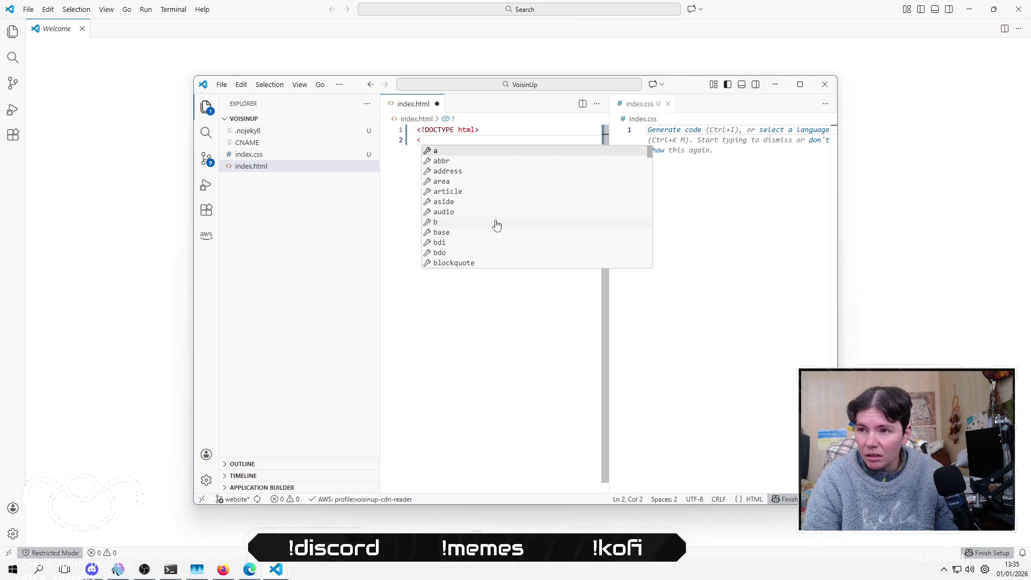
{"action": "type", "text": "head>"}
{"action": "key", "text": "Return"}
{"action": "left_click", "coordinate": [496, 220]}
{"action": "key", "text": "Return"}
{"action": "type", "text": "<"}
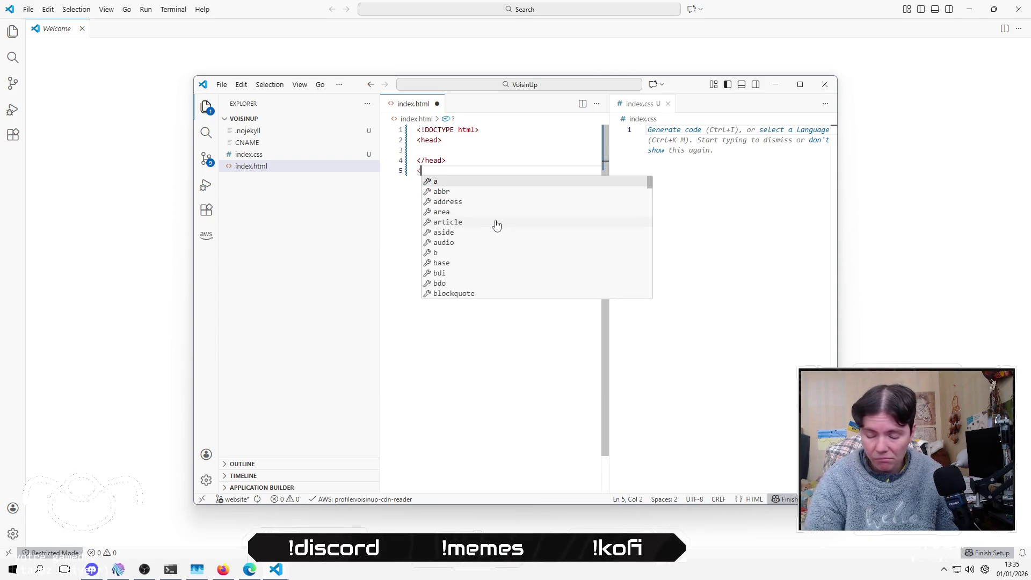
{"action": "type", "text": "body>"}
{"action": "key", "text": "Return"}
{"action": "left_click", "coordinate": [497, 221]}
{"action": "key", "text": "Up"}
{"action": "key", "text": "Up"}
{"action": "key", "text": "Up"}
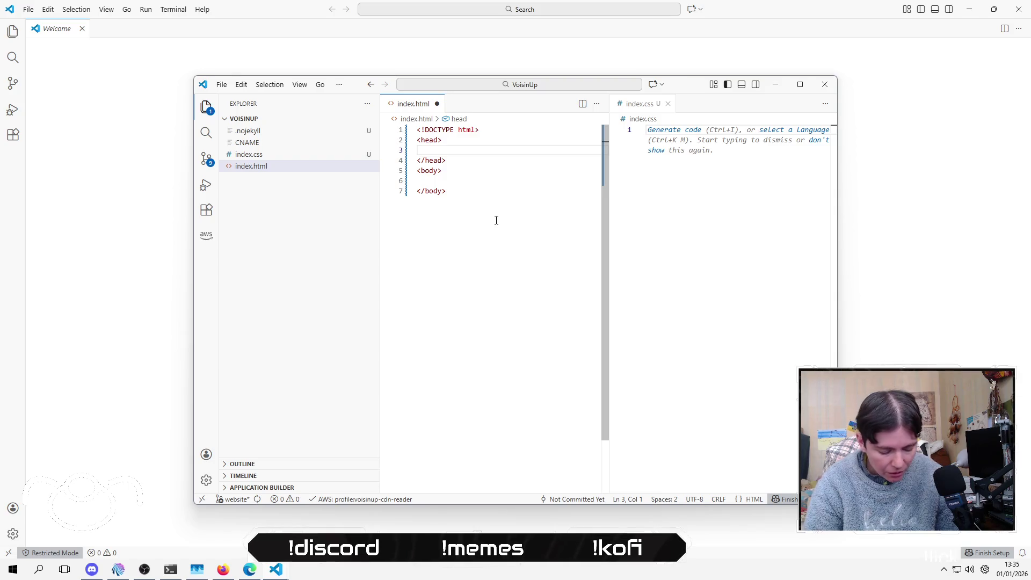
Step: Start a stylesheet link in the head, then discard the partial link text
{"action": "type", "text": "<link"}
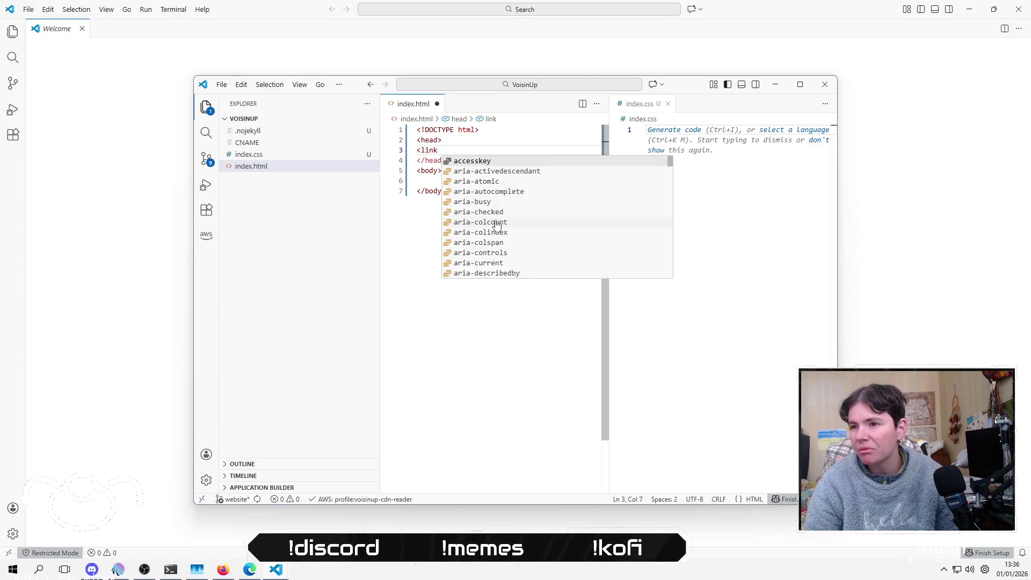
{"action": "type", "text": " cl"}
{"action": "key", "text": "BackSpace"}
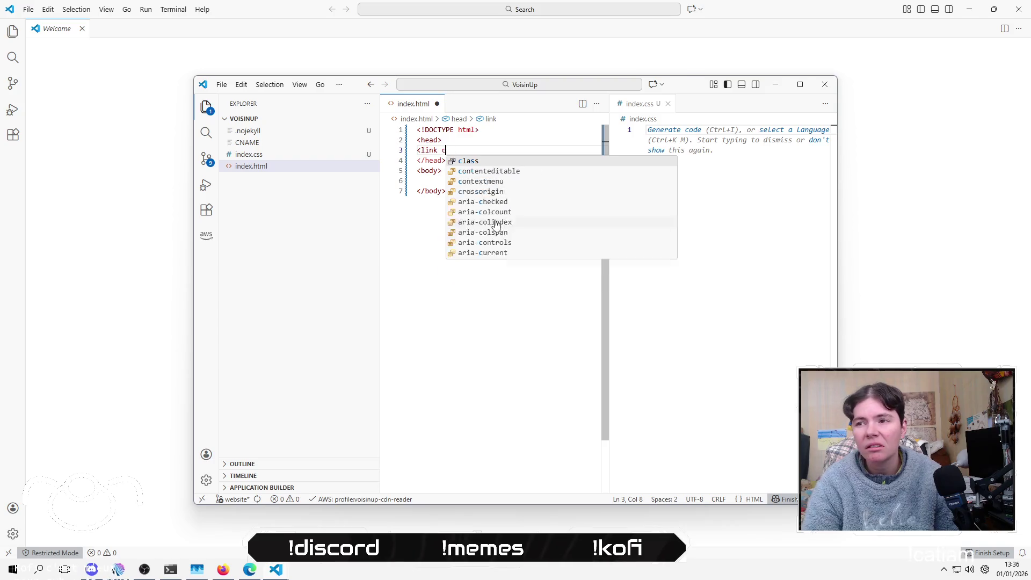
{"action": "key", "text": "ctrl+BackSpace"}
{"action": "key", "text": "ctrl+BackSpace"}
{"action": "type", "text": "css"}
{"action": "key", "text": "ctrl+BackSpace"}
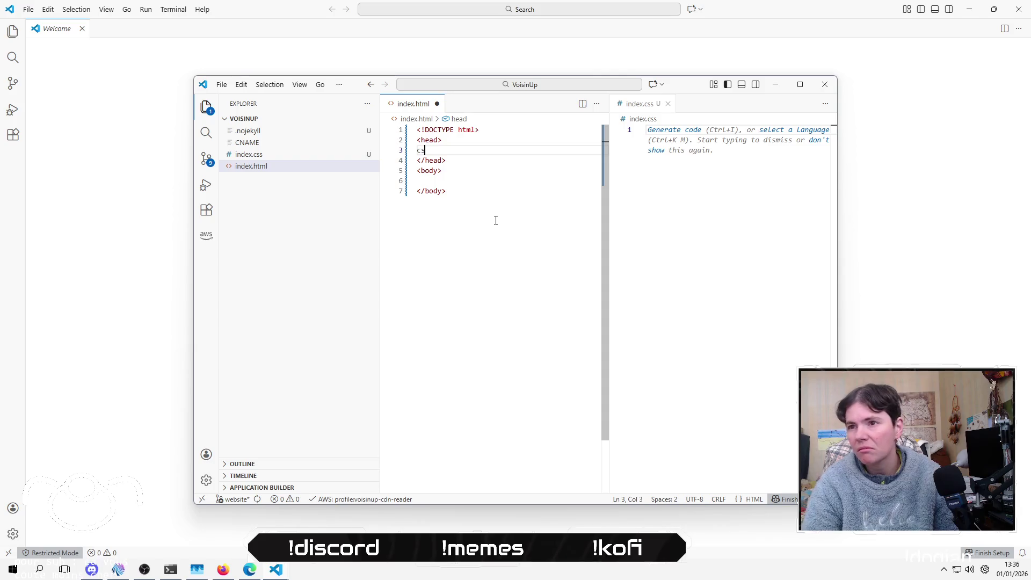
{"action": "key", "text": "Down"}
{"action": "key", "text": "Down"}
{"action": "key", "text": "Down"}
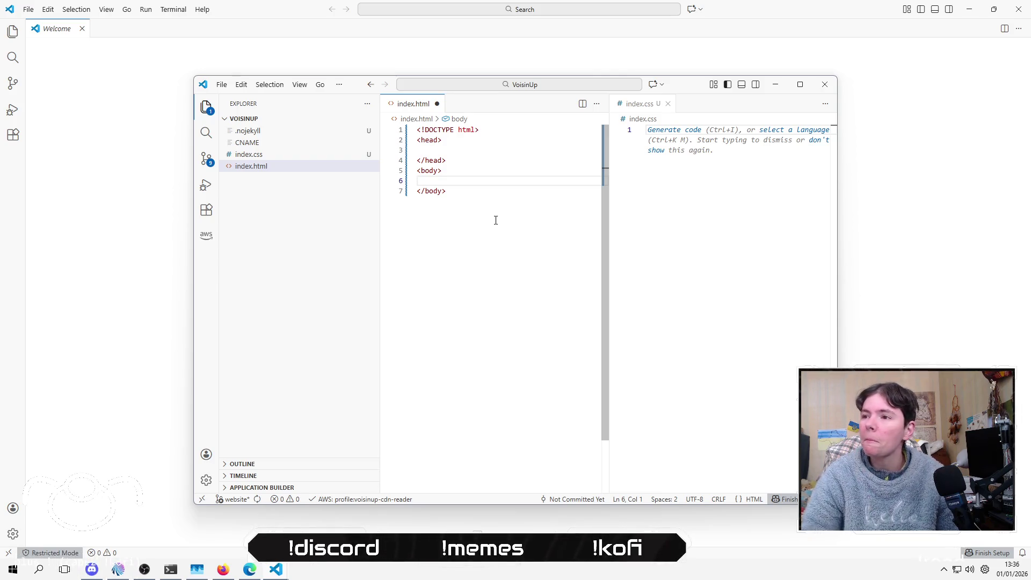
{"action": "left_click", "coordinate": [827, 183]}
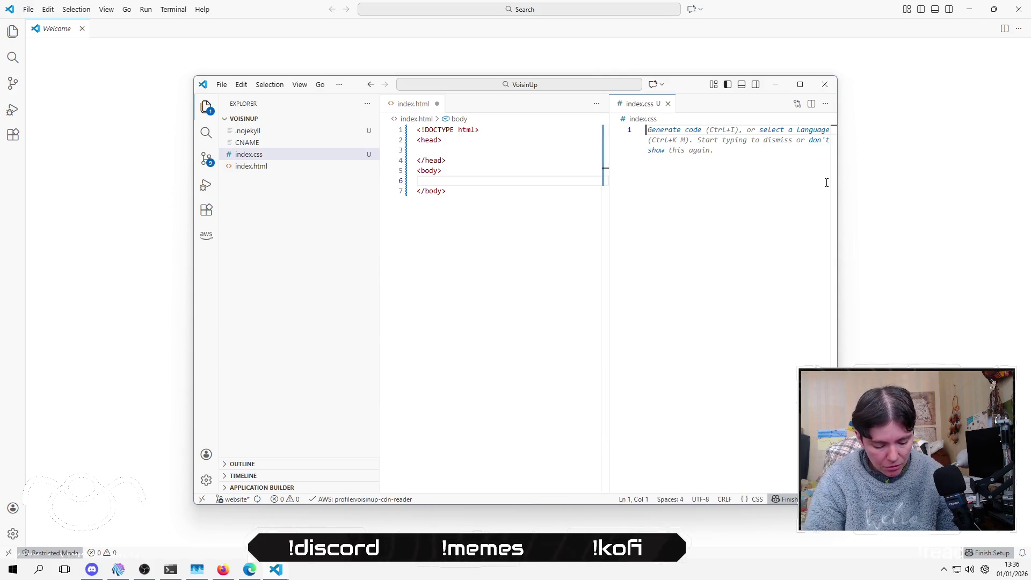
Step: Write a body rule in index.css with its braces on separate lines
{"action": "type", "text": ".body"}
{"action": "key", "text": "Home"}
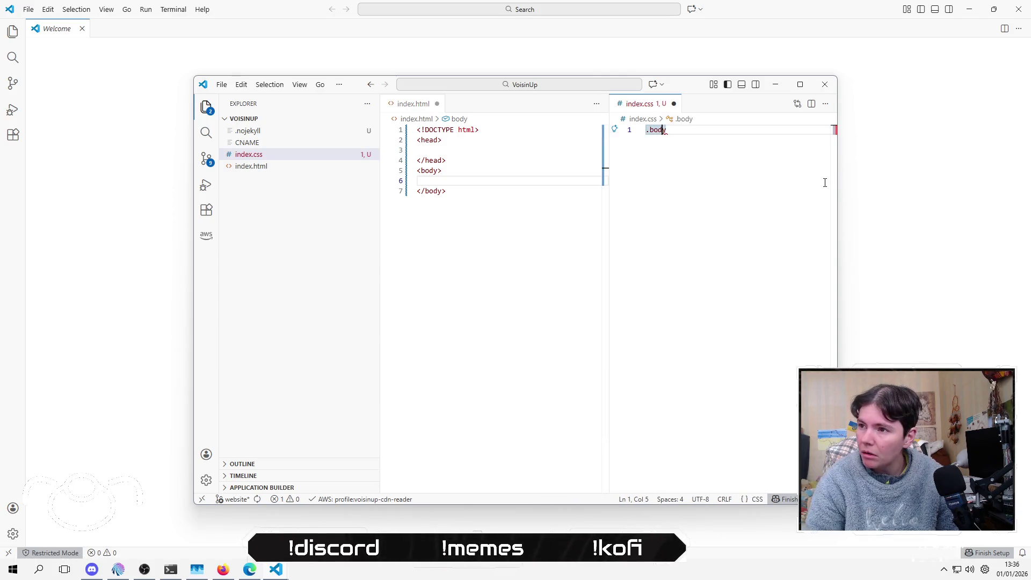
{"action": "key", "text": "Delete"}
{"action": "key", "text": "End"}
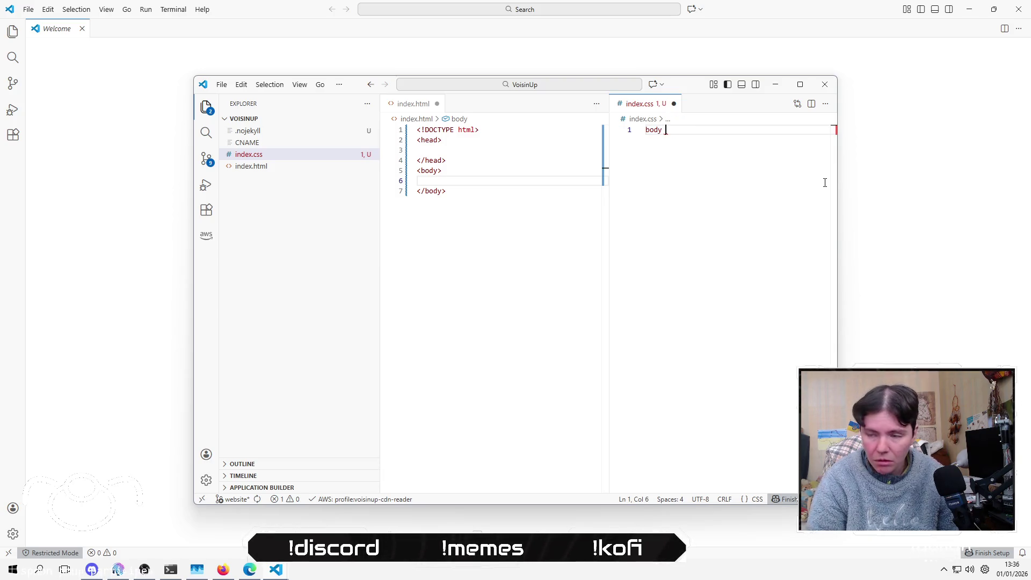
{"action": "type", "text": "{"}
{"action": "key", "text": "Return"}
{"action": "key", "text": "Down"}
{"action": "key", "text": "Return"}
{"action": "key", "text": "Return"}
{"action": "key", "text": "Up"}
{"action": "key", "text": "Up"}
{"action": "key", "text": "Up"}
{"action": "key", "text": "Return"}
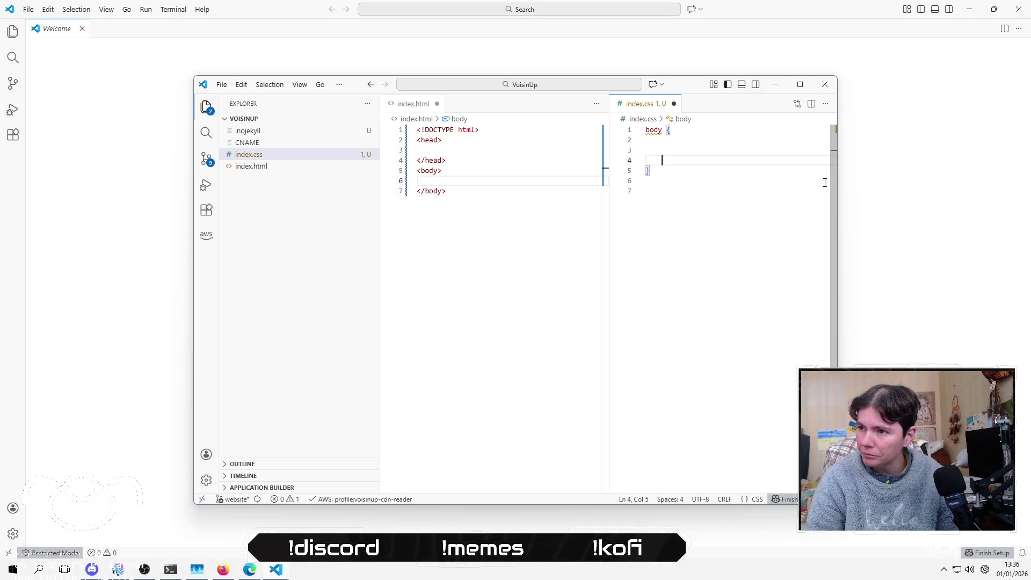
{"action": "key", "text": "BackSpace"}
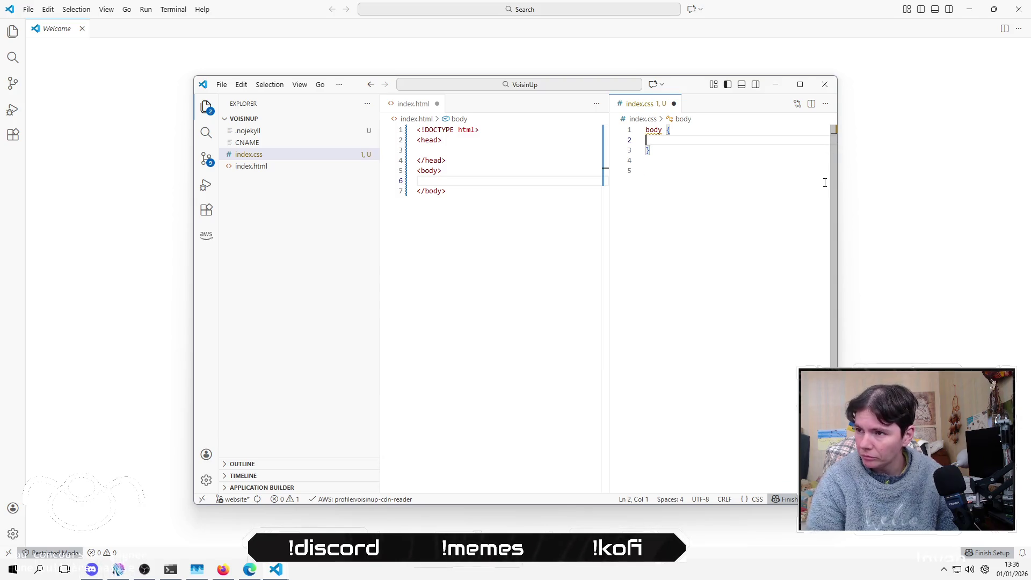
Step: Add an empty background-image property to the body rule
{"action": "type", "text": "back"}
{"action": "key", "text": "Down"}
{"action": "key", "text": "Down"}
{"action": "key", "text": "Return"}
{"action": "key", "text": "Escape"}
{"action": "key", "text": "Down"}
{"action": "key", "text": "Return"}
{"action": "key", "text": "Return"}
{"action": "key", "text": "BackSpace"}
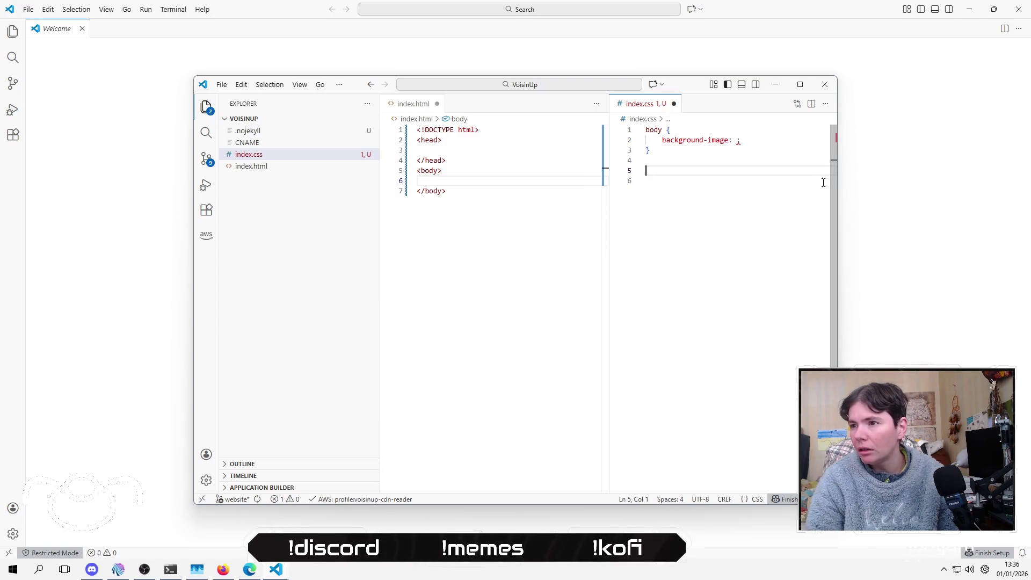
{"action": "key", "text": "Delete"}
{"action": "type", "text": ".features {}"}
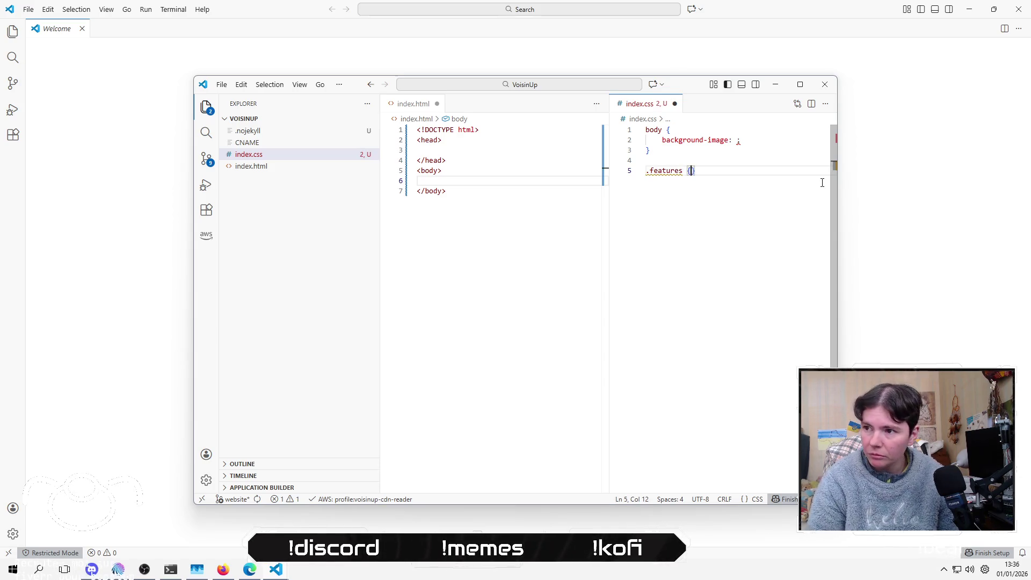
Step: Lay out an empty .features rule with blank lines below it
{"action": "key", "text": "Return"}
{"action": "key", "text": "Down"}
{"action": "key", "text": "Return"}
{"action": "key", "text": "Return"}
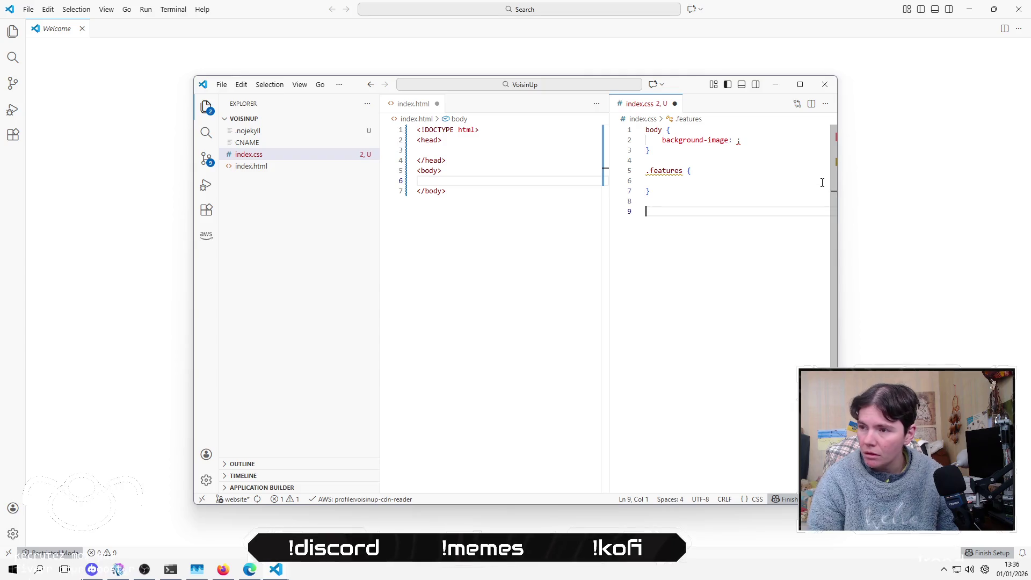
{"action": "key", "text": "alt+Tab"}
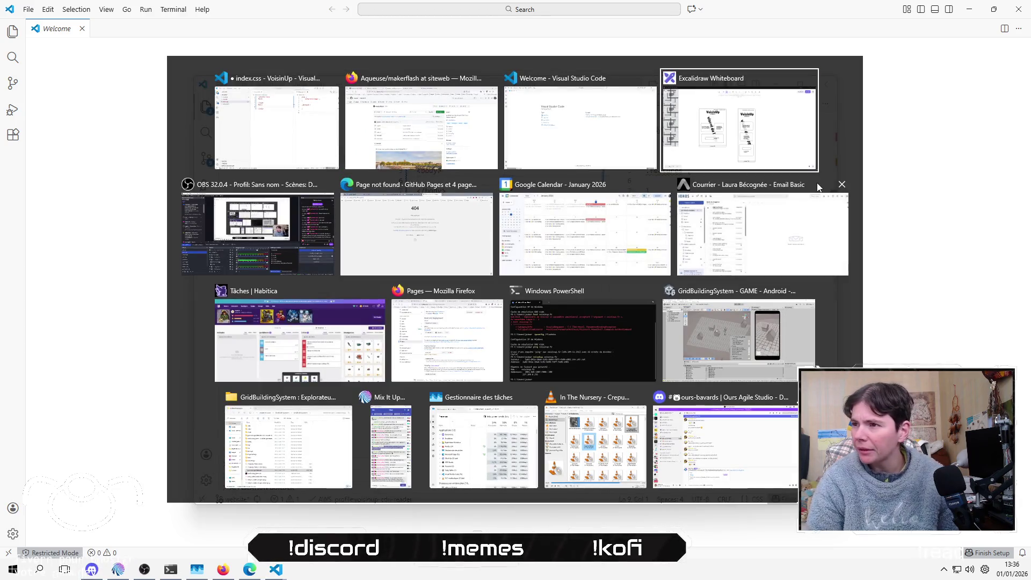
{"action": "key", "text": "Escape"}
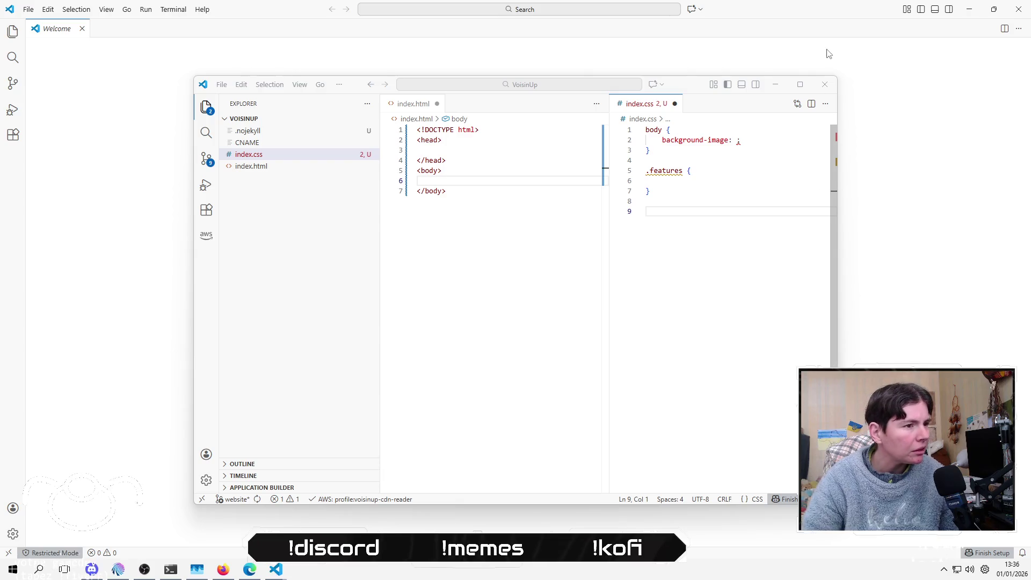
{"action": "left_click", "coordinate": [692, 214]}
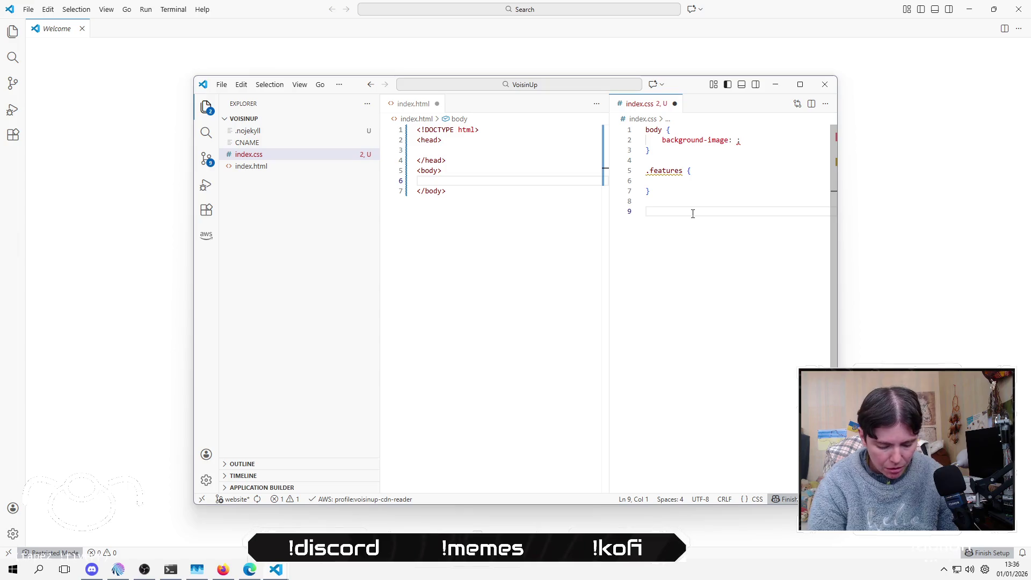
Step: Add an empty .subscribe rule below the .features rule
{"action": "type", "text": "mail"}
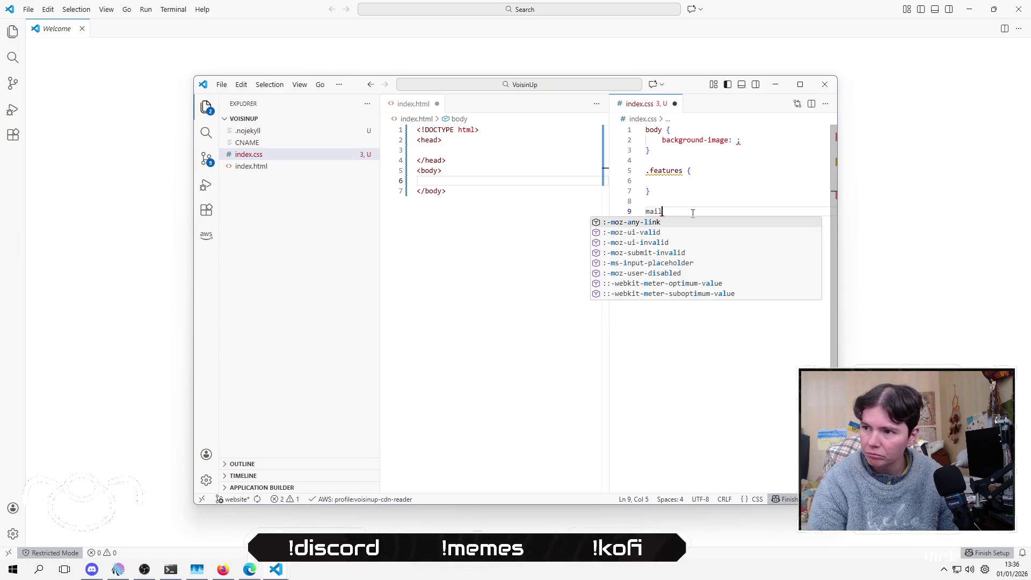
{"action": "type", "text": "subscribe "}
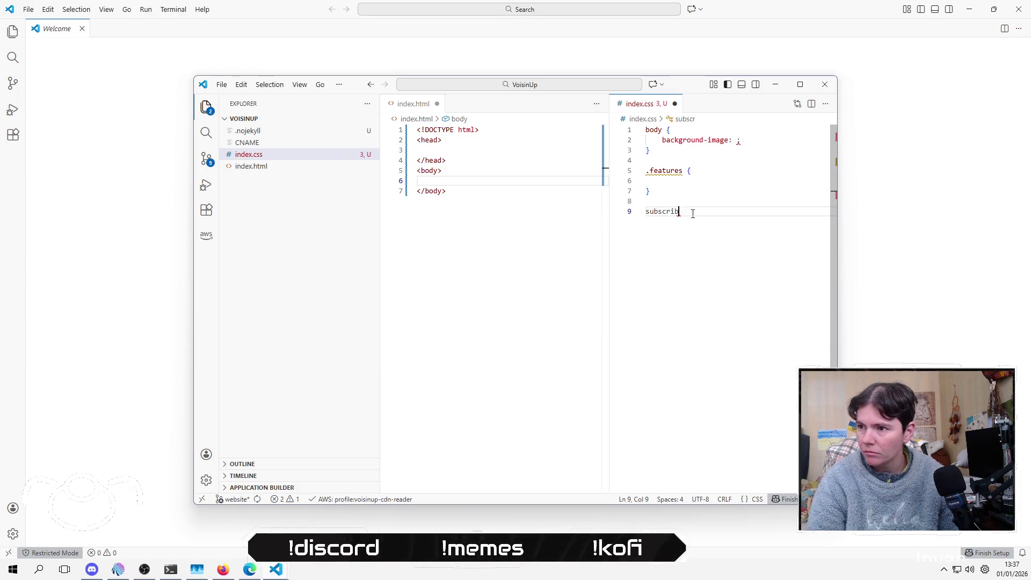
{"action": "type", "text": "{"}
{"action": "key", "text": "Return"}
{"action": "key", "text": "Up"}
{"action": "key", "text": "Home"}
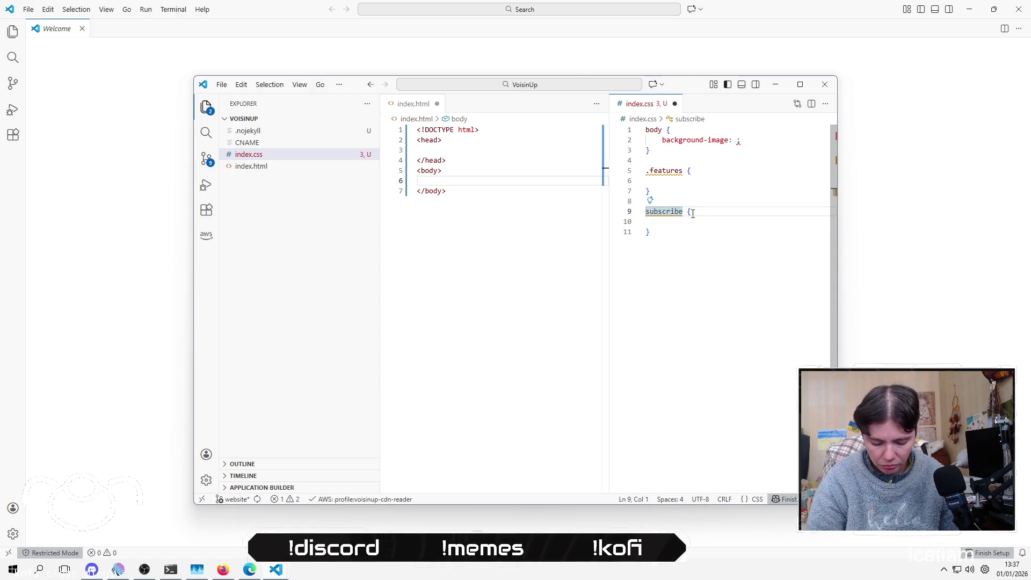
{"action": "type", "text": "."}
{"action": "key", "text": "Escape"}
{"action": "key", "text": "Down"}
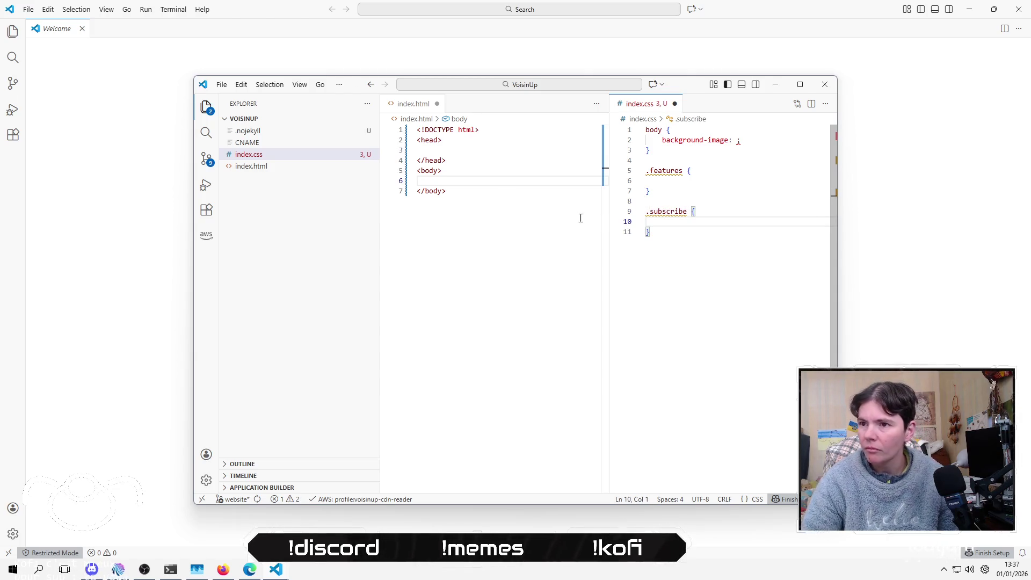
{"action": "left_click", "coordinate": [484, 171]}
{"action": "key", "text": "Return"}
{"action": "key", "text": "Return"}
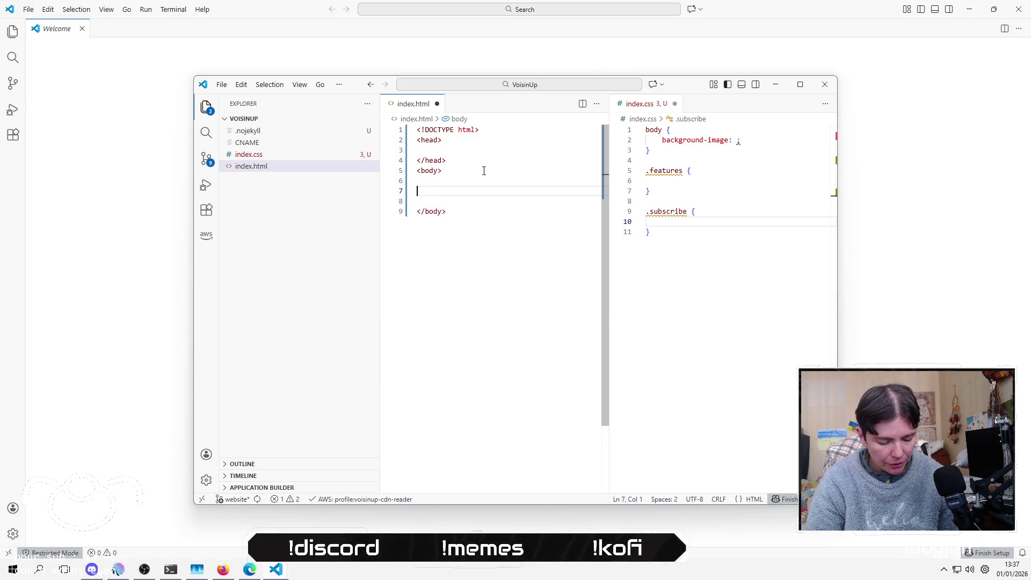
Step: Add an h1 reading VoisinUp, followed by an empty span and an empty p on separate lines
{"action": "type", "text": "<ha"}
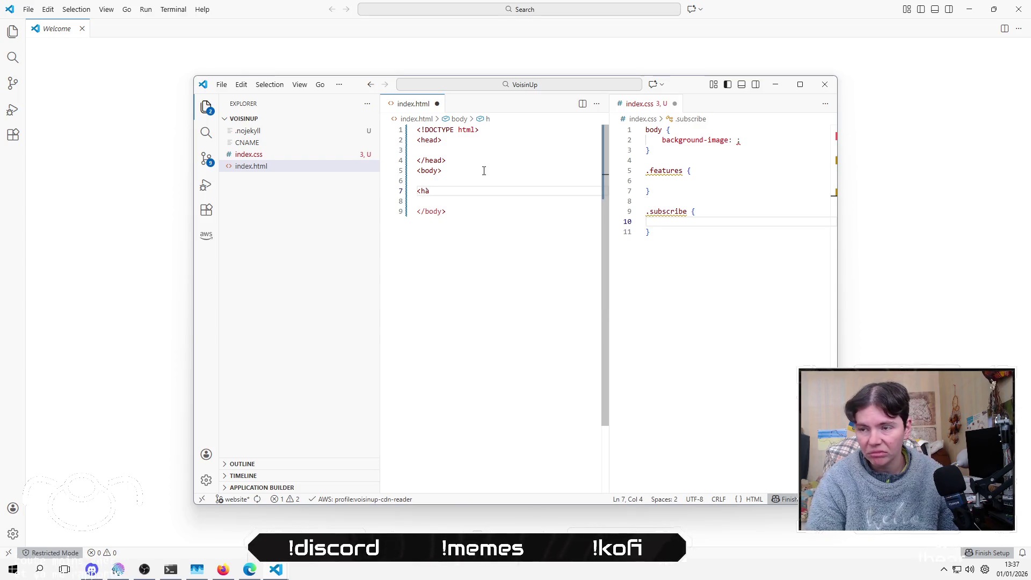
{"action": "type", "text": "1>"}
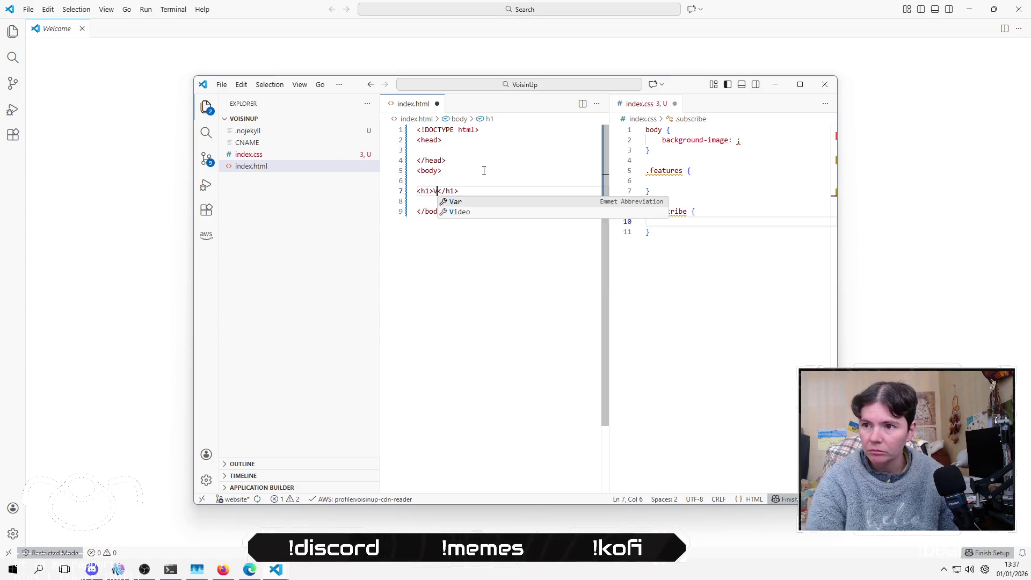
{"action": "type", "text": "Voin"}
{"action": "type", "text": "Up"}
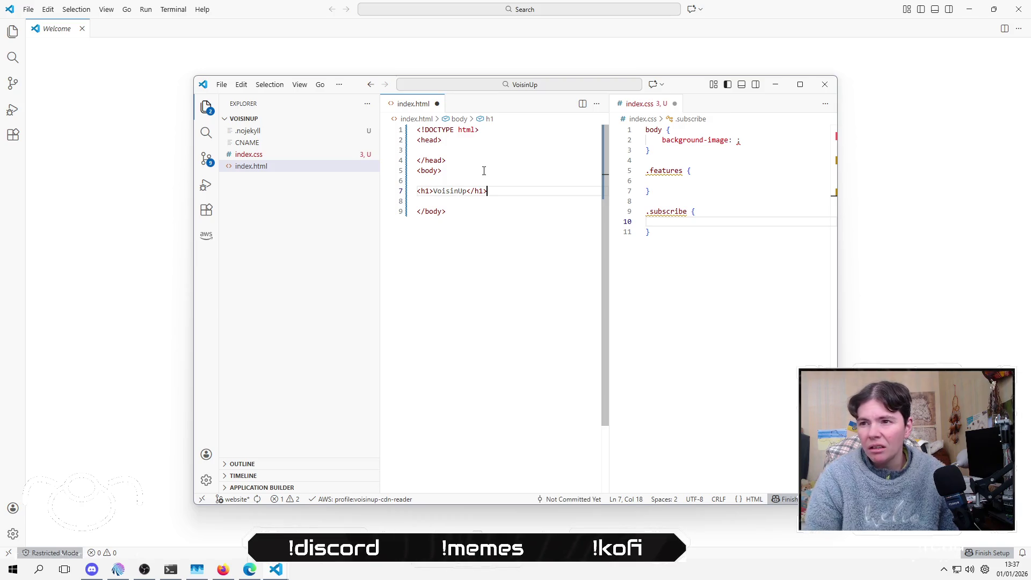
{"action": "key", "text": "End"}
{"action": "key", "text": "Return"}
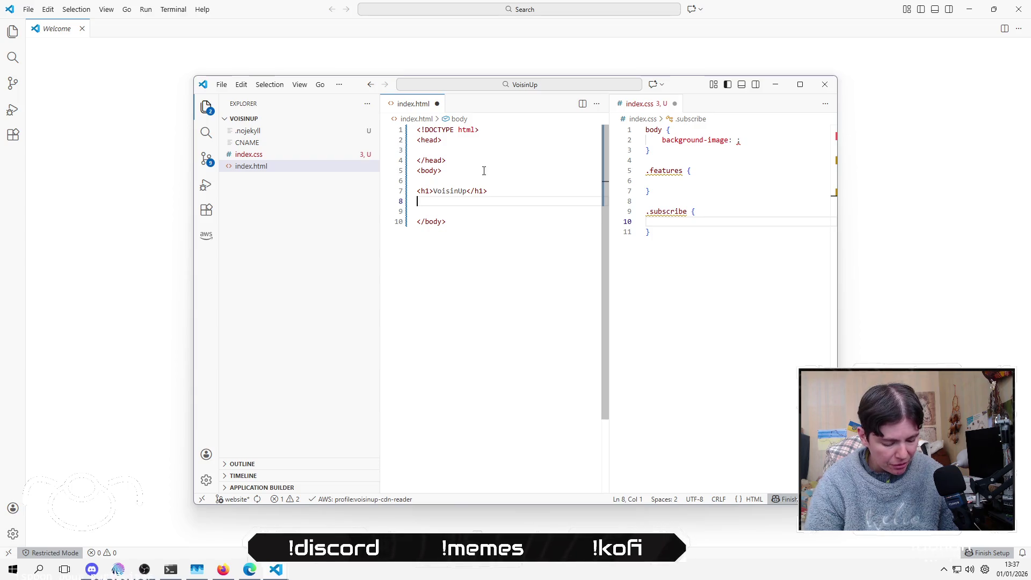
{"action": "type", "text": "<"}
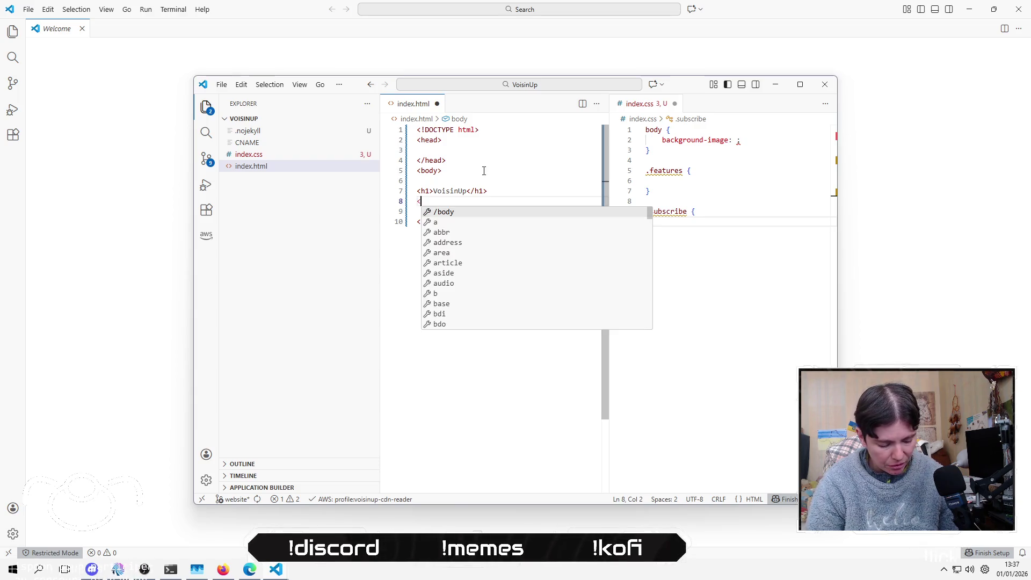
{"action": "type", "text": "a"}
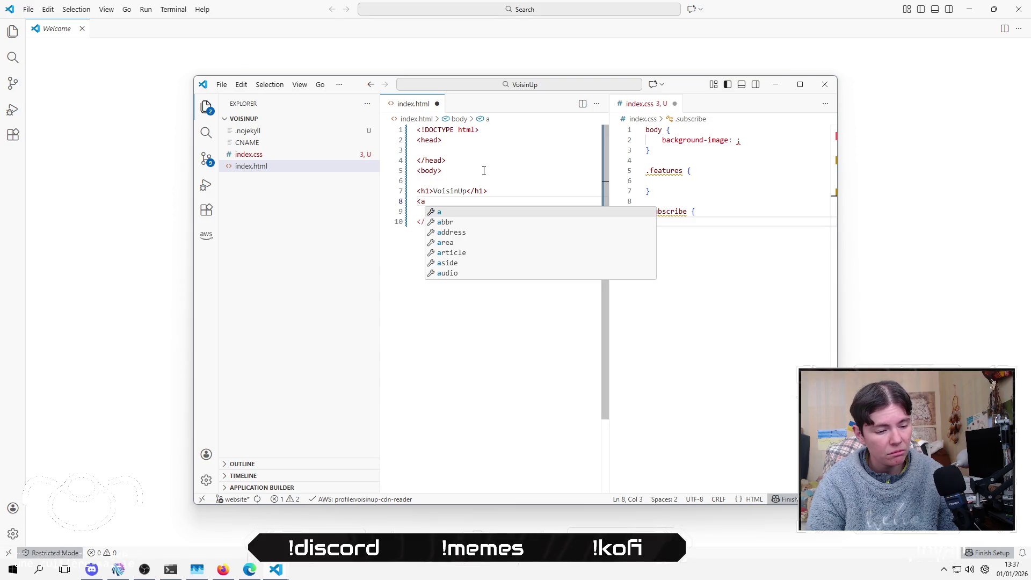
{"action": "key", "text": "BackSpace"}
{"action": "type", "text": "span></span>"}
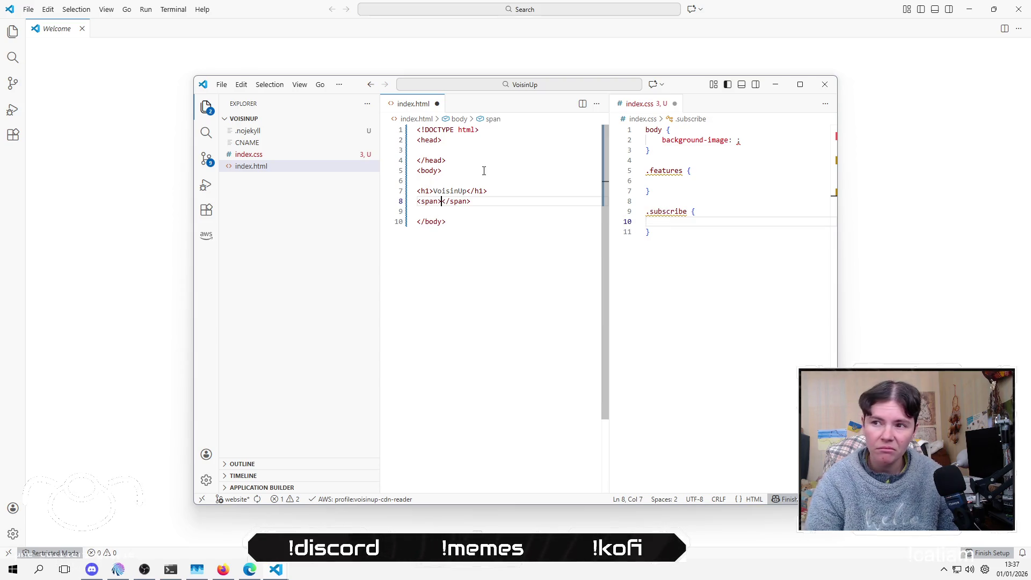
{"action": "key", "text": "End"}
{"action": "key", "text": "Return"}
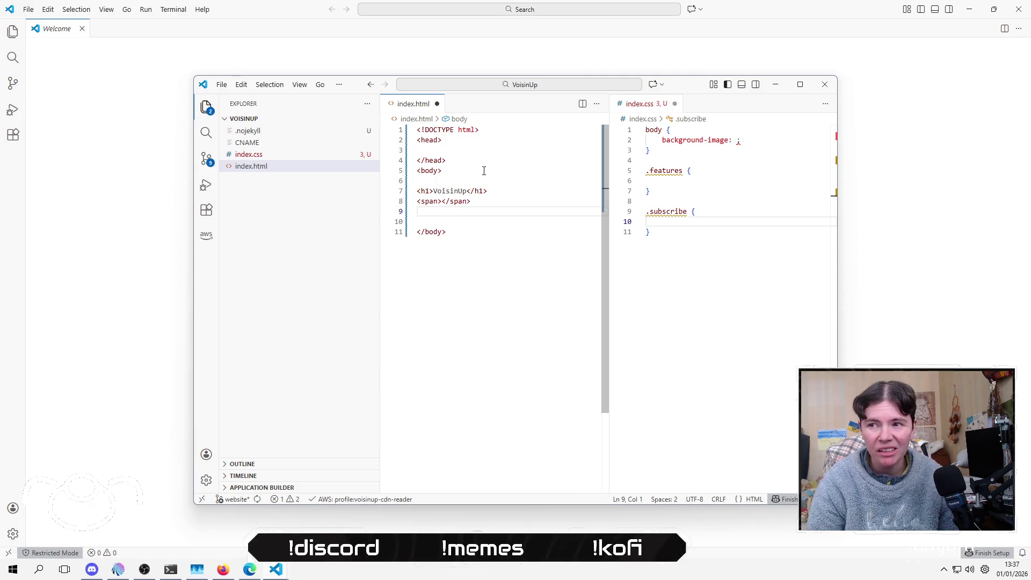
{"action": "type", "text": "<p></p>"}
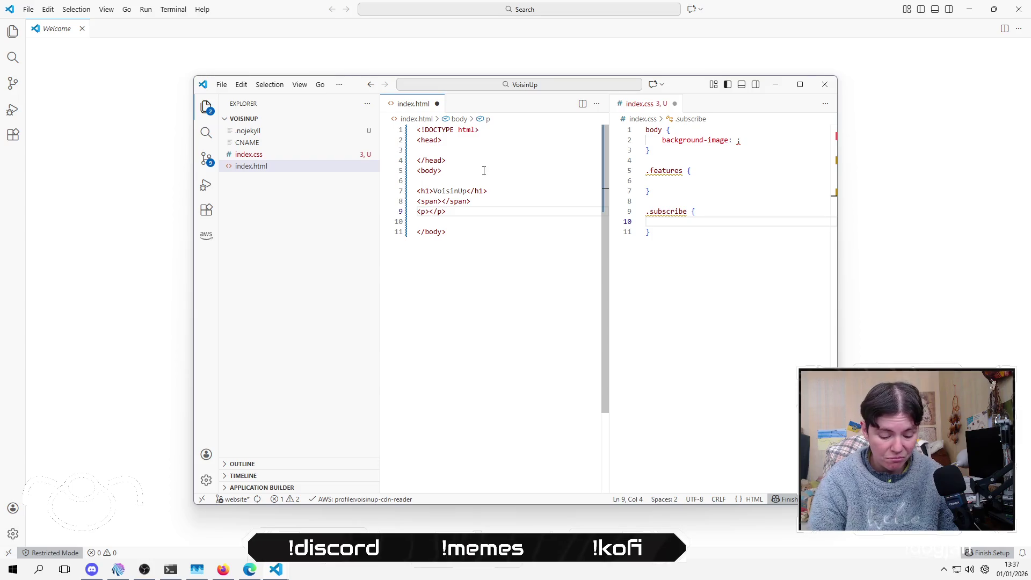
{"action": "key", "text": "alt+Tab"}
{"action": "key", "text": "alt+Tab"}
{"action": "key", "text": "alt+Tab"}
{"action": "key", "text": "alt+Tab"}
{"action": "key", "text": "alt+Tab"}
{"action": "key", "text": "alt+Tab"}
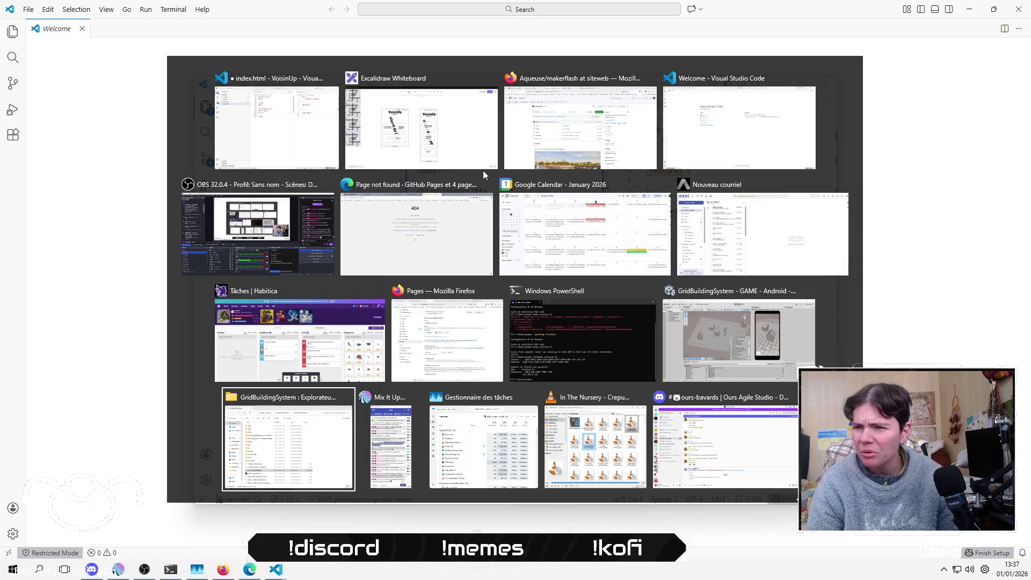
Step: In File Explorer, browse to D: > 0urs Agile > 0 - PRODUITS > Dev > VoisinUp > prototype
{"action": "key", "text": "alt+Tab"}
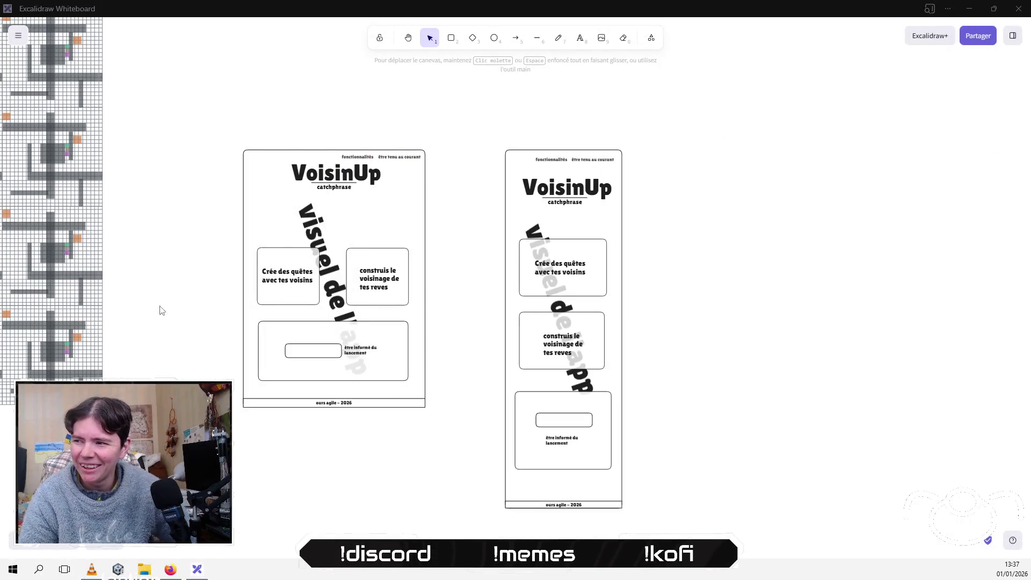
{"action": "left_click", "coordinate": [2, 576]}
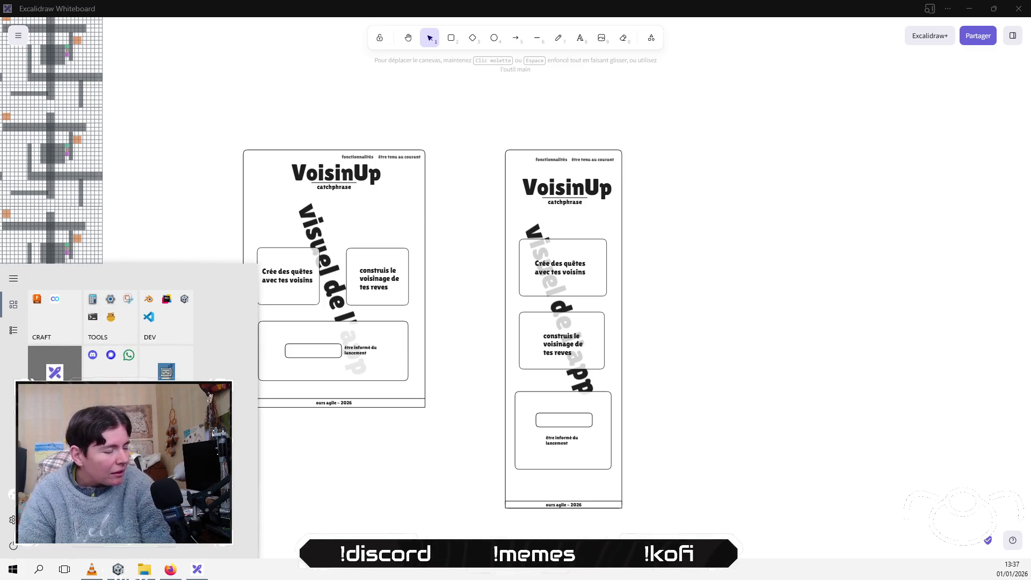
{"action": "key", "text": "super+e"}
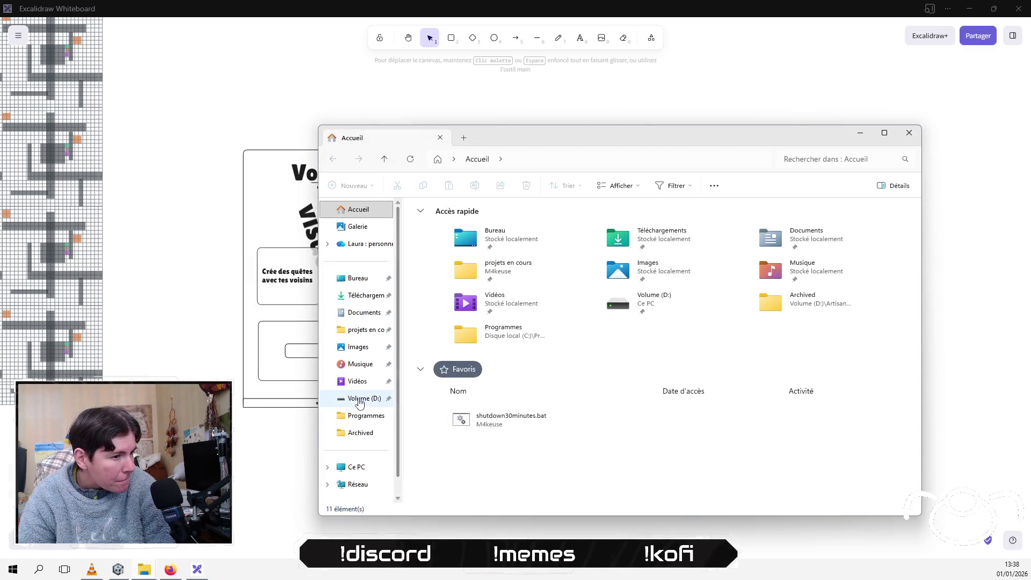
{"action": "left_click", "coordinate": [357, 397]}
{"action": "double_click", "coordinate": [448, 236]}
{"action": "double_click", "coordinate": [437, 221]}
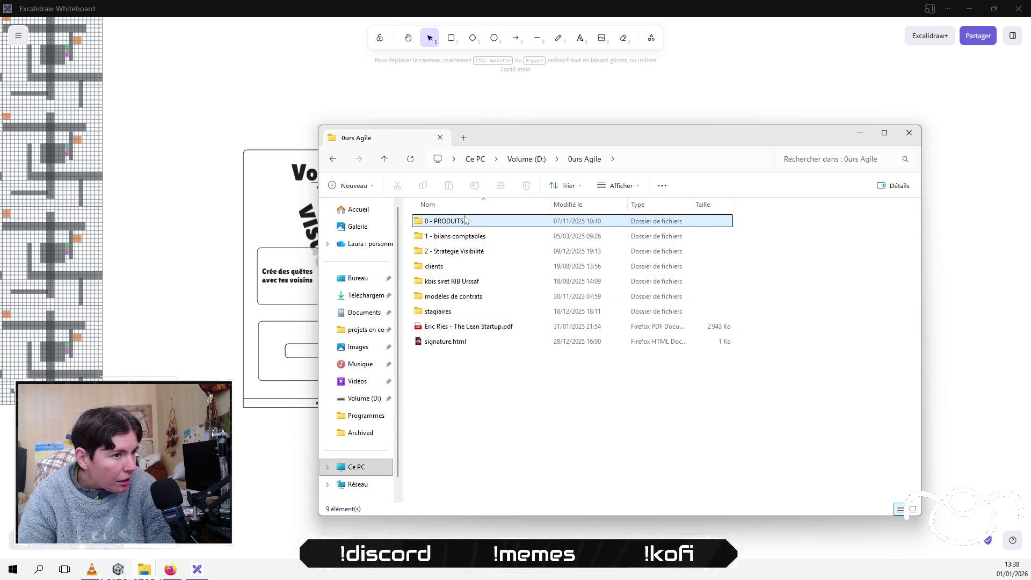
{"action": "left_click", "coordinate": [454, 239]}
{"action": "double_click", "coordinate": [454, 240]}
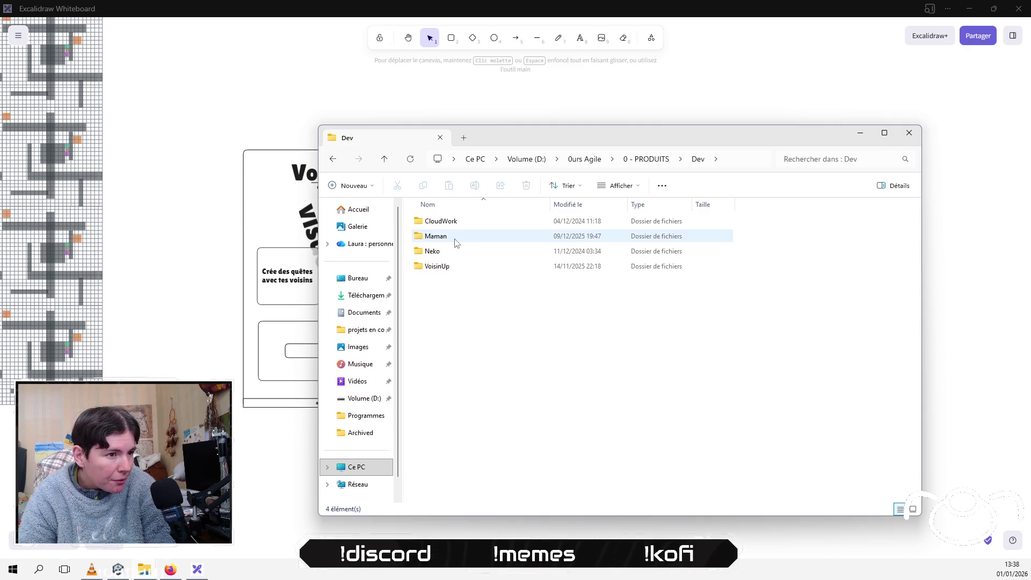
{"action": "left_click", "coordinate": [448, 271]}
{"action": "double_click", "coordinate": [447, 272]}
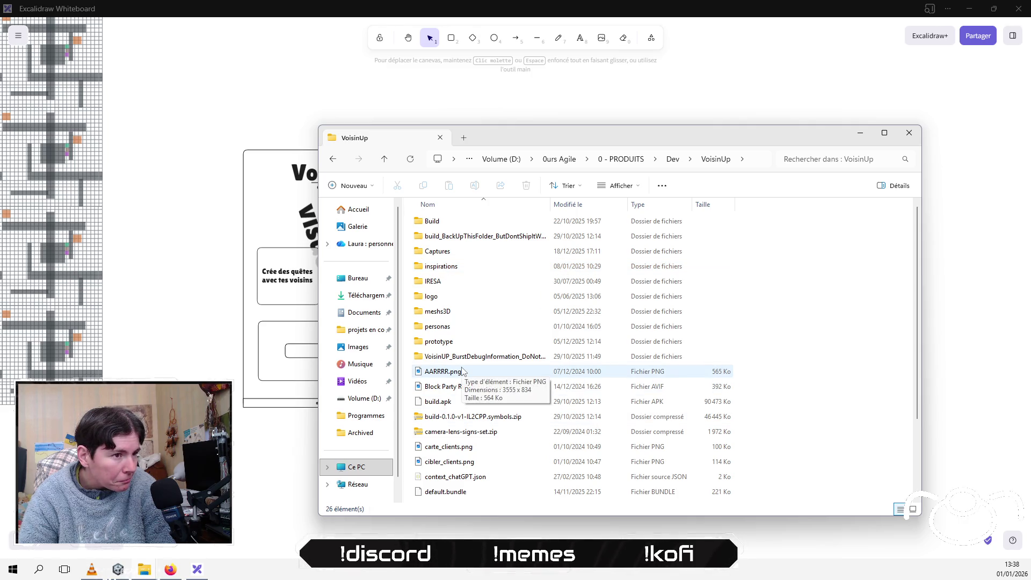
{"action": "double_click", "coordinate": [461, 342]}
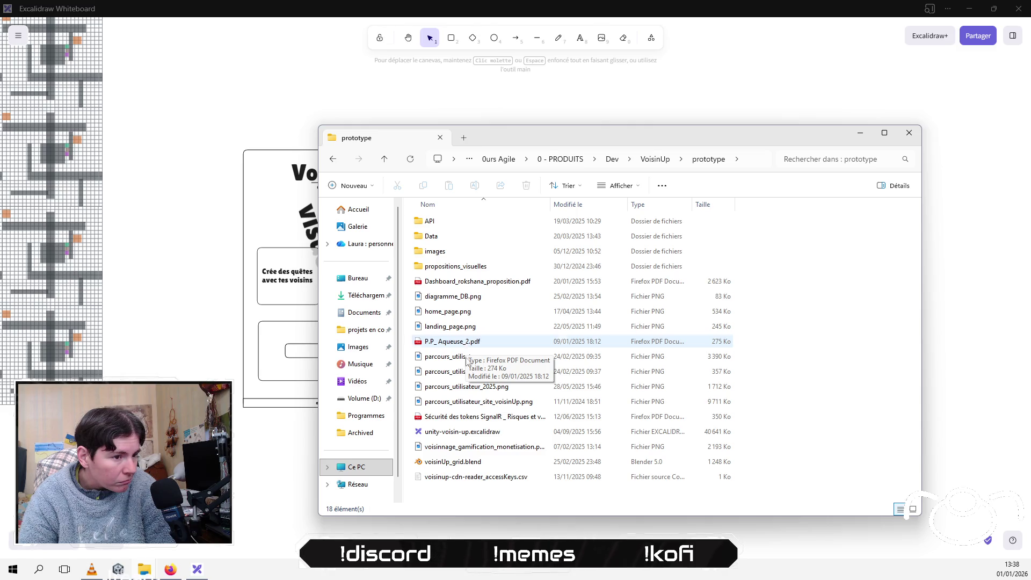
Step: Open parcours_utilisateur_2025.png and bring its Landing page into view
{"action": "left_click", "coordinate": [579, 388]}
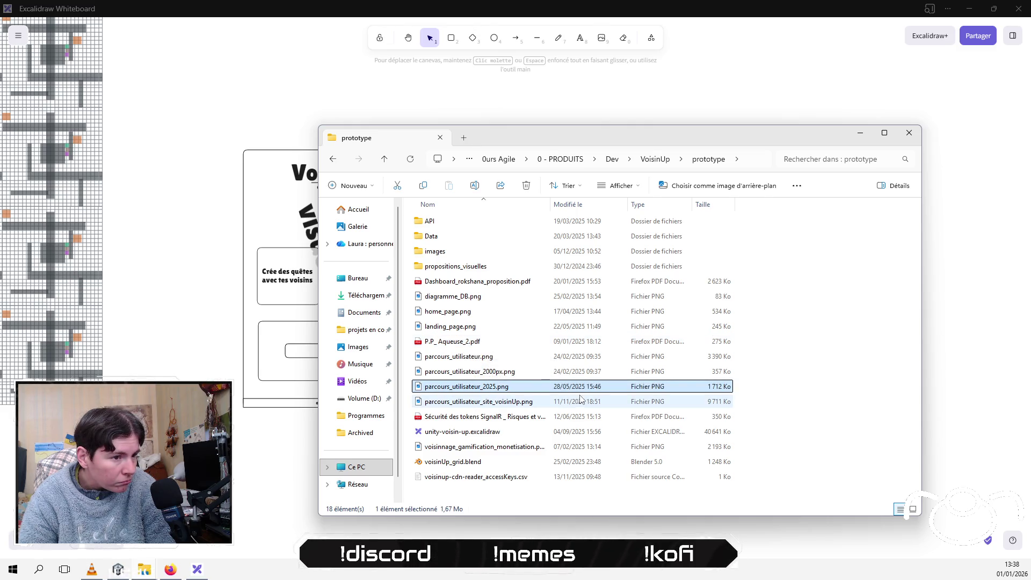
{"action": "left_click", "coordinate": [490, 388]}
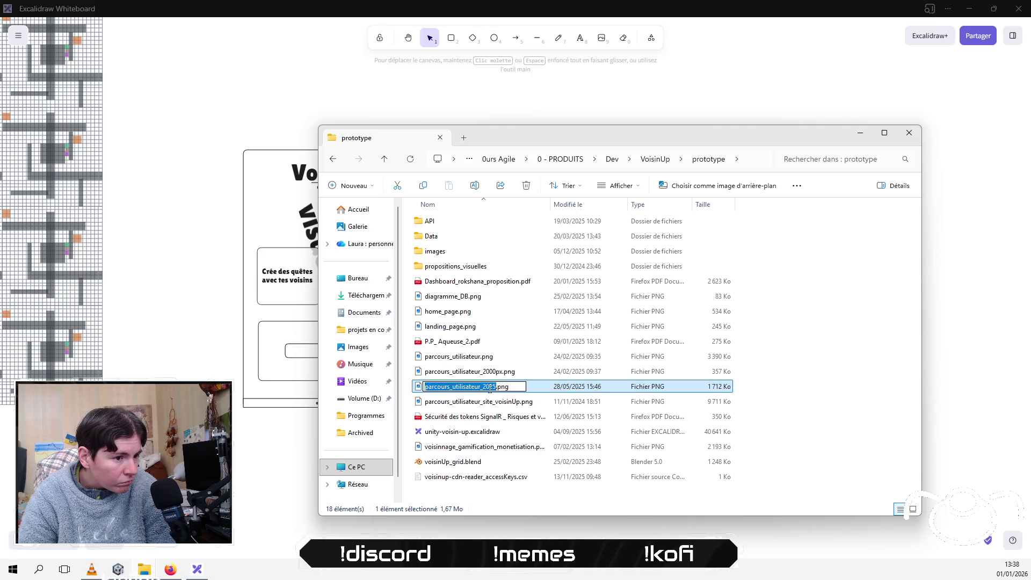
{"action": "key", "text": "Escape"}
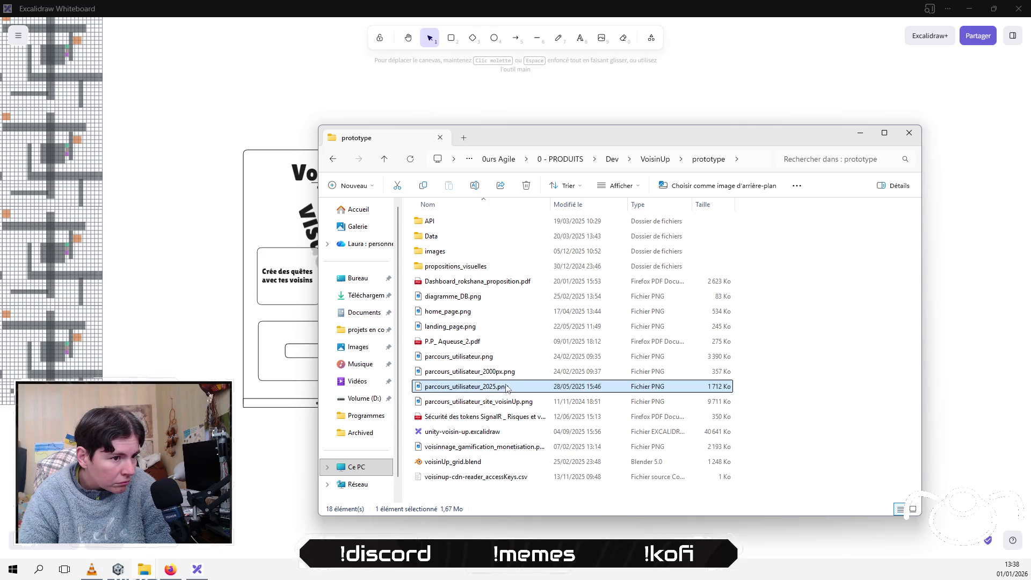
{"action": "double_click", "coordinate": [507, 387]}
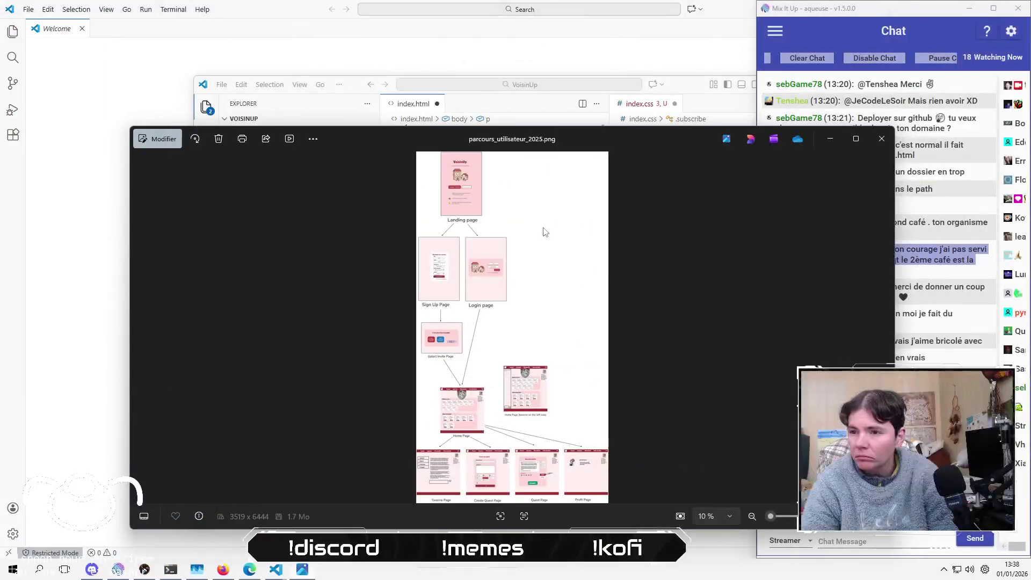
{"action": "scroll", "coordinate": [545, 232], "scroll_direction": "up", "scroll_amount": 3}
{"action": "left_click_drag", "start_coordinate": [529, 249], "coordinate": [525, 317]}
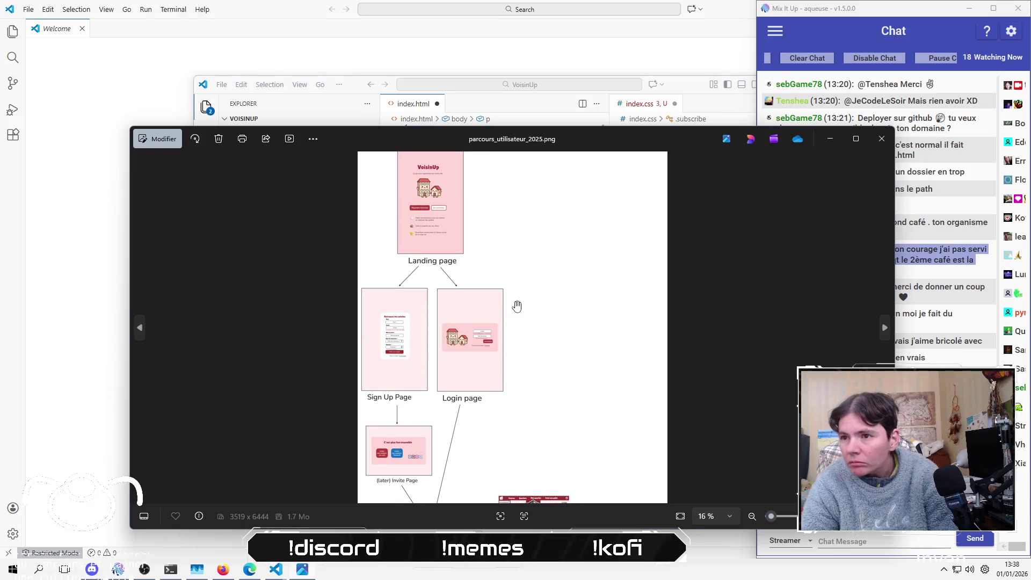
Step: Zoom into the Landing page, close it, then view and close the home_page.png mockup
{"action": "scroll", "coordinate": [435, 160], "scroll_direction": "up", "scroll_amount": 5}
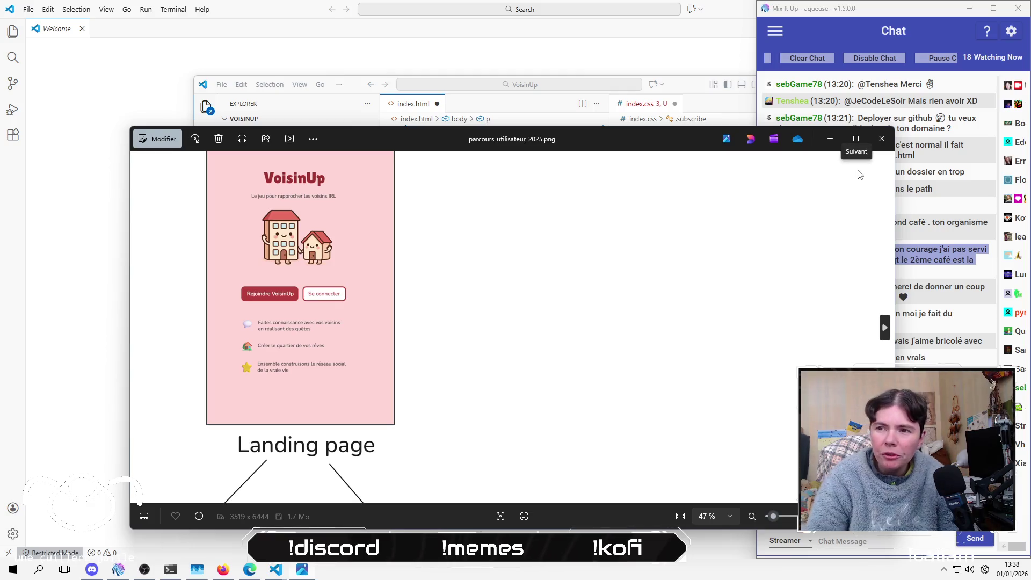
{"action": "left_click", "coordinate": [881, 139]}
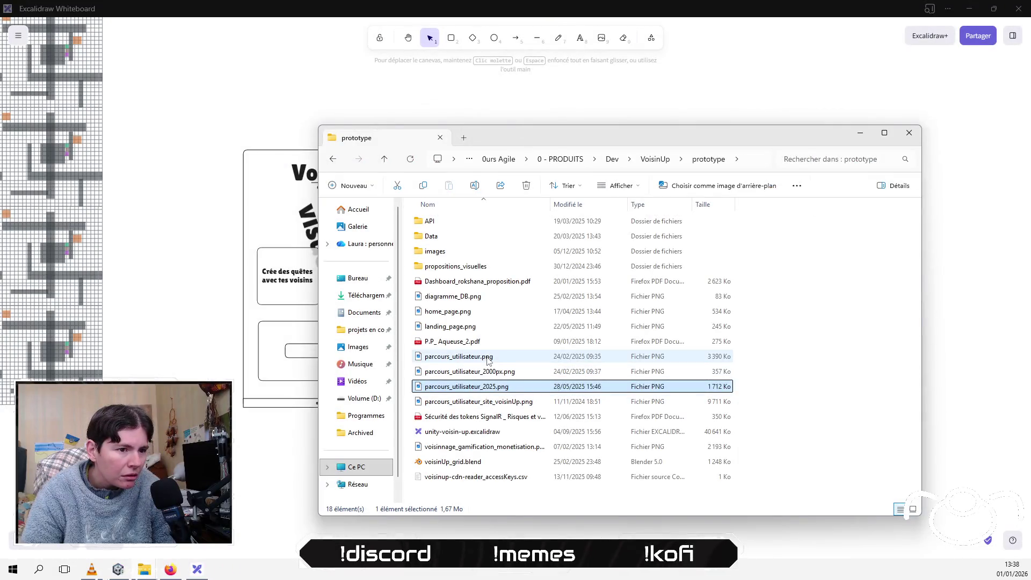
{"action": "left_click", "coordinate": [486, 356]}
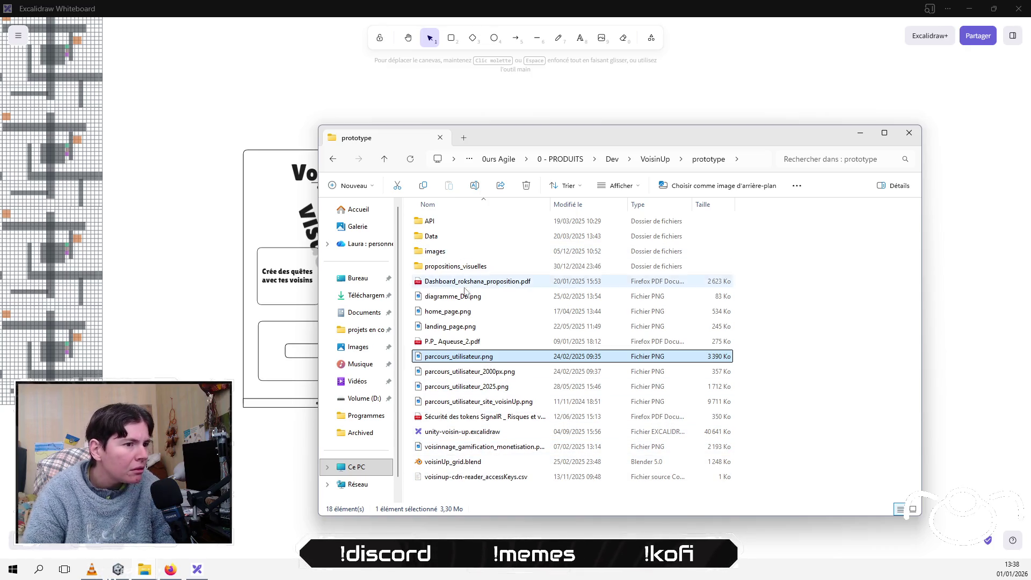
{"action": "left_click", "coordinate": [467, 313]}
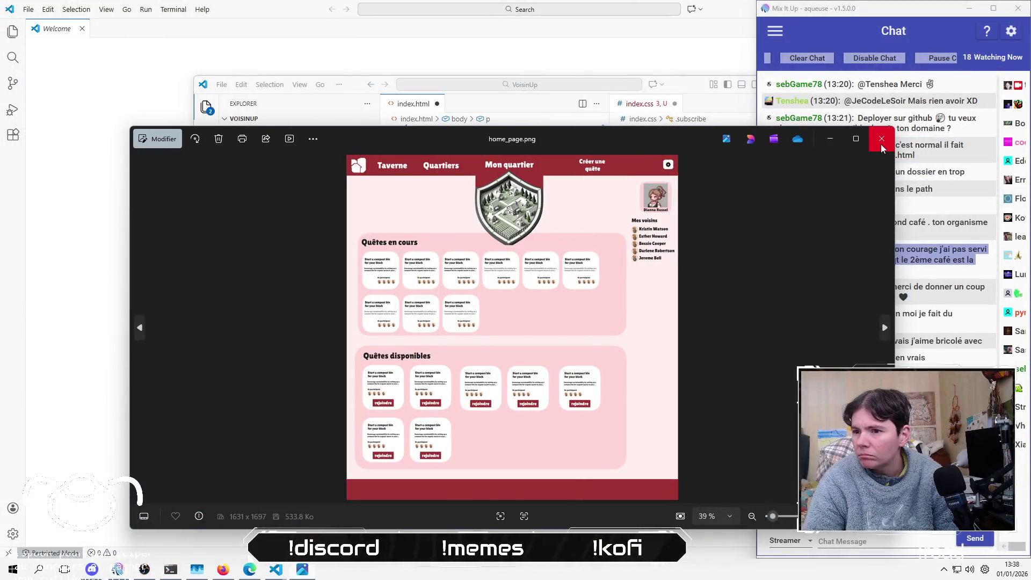
{"action": "left_click", "coordinate": [873, 147]}
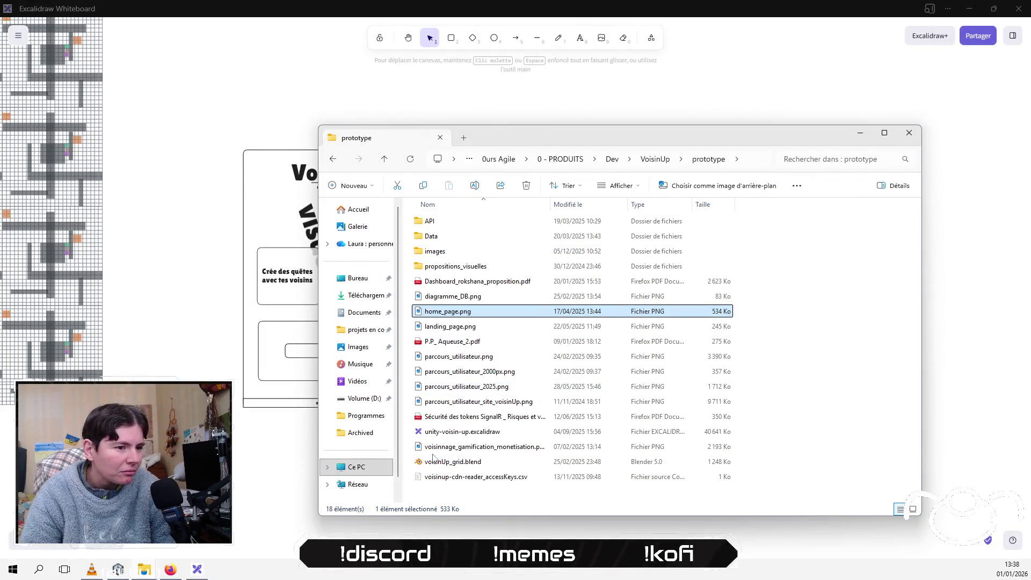
{"action": "left_click", "coordinate": [473, 343]}
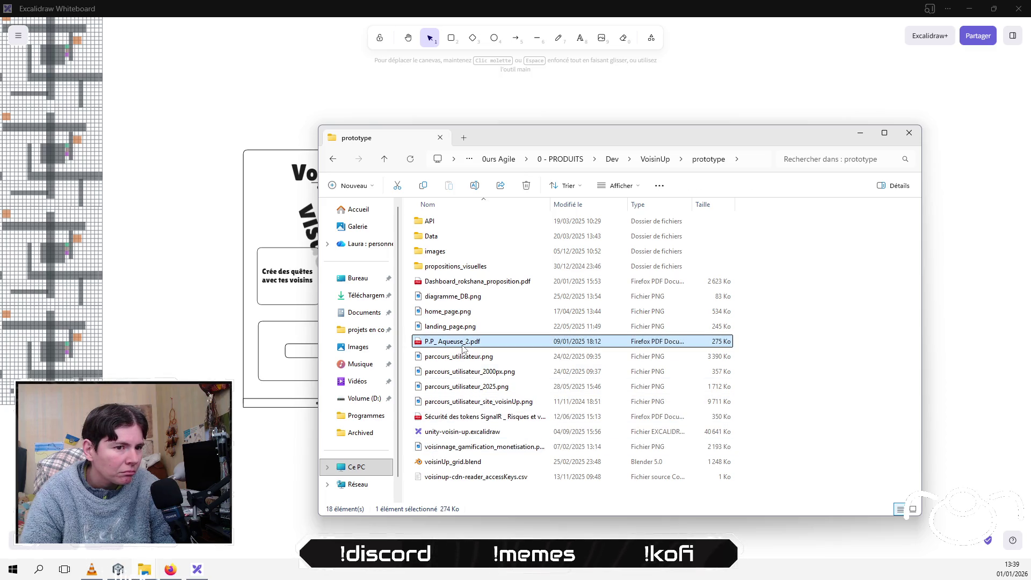
{"action": "left_click", "coordinate": [470, 343]}
Step: Glance at the P.P_Aqueuse_2.pdf proposal, then open the VoisinUp repository from the GitHub profile
{"action": "key", "text": "Return"}
{"action": "double_click", "coordinate": [469, 341]}
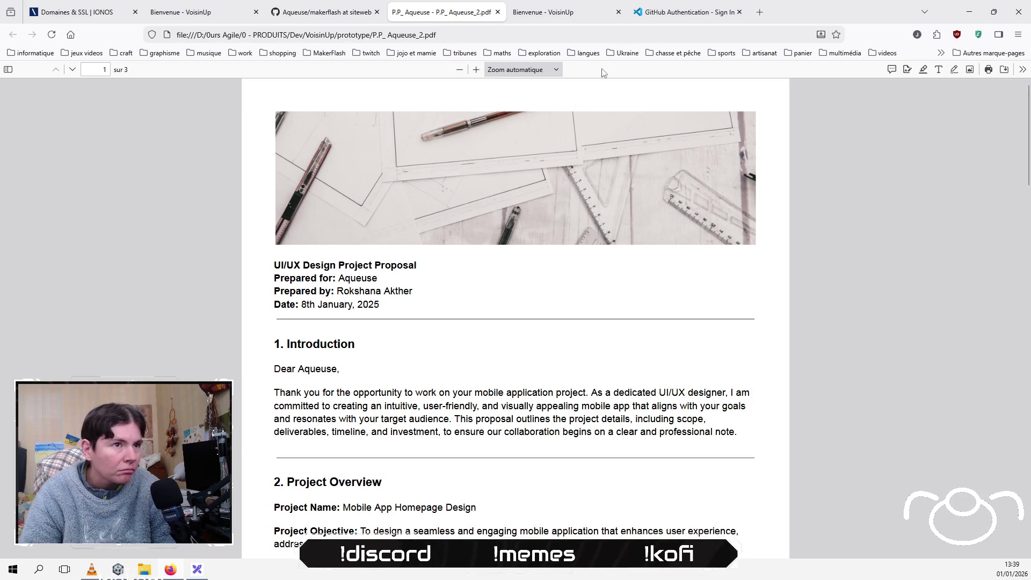
{"action": "left_click", "coordinate": [497, 12]}
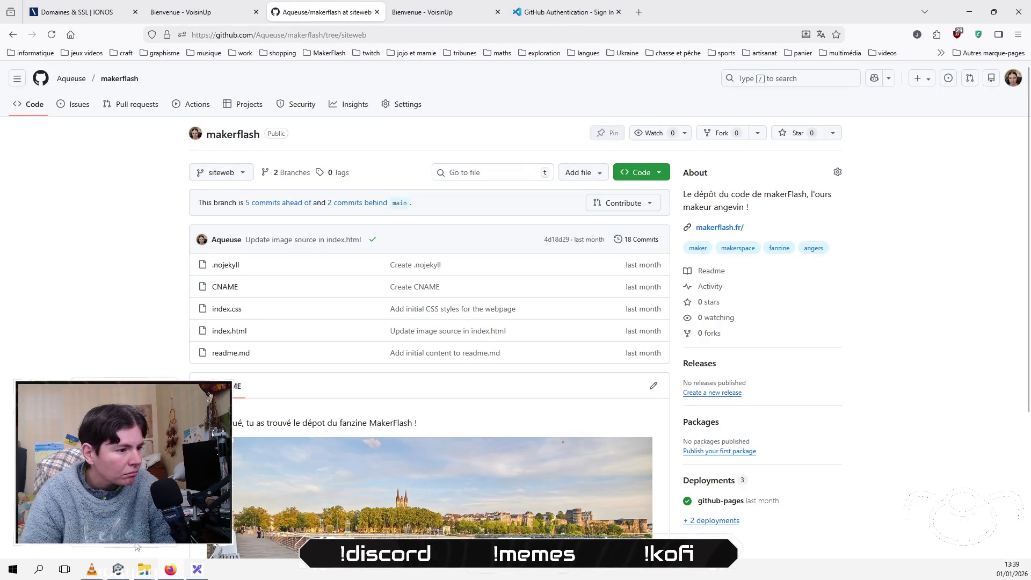
{"action": "left_click", "coordinate": [76, 79]}
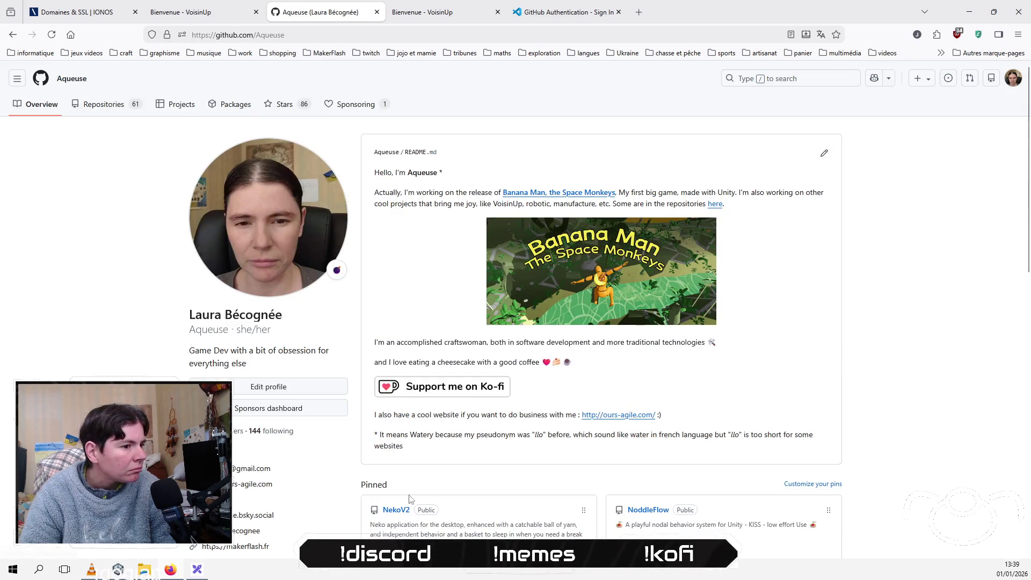
{"action": "left_click", "coordinate": [100, 99]}
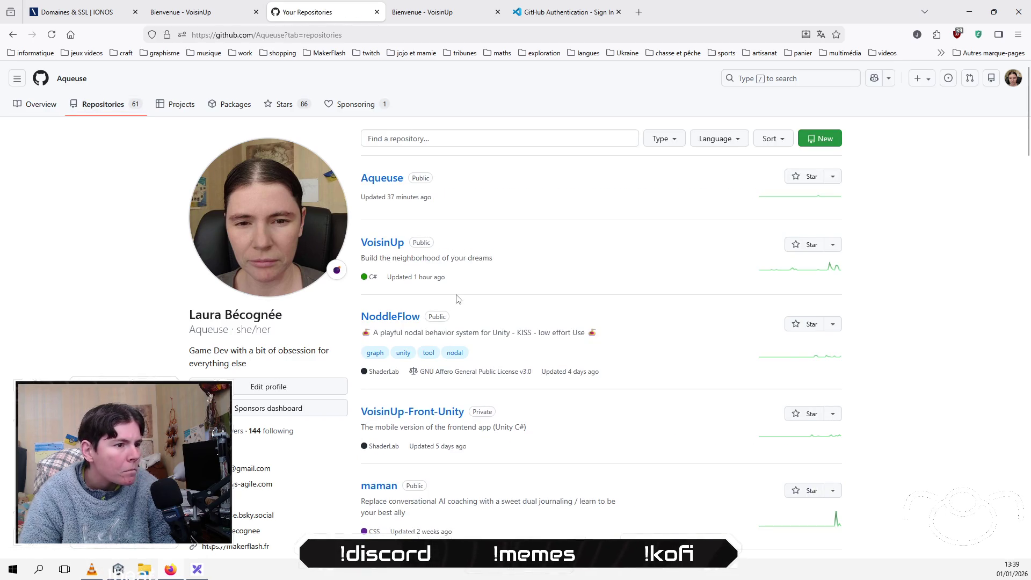
{"action": "left_click", "coordinate": [382, 245]}
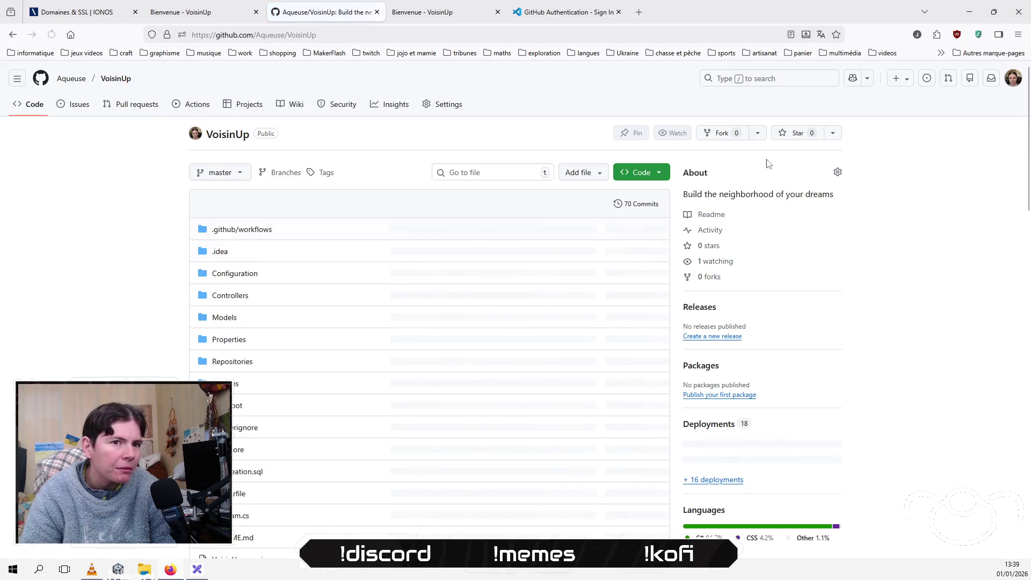
Step: Translate the repository's About tagline into French and copy the translation
{"action": "left_click_drag", "start_coordinate": [836, 202], "coordinate": [680, 199]}
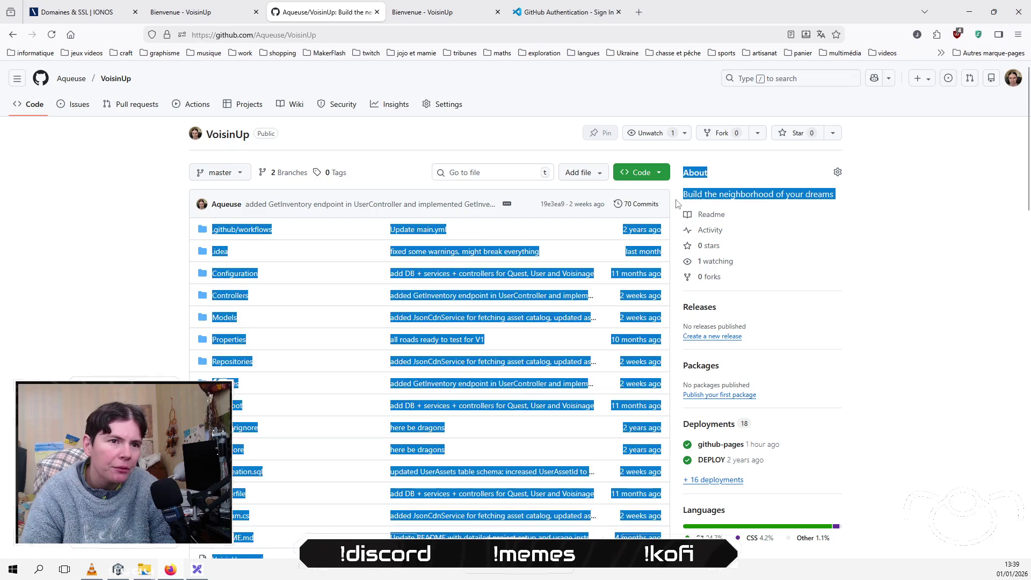
{"action": "double_click", "coordinate": [690, 195]}
{"action": "left_click", "coordinate": [689, 194]}
{"action": "right_click", "coordinate": [690, 197]}
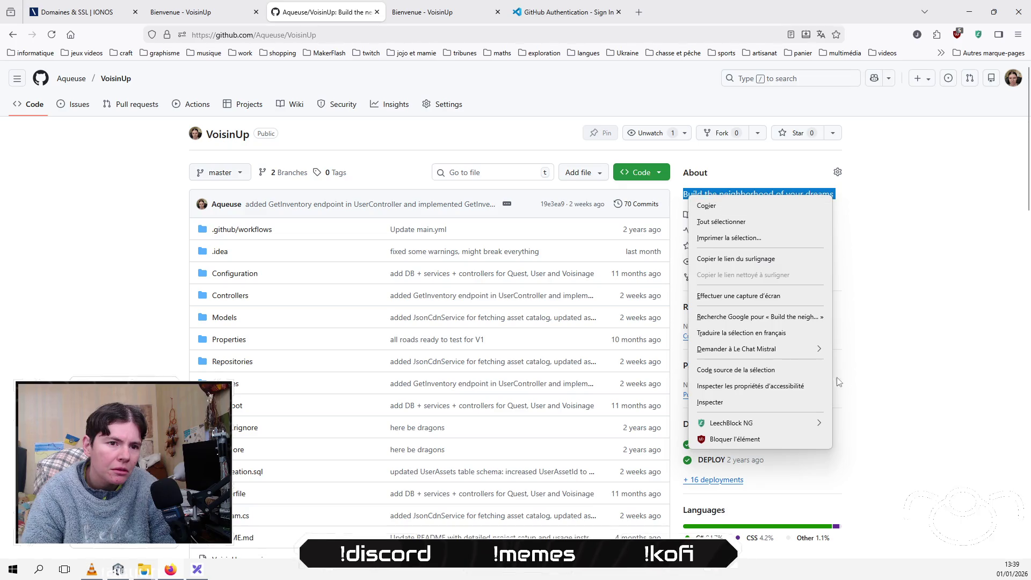
{"action": "left_click", "coordinate": [763, 333]}
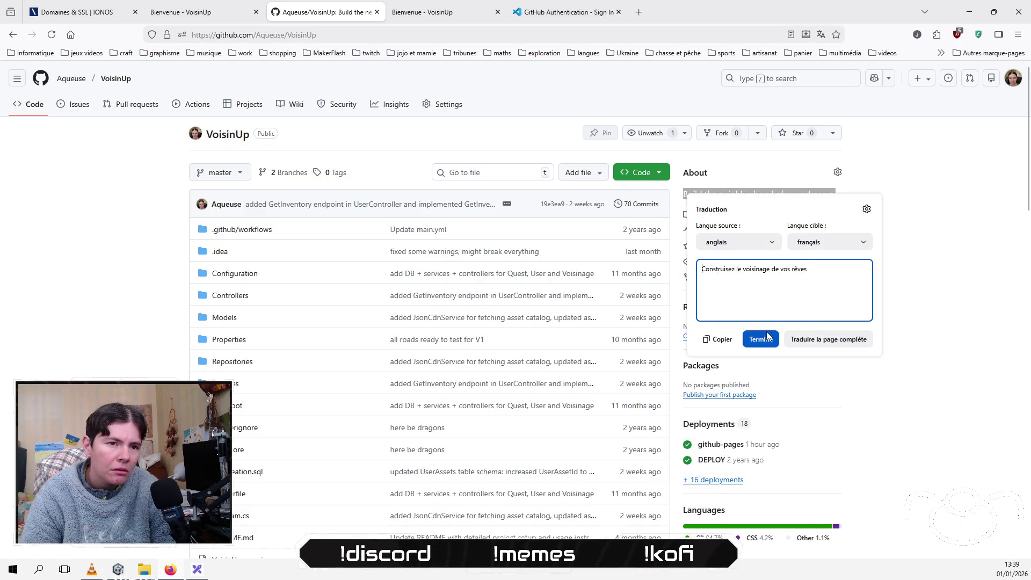
{"action": "left_click_drag", "start_coordinate": [809, 268], "coordinate": [695, 270]}
{"action": "key", "text": "ctrl+c"}
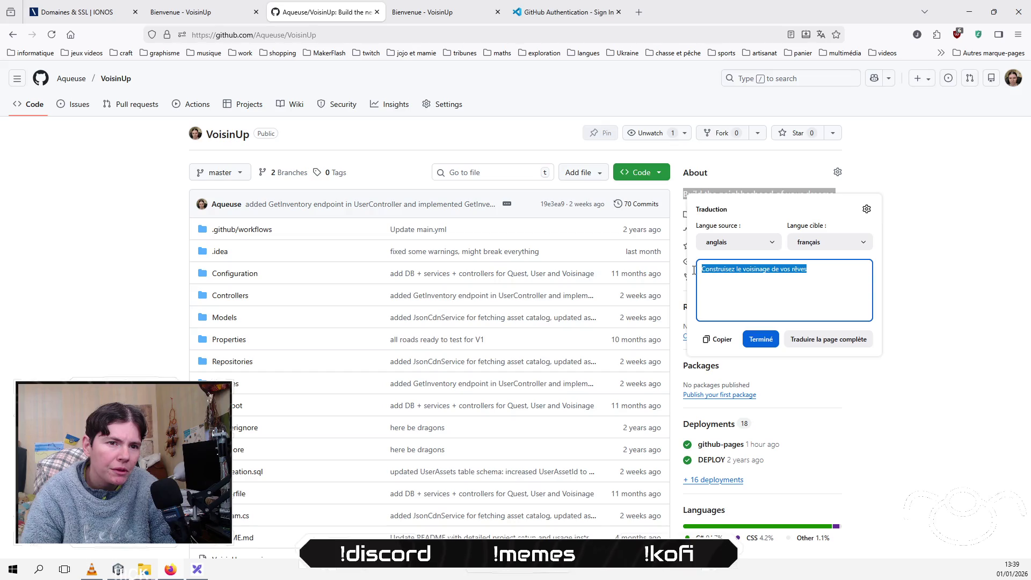
{"action": "right_click", "coordinate": [709, 271]}
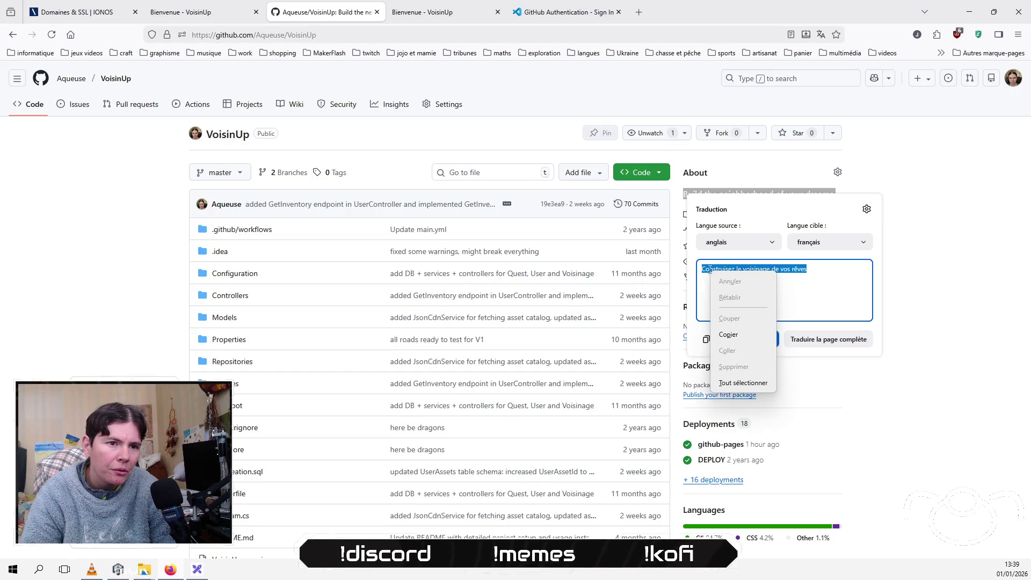
{"action": "left_click", "coordinate": [742, 337]}
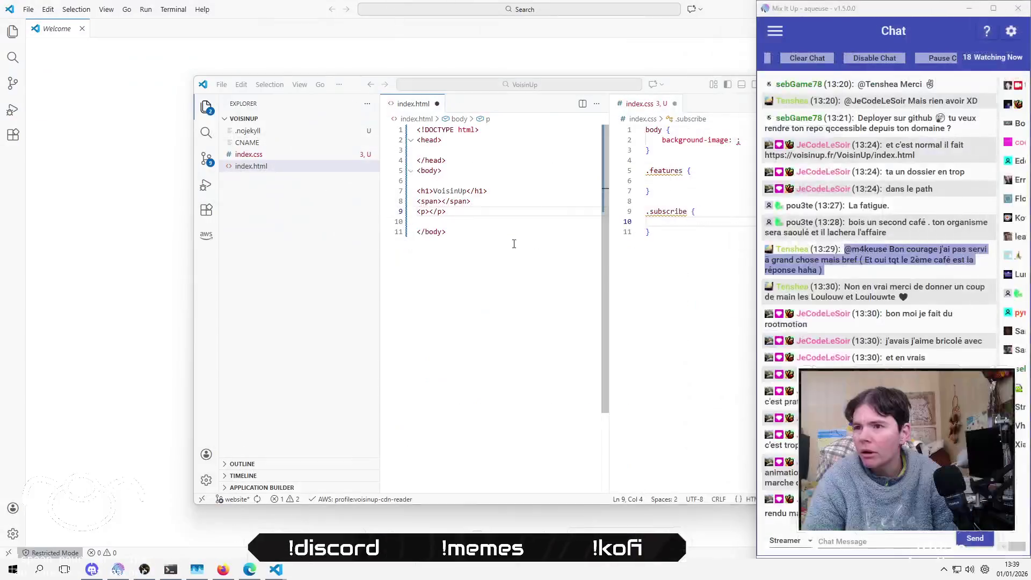
{"action": "left_click", "coordinate": [514, 244]}
Step: Paste the tagline into the paragraph, editing it to 'Construis le voisinage de tes rêves'
{"action": "key", "text": "Left"}
{"action": "key", "text": "Left"}
{"action": "key", "text": "Left"}
{"action": "key", "text": "Up"}
{"action": "key", "text": "Up"}
{"action": "key", "text": "ctrl+v"}
{"action": "key", "text": "Home"}
{"action": "key", "text": "Right"}
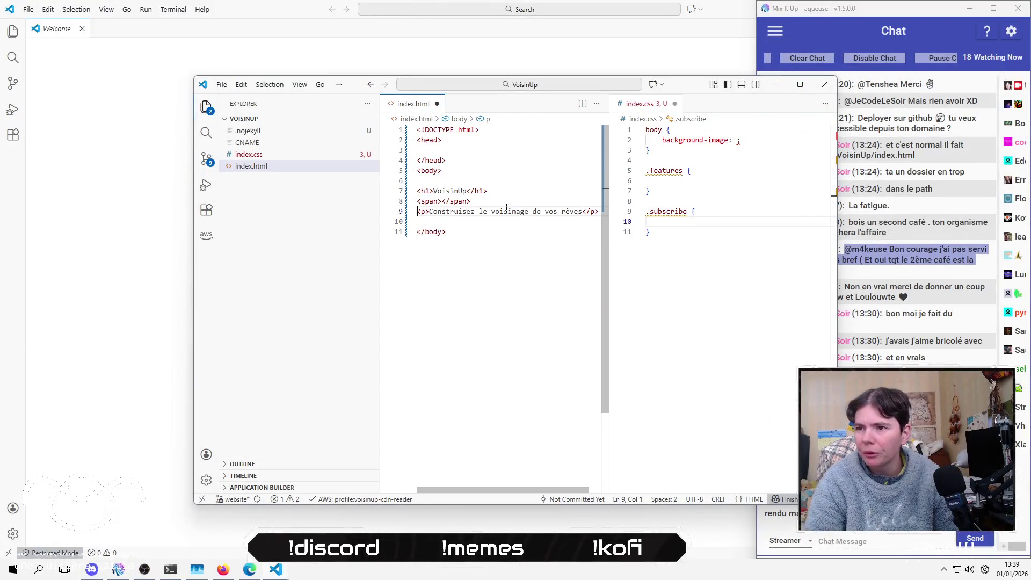
{"action": "key", "text": "Right"}
{"action": "key", "text": "Right"}
{"action": "key", "text": "Right"}
{"action": "key", "text": "Delete"}
{"action": "key", "text": "Delete"}
{"action": "key", "text": "Right"}
{"action": "key", "text": "Right"}
{"action": "key", "text": "Right"}
{"action": "key", "text": "Right"}
{"action": "key", "text": "Delete"}
{"action": "key", "text": "Delete"}
{"action": "key", "text": "Delete"}
{"action": "type", "text": "tes"}
{"action": "key", "text": "Down"}
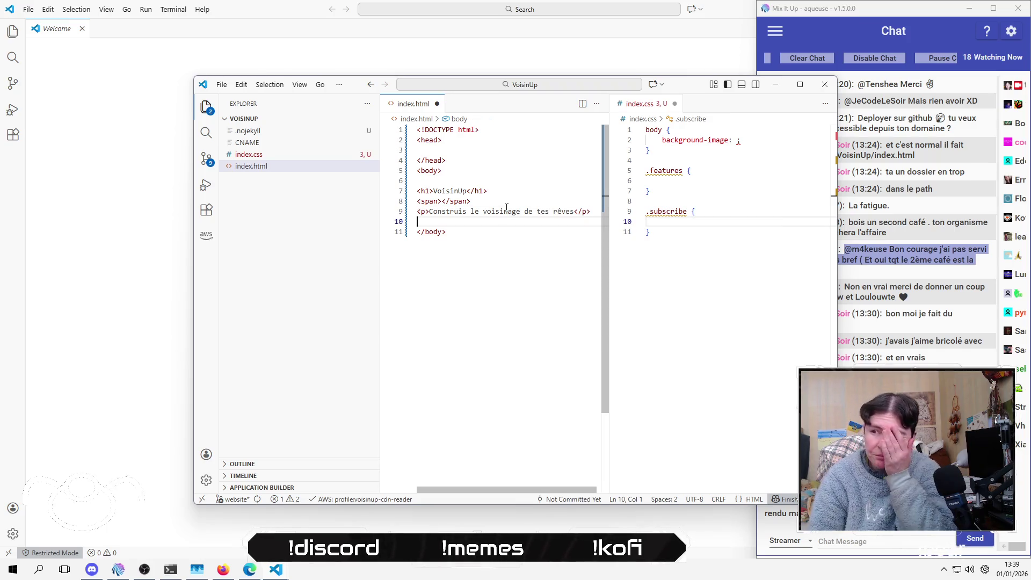
Step: Add an empty div with class features below the paragraph
{"action": "key", "text": "Return"}
{"action": "key", "text": "Return"}
{"action": "key", "text": "Up"}
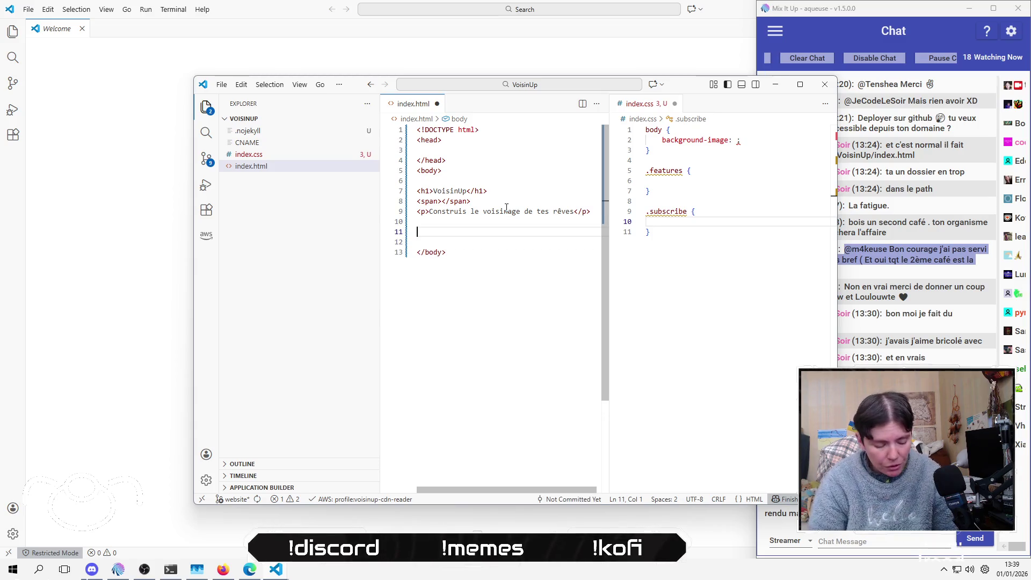
{"action": "type", "text": "<div></div>"}
{"action": "key", "text": "Return"}
{"action": "key", "text": "Up"}
{"action": "key", "text": "End"}
{"action": "key", "text": "Left"}
{"action": "type", "text": "cl"}
{"action": "key", "text": "Return"}
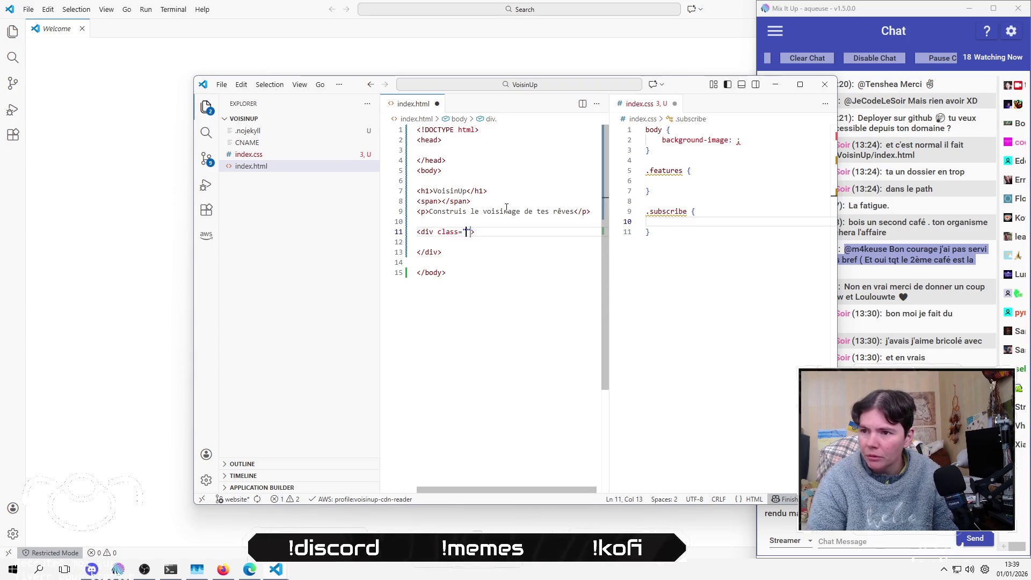
{"action": "type", "text": "atures"}
{"action": "key", "text": "Down"}
{"action": "key", "text": "Down"}
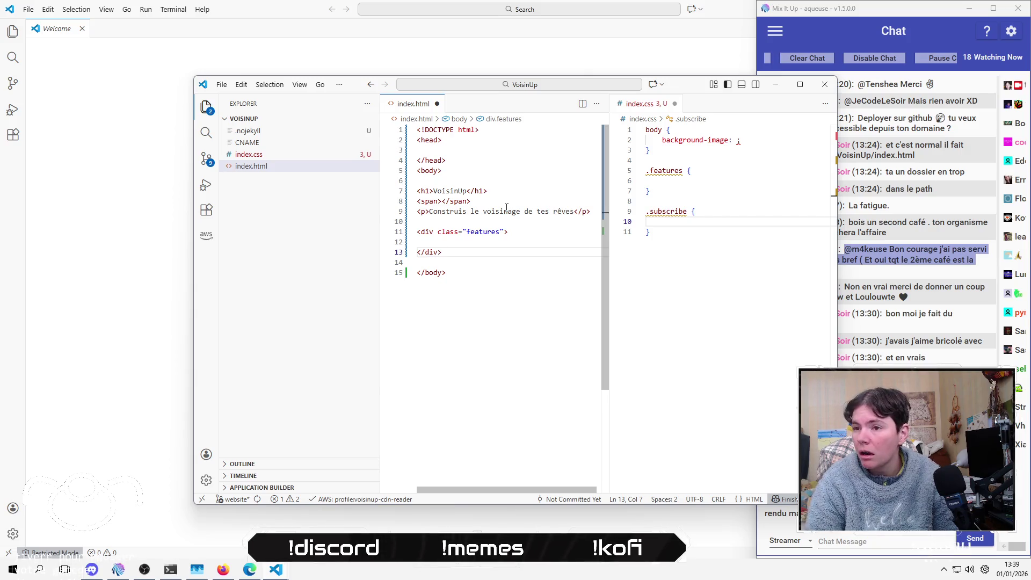
Step: Add a div with class subscribe below it, with its tags on separate lines
{"action": "key", "text": "Return"}
{"action": "key", "text": "Return"}
{"action": "type", "text": "<di></di>"}
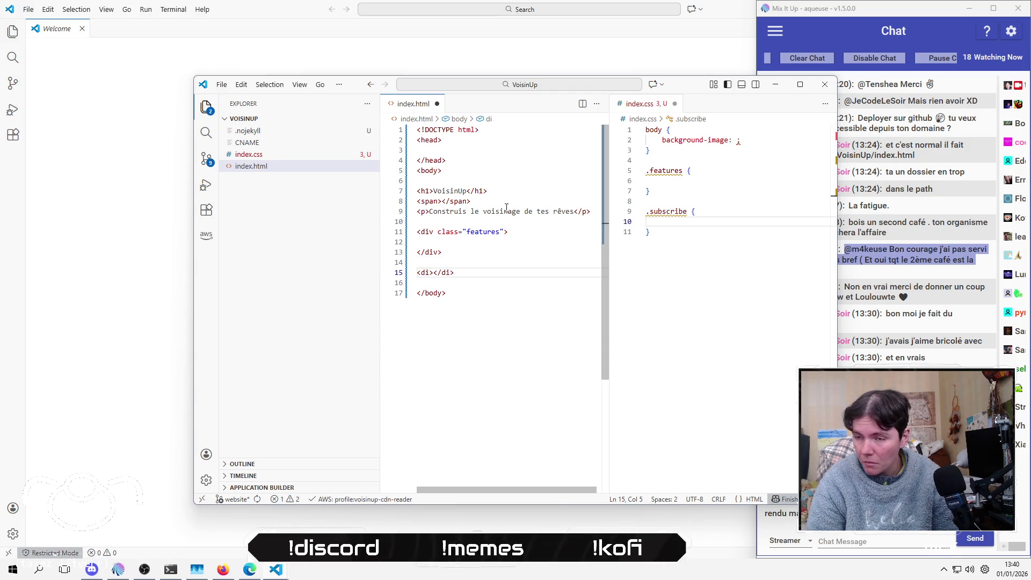
{"action": "key", "text": "Left"}
{"action": "type", "text": "v"}
{"action": "key", "text": "Right"}
{"action": "key", "text": "Right"}
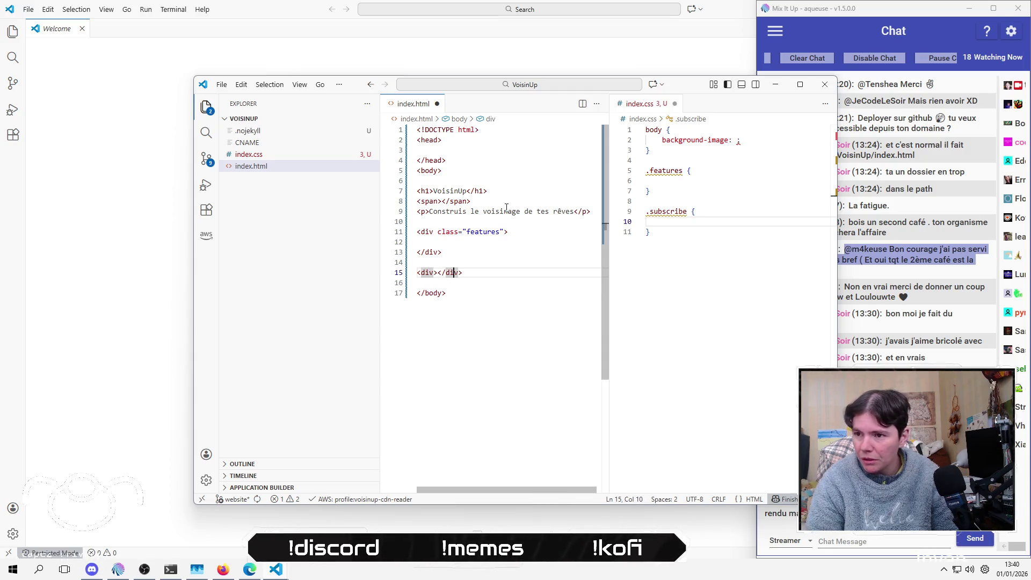
{"action": "key", "text": "Left"}
{"action": "type", "text": "c"}
{"action": "key", "text": "Return"}
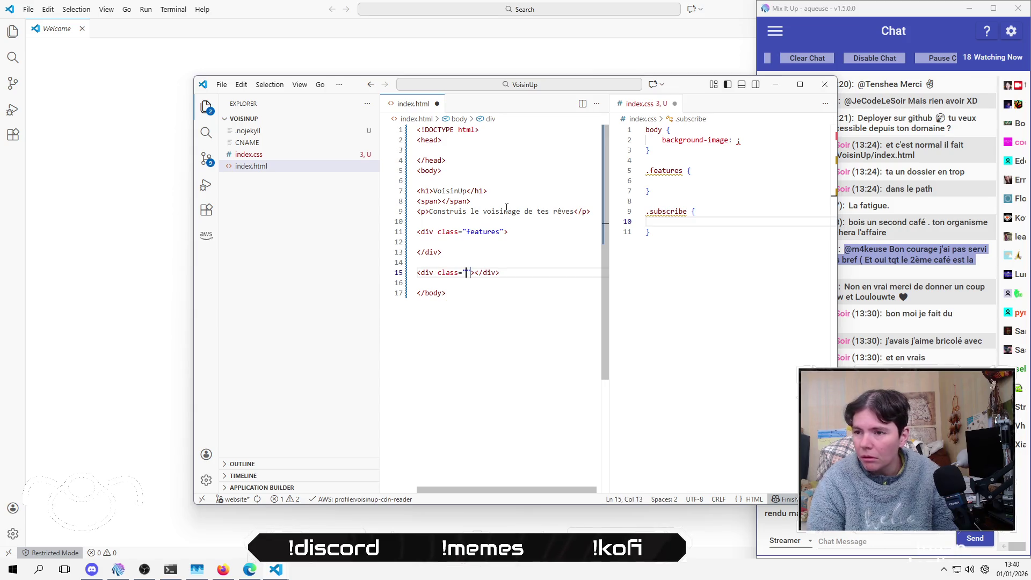
{"action": "type", "text": "subscrib"}
{"action": "key", "text": "End"}
{"action": "key", "text": "Left"}
{"action": "key", "text": "Left"}
{"action": "key", "text": "Left"}
{"action": "key", "text": "Return"}
{"action": "key", "text": "Up"}
{"action": "key", "text": "Up"}
{"action": "key", "text": "Up"}
{"action": "key", "text": "Up"}
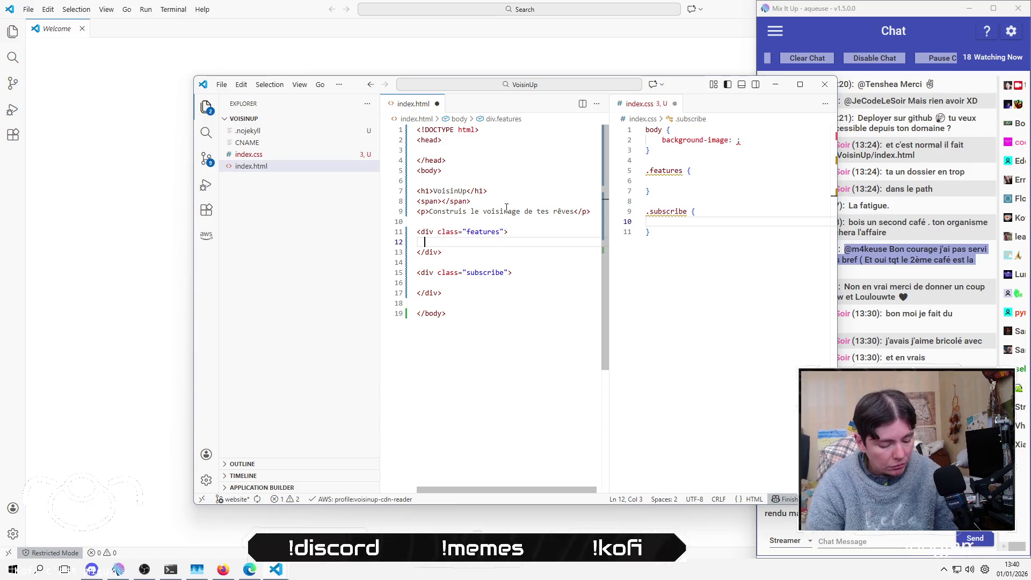
Step: Add an empty div with class featureBloc inside the features div
{"action": "type", "text": "<div></div"}
{"action": "key", "text": "End"}
{"action": "key", "text": "Return"}
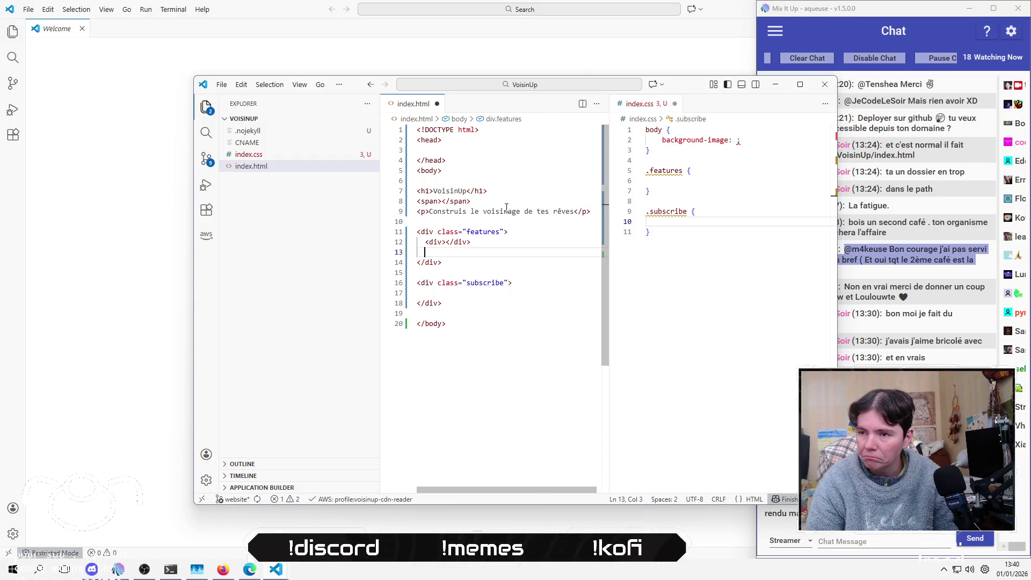
{"action": "key", "text": "Up"}
{"action": "key", "text": "shift+End"}
{"action": "key", "text": "Left"}
{"action": "key", "text": "Left"}
{"action": "key", "text": "Left"}
{"action": "type", "text": "cl"}
{"action": "key", "text": "Return"}
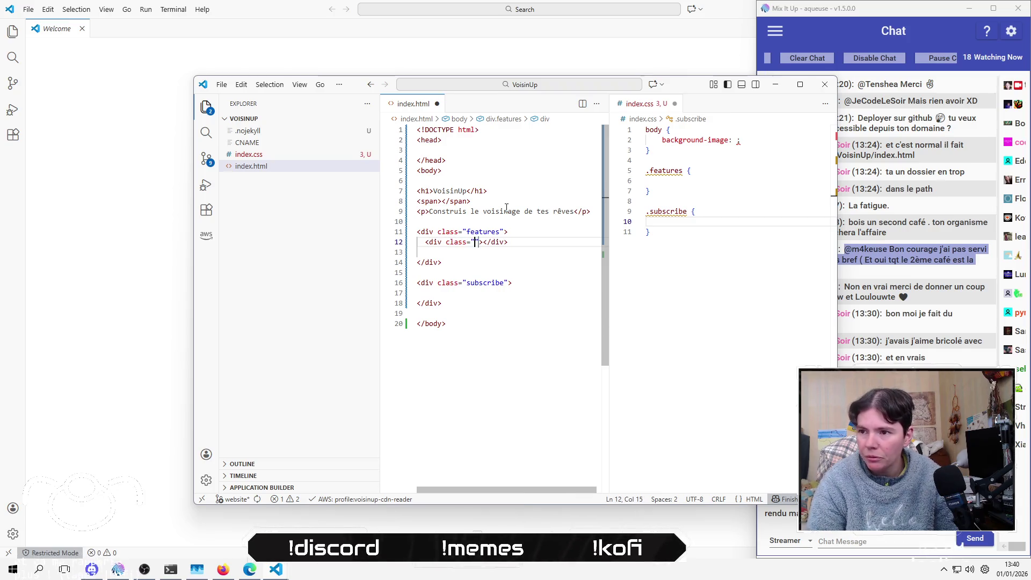
{"action": "type", "text": "feature"}
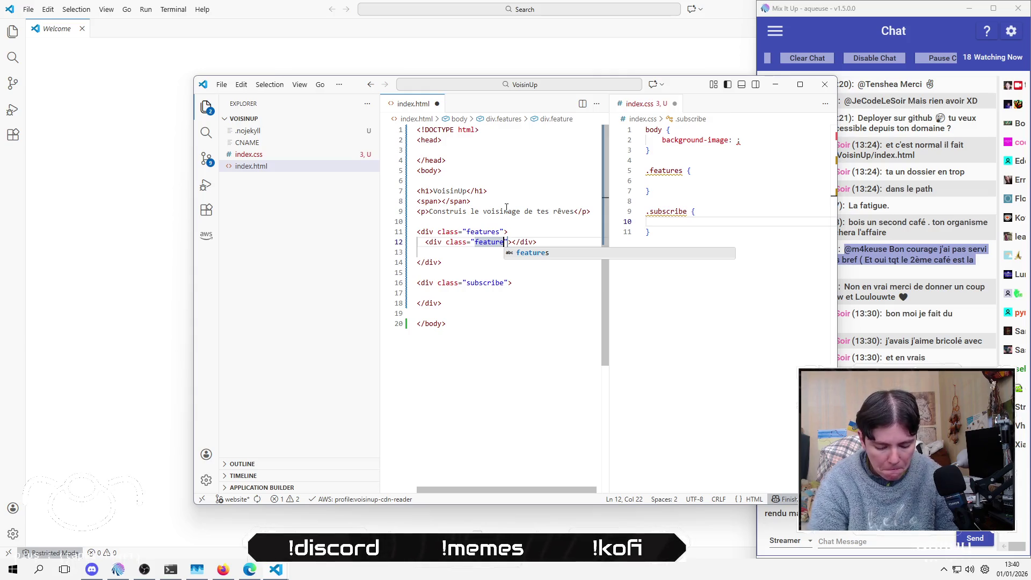
{"action": "type", "text": "-bloc"}
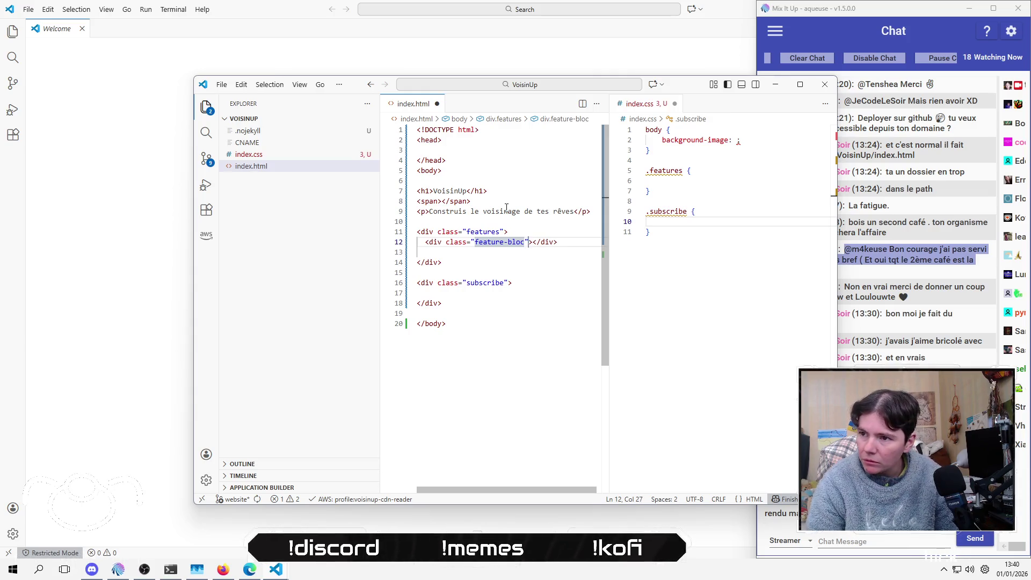
{"action": "key", "text": "Down"}
{"action": "key", "text": "Up"}
{"action": "key", "text": "BackSpace"}
{"action": "key", "text": "BackSpace"}
{"action": "key", "text": "BackSpace"}
{"action": "type", "text": "Bl"}
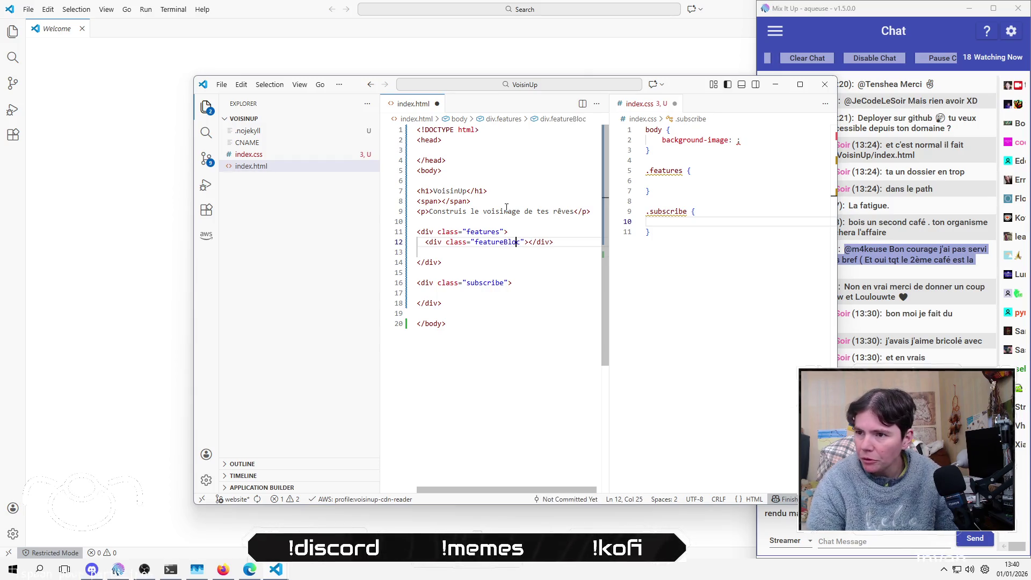
Step: Duplicate the featureBloc div so features holds two of them
{"action": "key", "text": "ctrl+shift+Left"}
{"action": "key", "text": "Home"}
{"action": "key", "text": "Home"}
{"action": "key", "text": "shift+Down"}
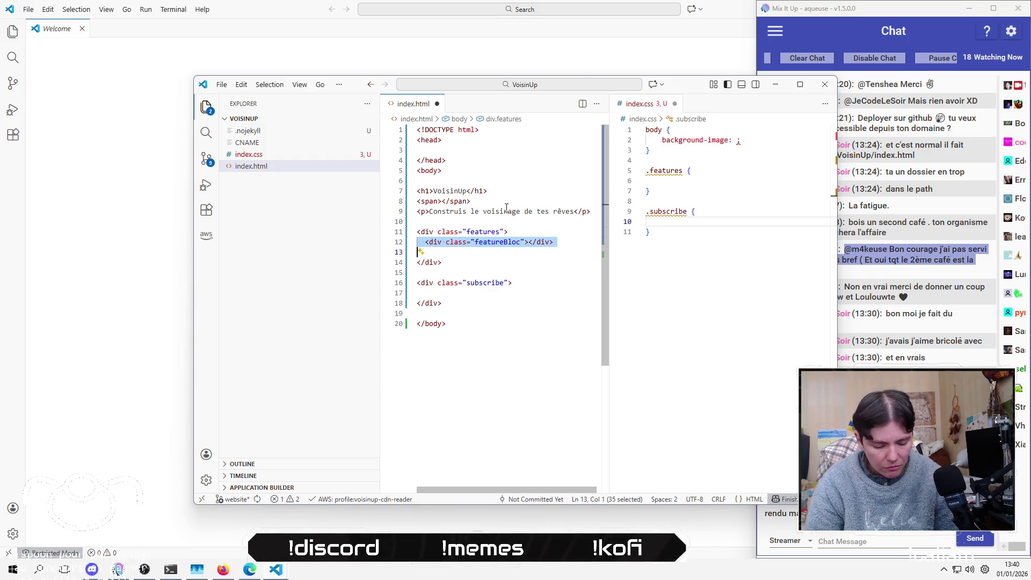
{"action": "key", "text": "ctrl+c"}
{"action": "key", "text": "ctrl+v"}
{"action": "key", "text": "ctrl+v"}
{"action": "key", "text": "BackSpace"}
Step: Add an empty form element inside the subscribe div
{"action": "key", "text": "Down"}
{"action": "key", "text": "Down"}
{"action": "key", "text": "Down"}
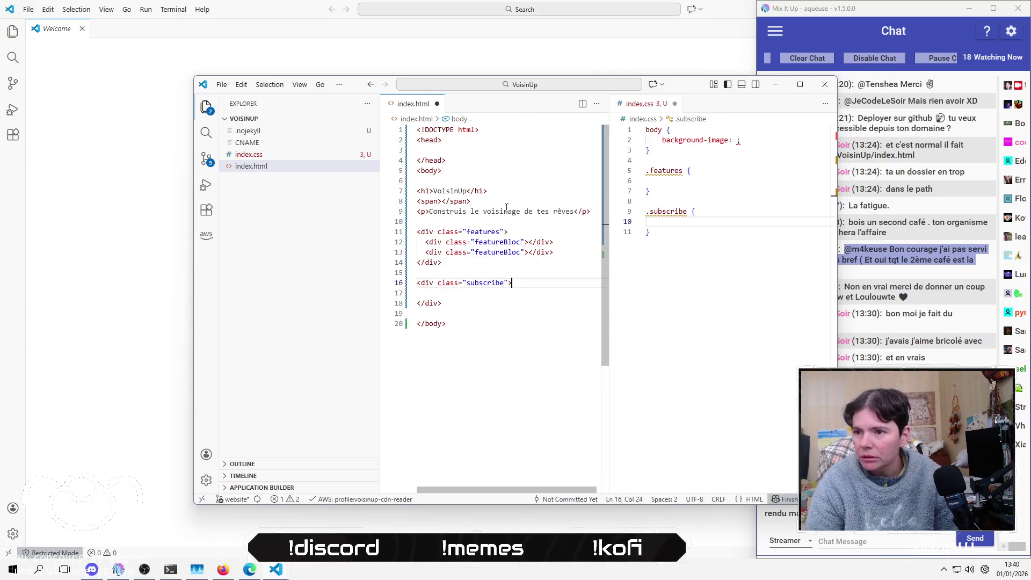
{"action": "key", "text": "Tab"}
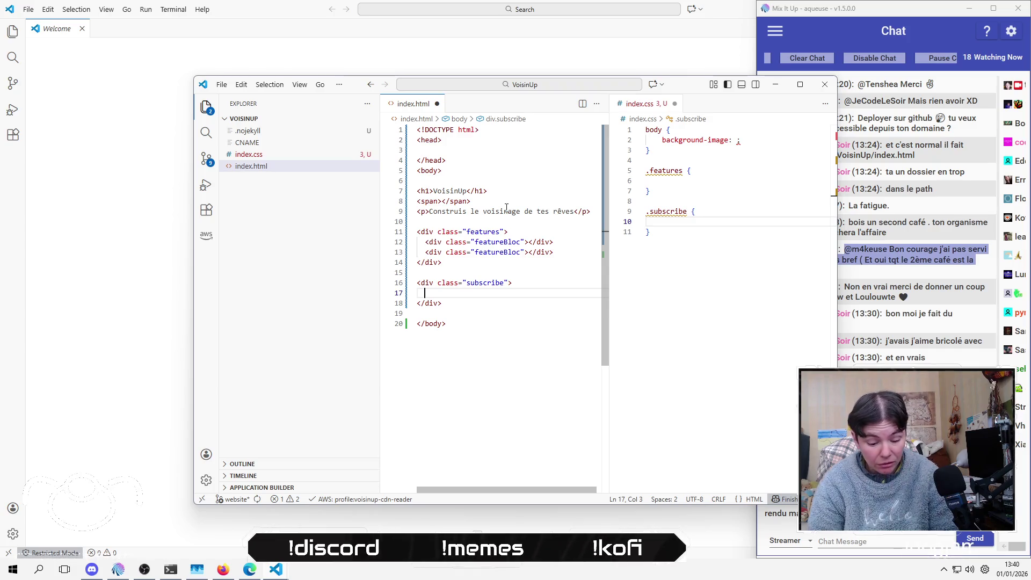
{"action": "type", "text": "<for"}
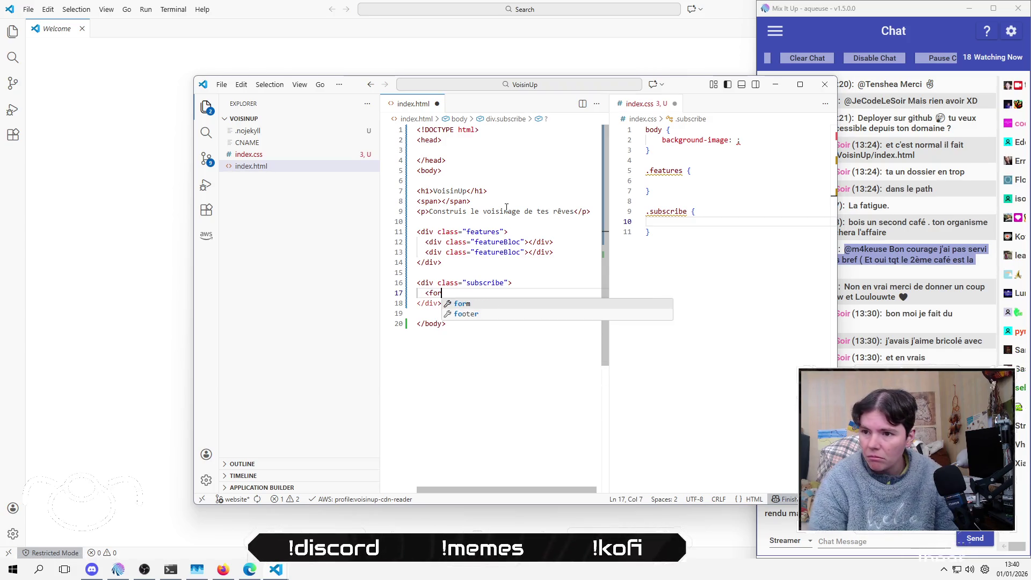
{"action": "type", "text": "m></form>"}
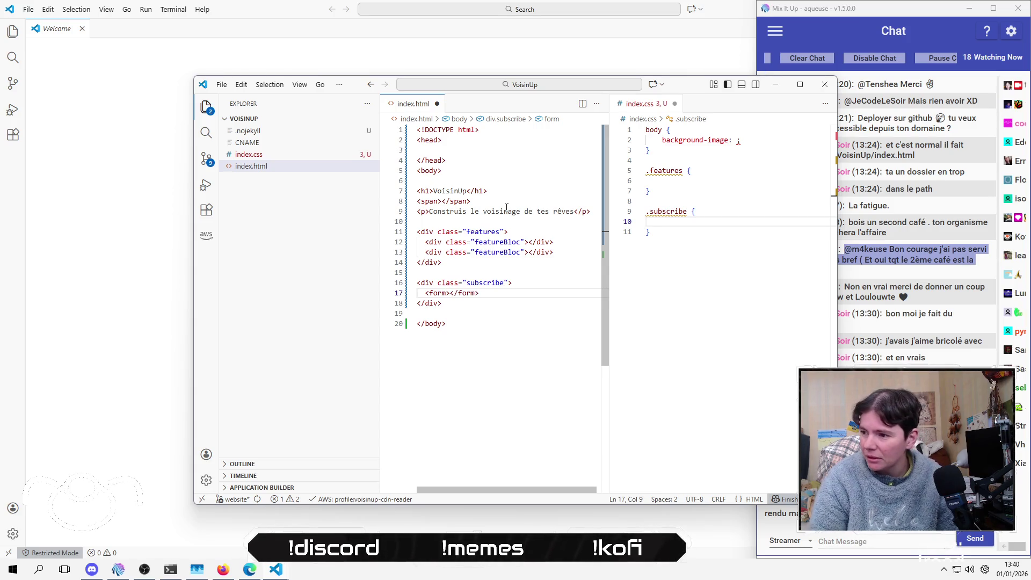
{"action": "key", "text": "Return"}
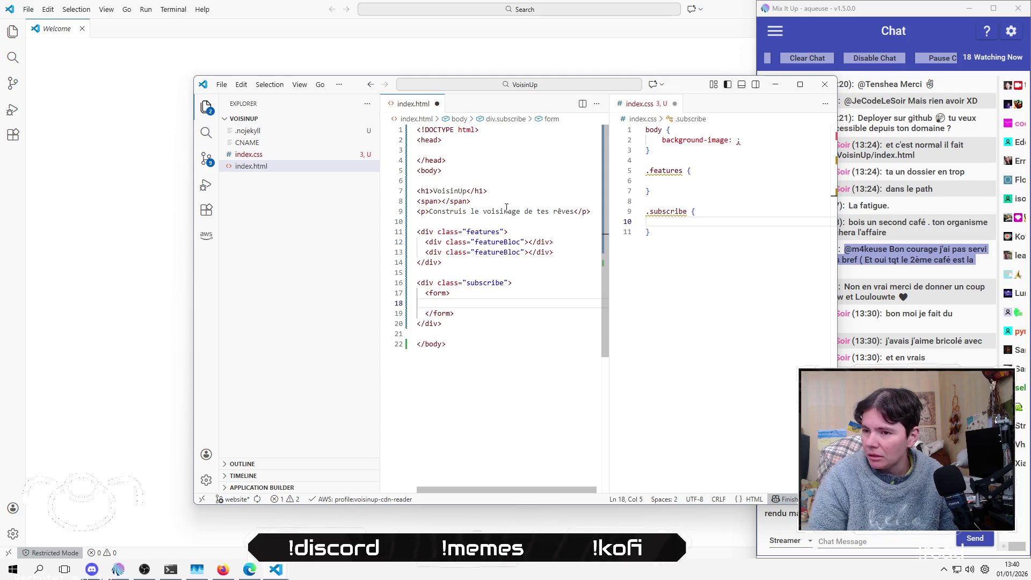
{"action": "key", "text": "Down"}
{"action": "key", "text": "End"}
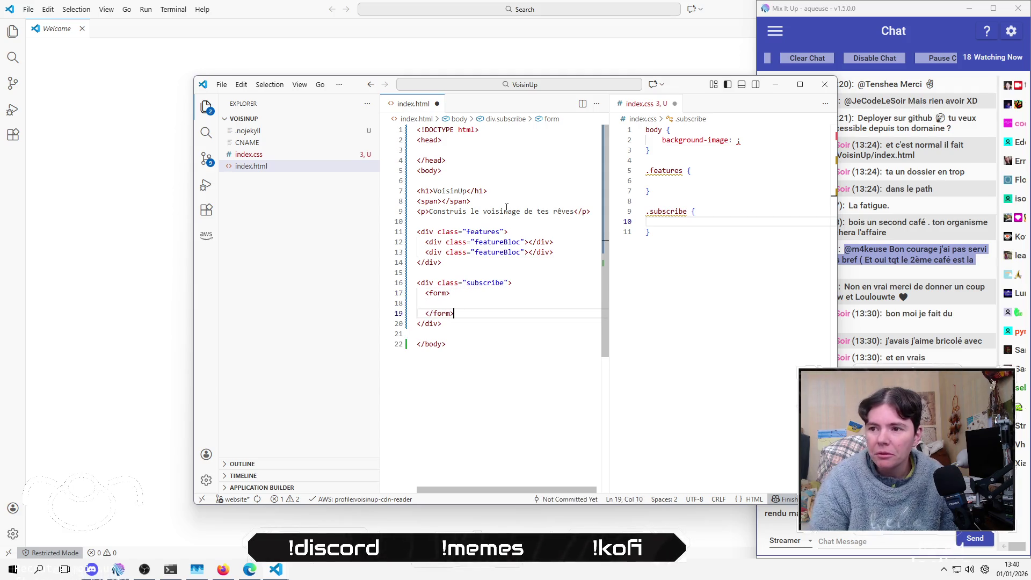
{"action": "key", "text": "Return"}
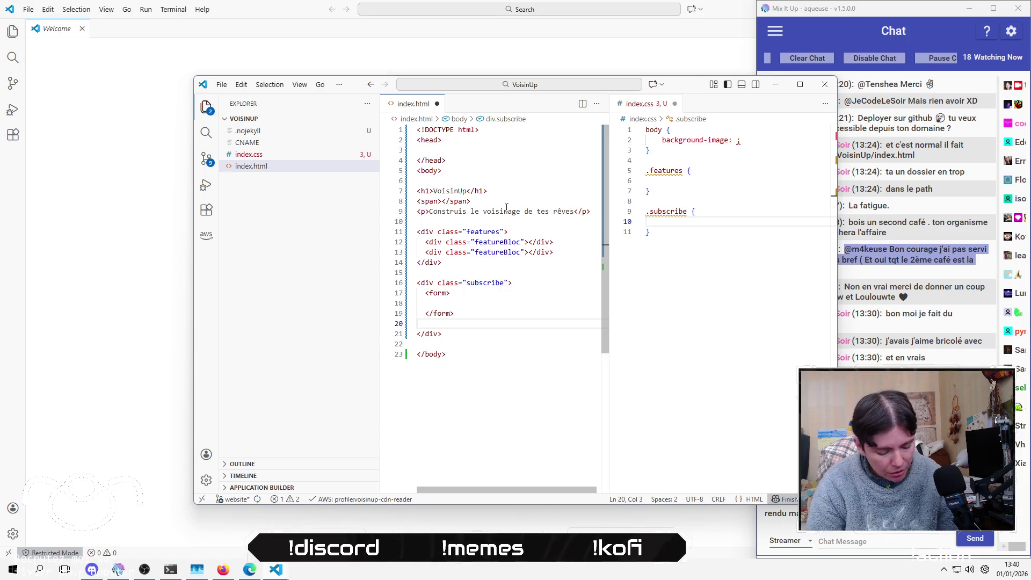
Step: Add a button with class subscribeButton below the form
{"action": "type", "text": "<button>"}
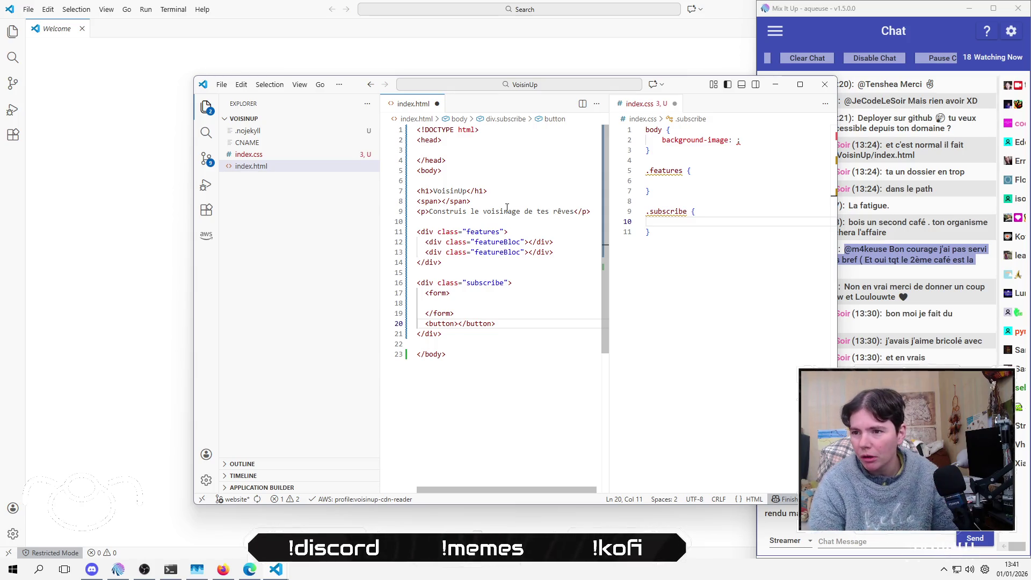
{"action": "key", "text": "Return"}
{"action": "key", "text": "Up"}
{"action": "key", "text": "End"}
{"action": "key", "text": "Left"}
{"action": "type", "text": "cla"}
{"action": "key", "text": "Tab"}
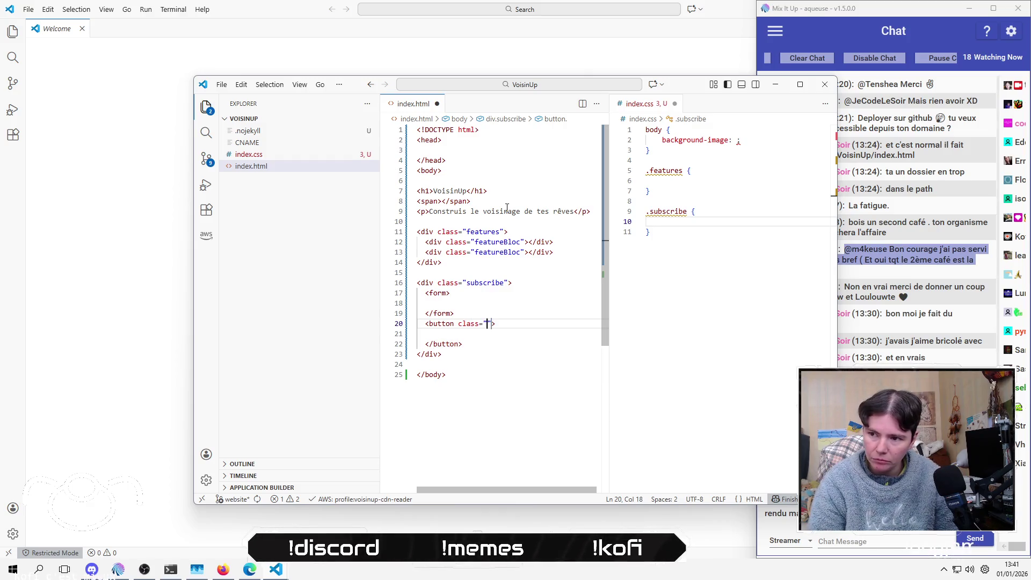
{"action": "type", "text": "subscrib"}
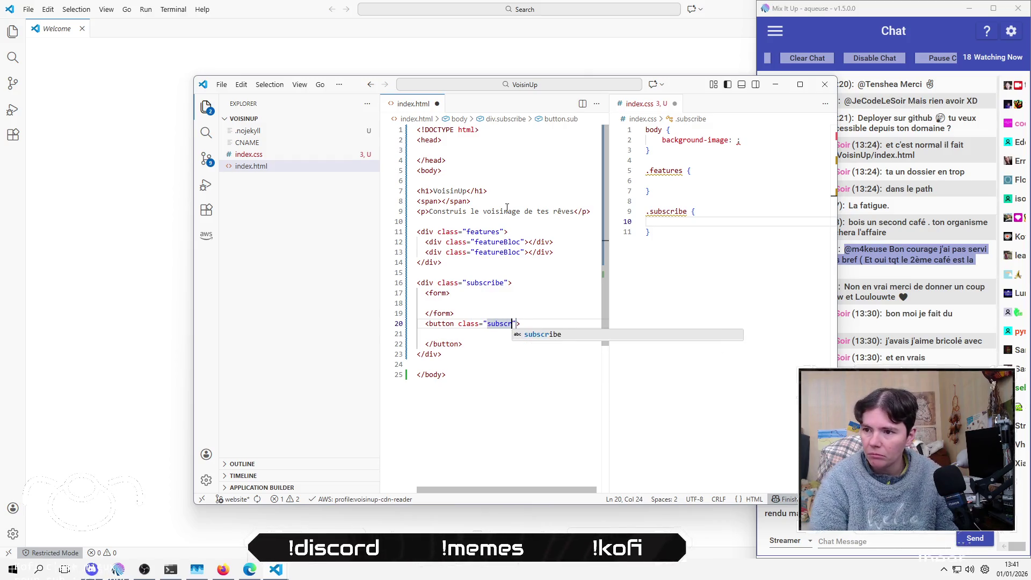
{"action": "type", "text": "e"}
{"action": "type", "text": "Button"}
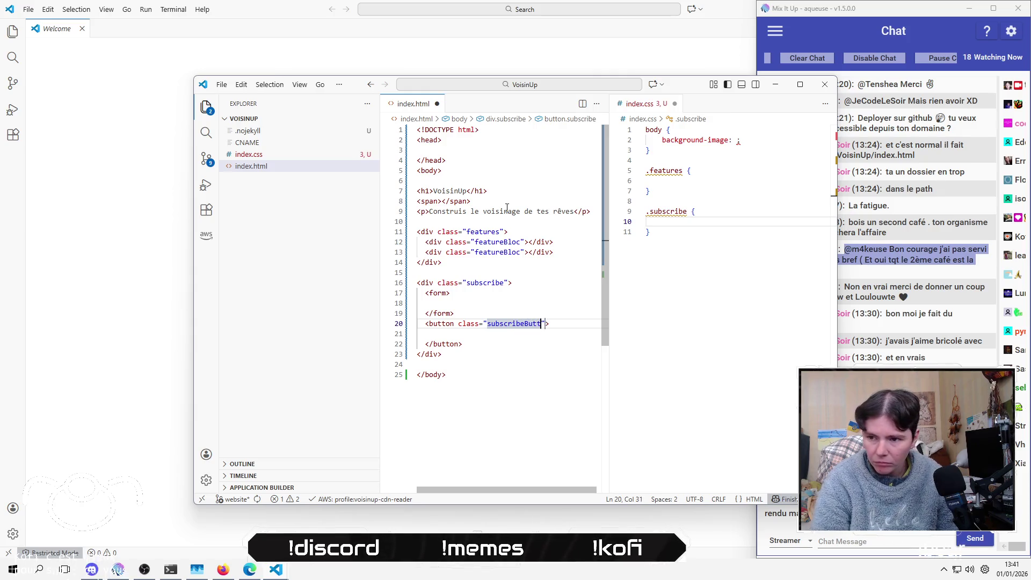
{"action": "key", "text": "Down"}
{"action": "key", "text": "BackSpace"}
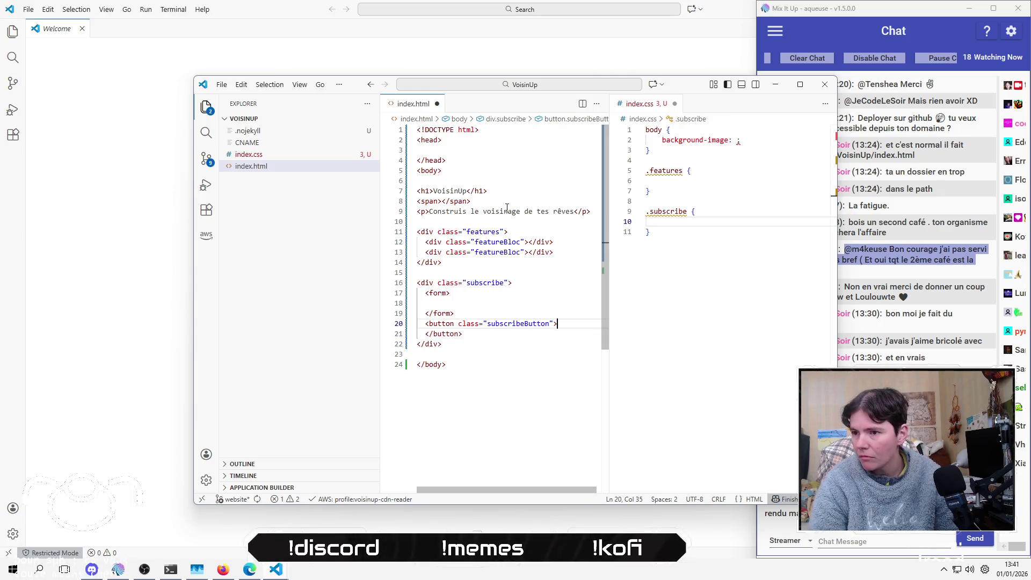
{"action": "key", "text": "Delete"}
{"action": "key", "text": "BackSpace"}
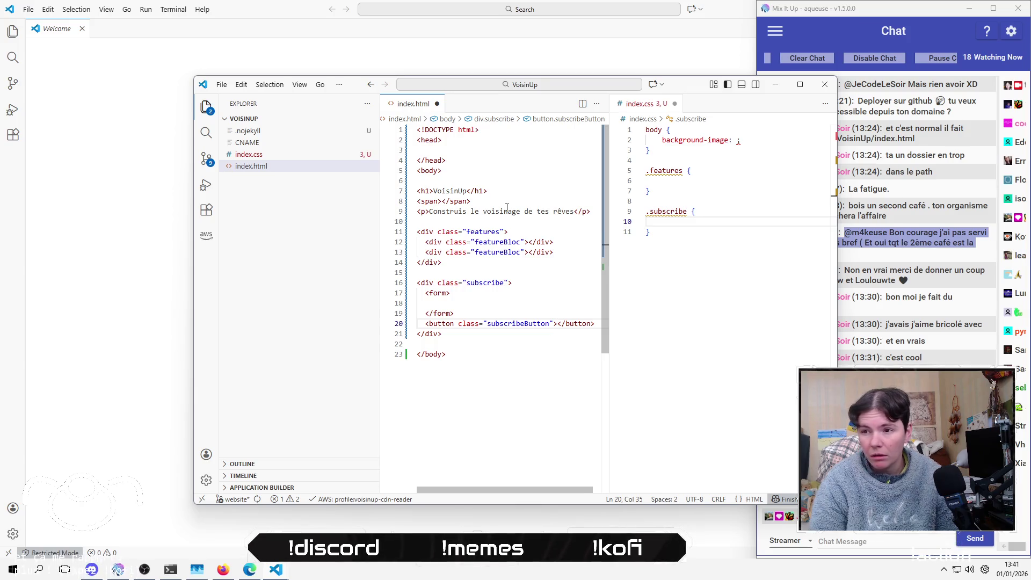
{"action": "key", "text": "Return"}
{"action": "key", "text": "Up"}
{"action": "key", "text": "Up"}
{"action": "key", "text": "Up"}
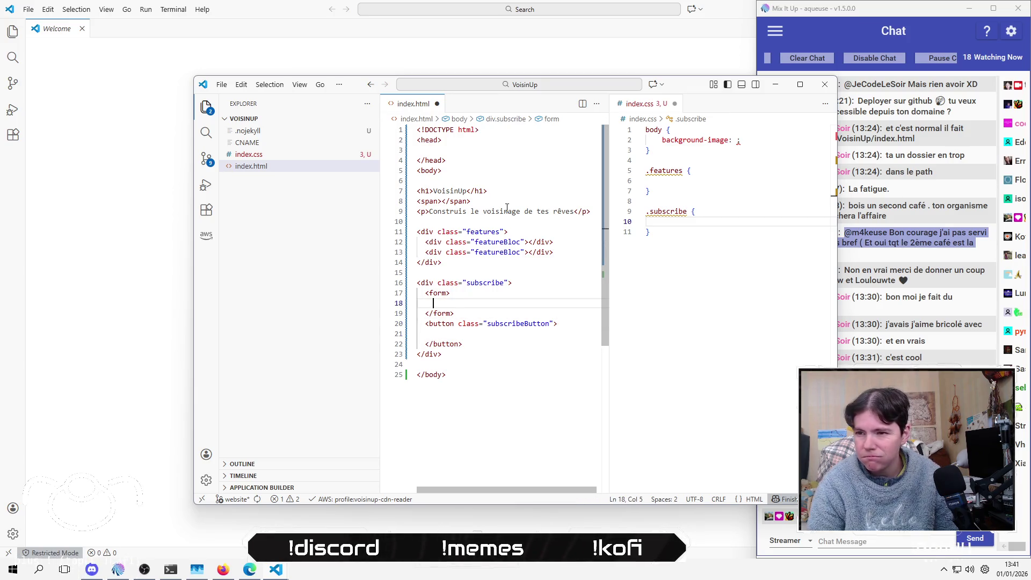
Step: Add an <input type="email"> inside the form
{"action": "type", "text": "<iput"}
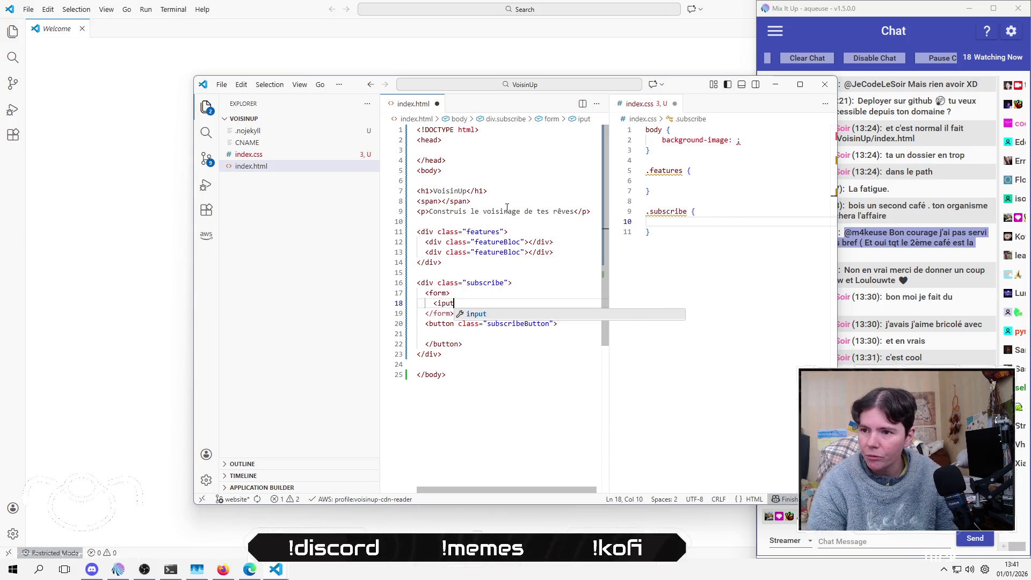
{"action": "key", "text": "BackSpace"}
{"action": "key", "text": "BackSpace"}
{"action": "key", "text": "BackSpace"}
{"action": "type", "text": "nput ty"}
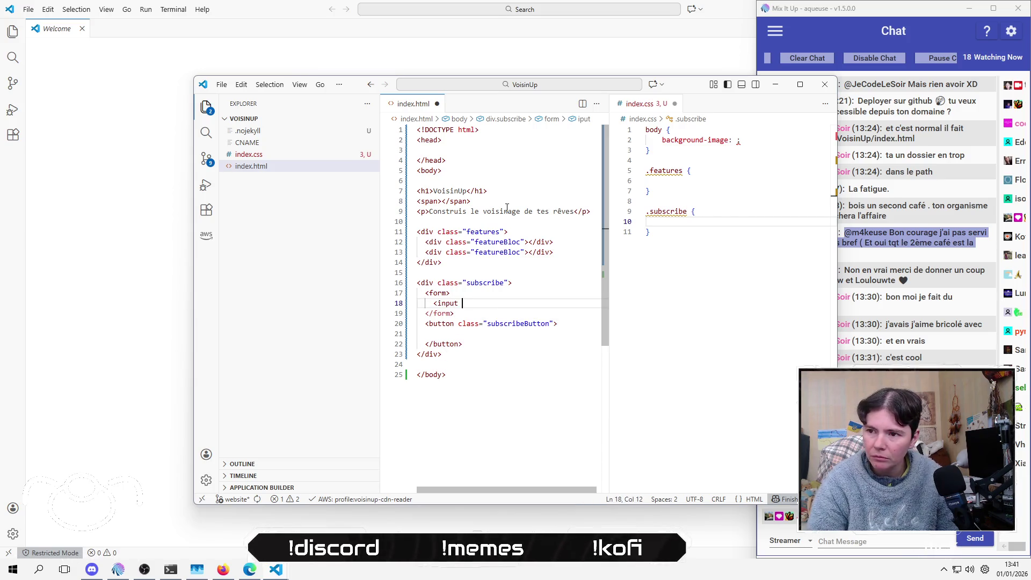
{"action": "type", "text": "pe"}
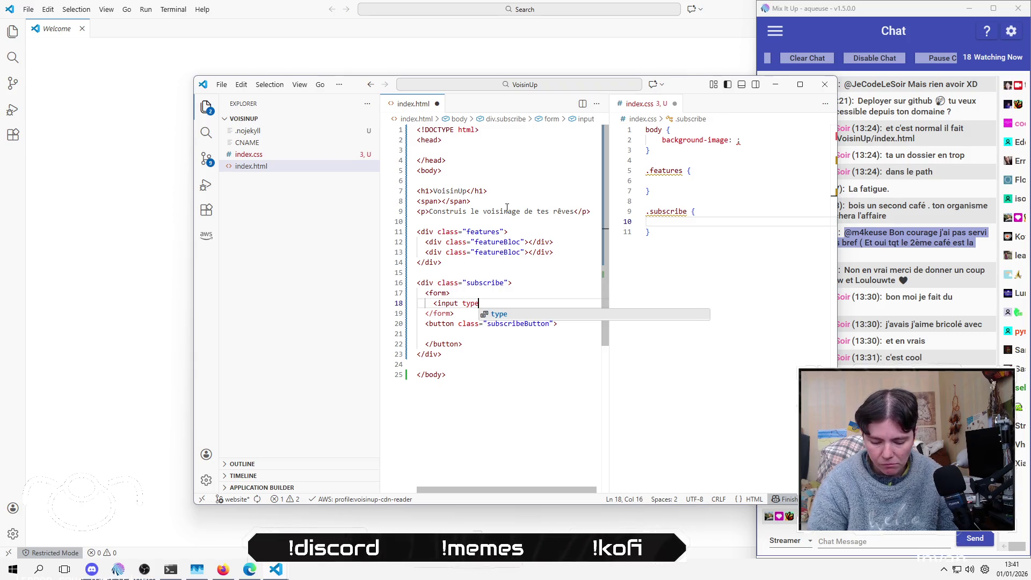
{"action": "key", "text": "Return"}
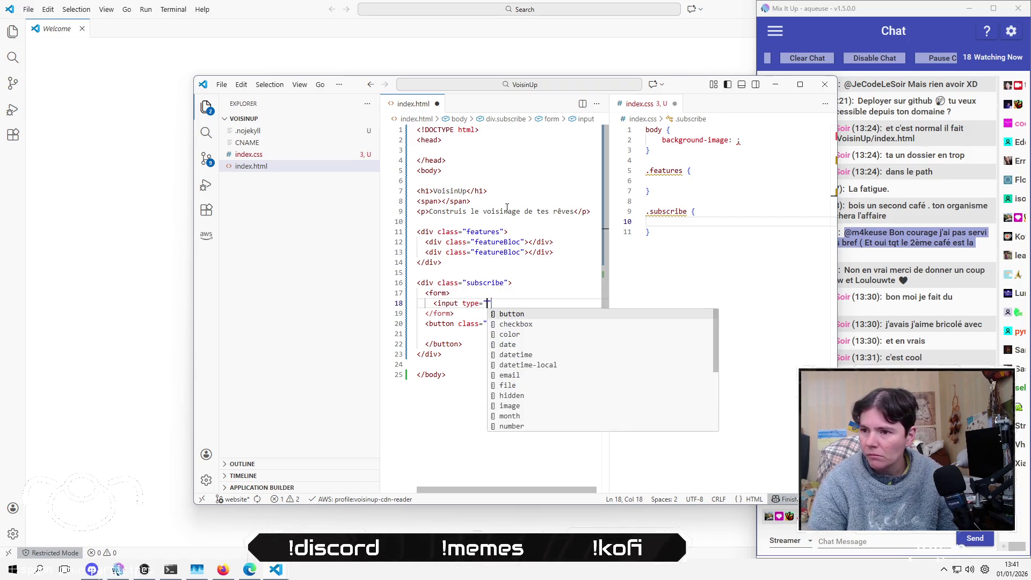
{"action": "type", "text": "e"}
{"action": "key", "text": "Escape"}
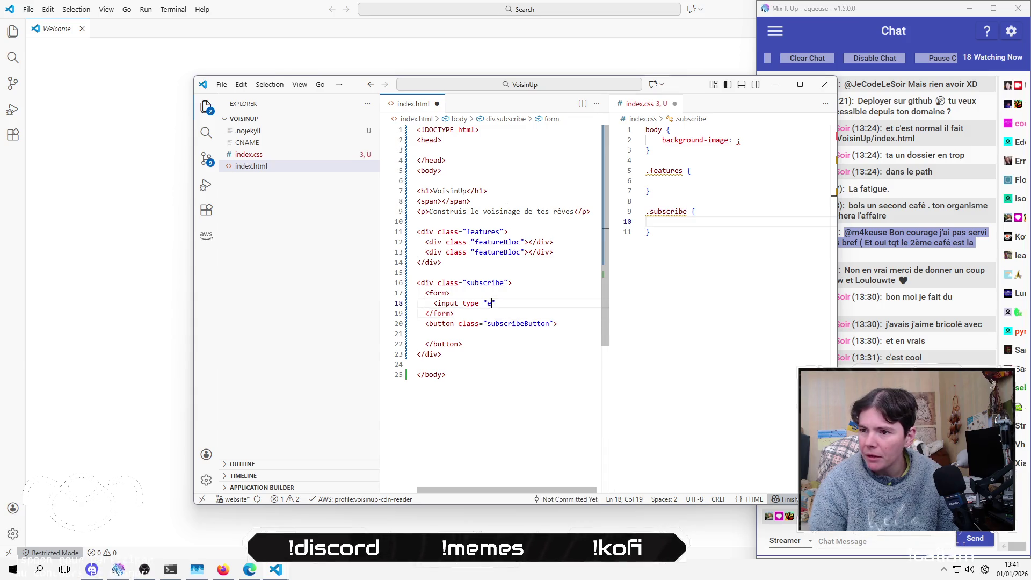
{"action": "type", "text": "mail"}
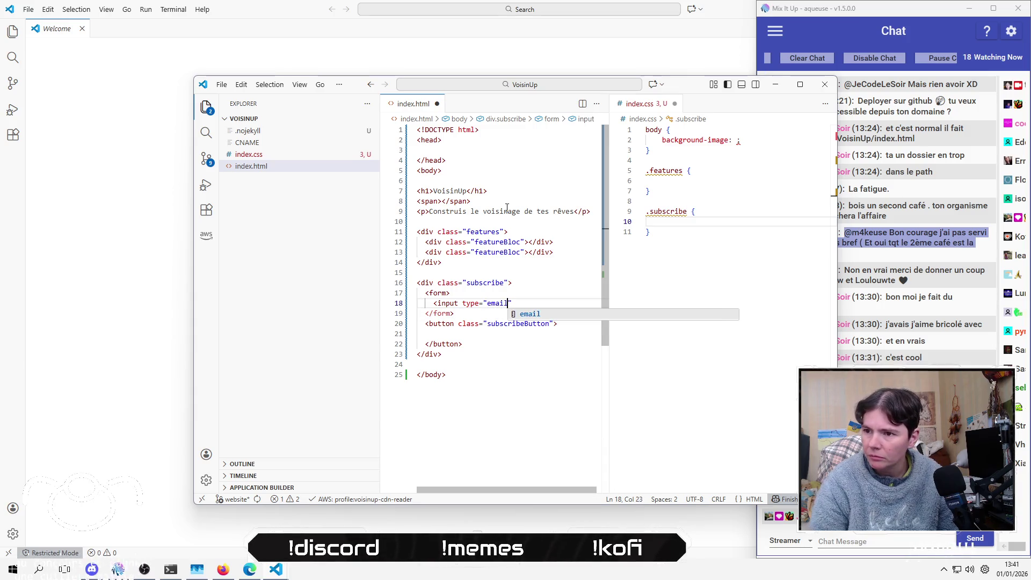
{"action": "key", "text": "Return"}
{"action": "type", "text": ">"}
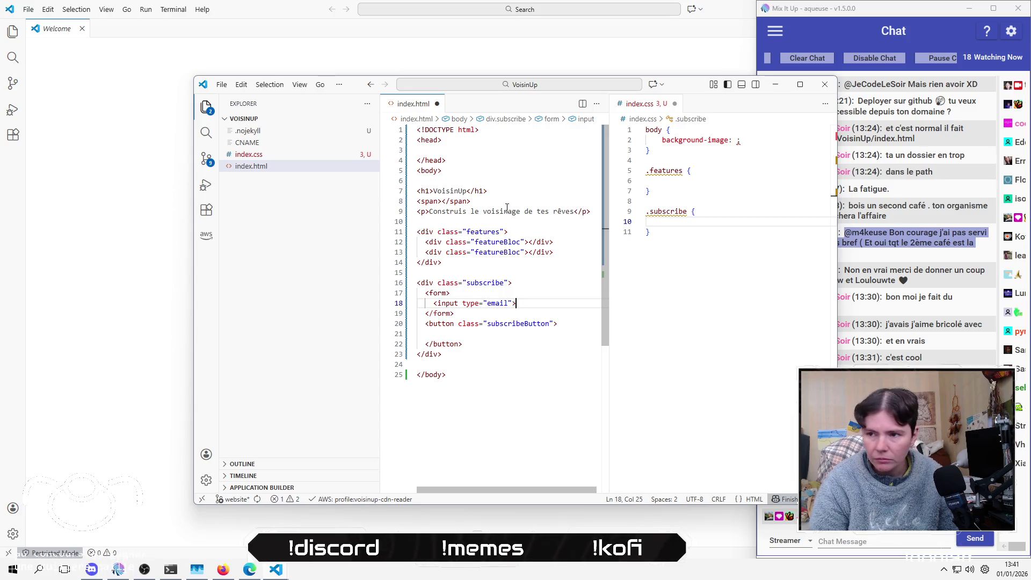
Step: Move onto the blank line inside the subscribeButton button and indent it
{"action": "key", "text": "Down"}
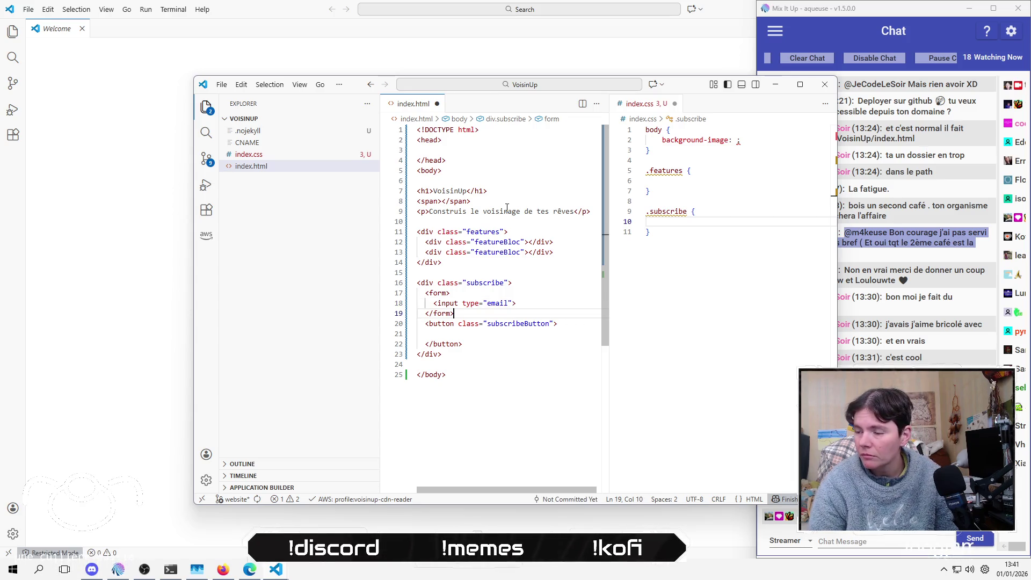
{"action": "key", "text": "Down"}
{"action": "key", "text": "Down"}
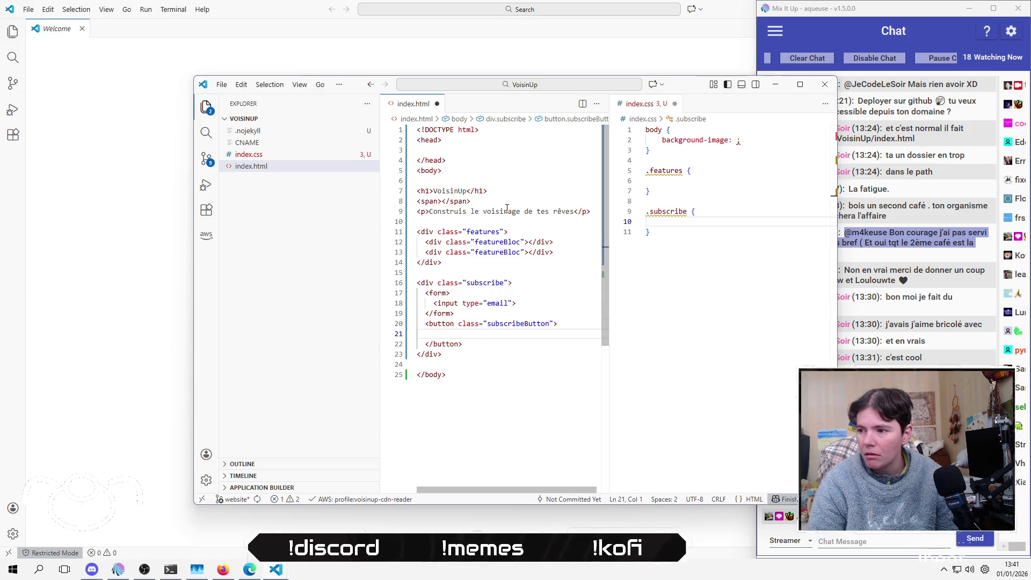
{"action": "key", "text": "Tab"}
{"action": "key", "text": "Tab"}
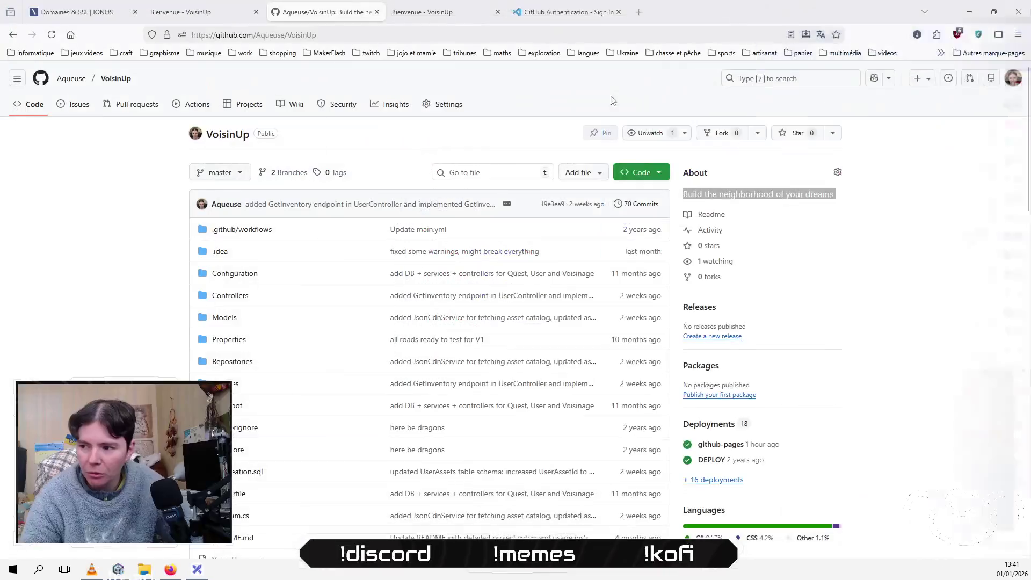
Step: Go to excalidraw.com in a new tab by typing 'exc' and accepting the suggestion
{"action": "left_click", "coordinate": [639, 12]}
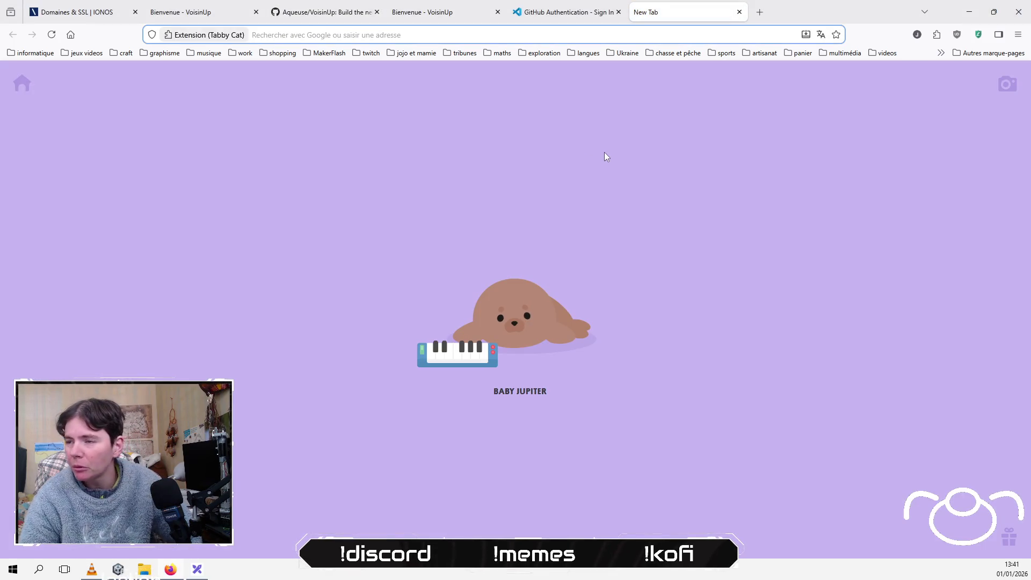
{"action": "type", "text": "excalidraw.com/"}
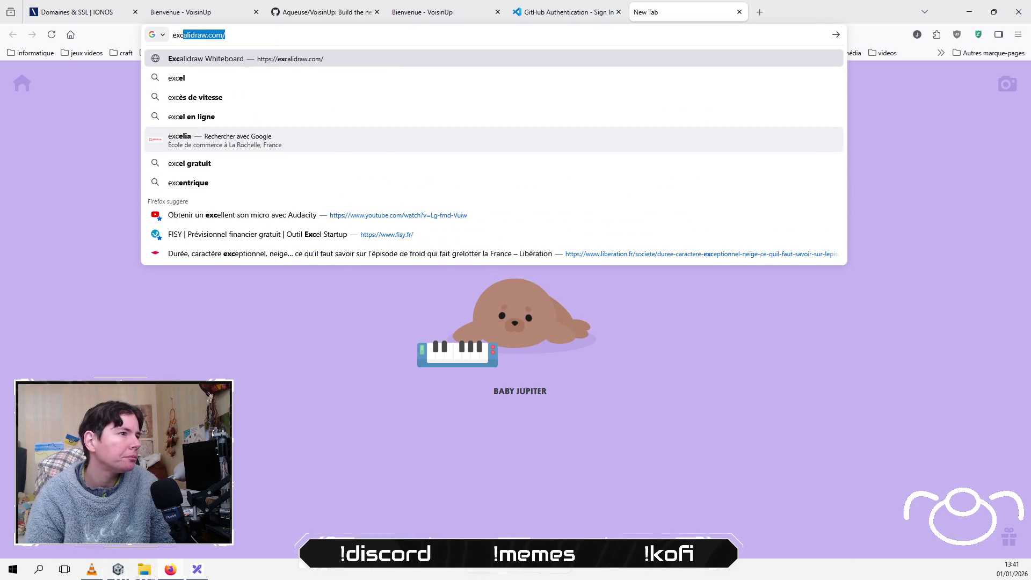
{"action": "key", "text": "Return"}
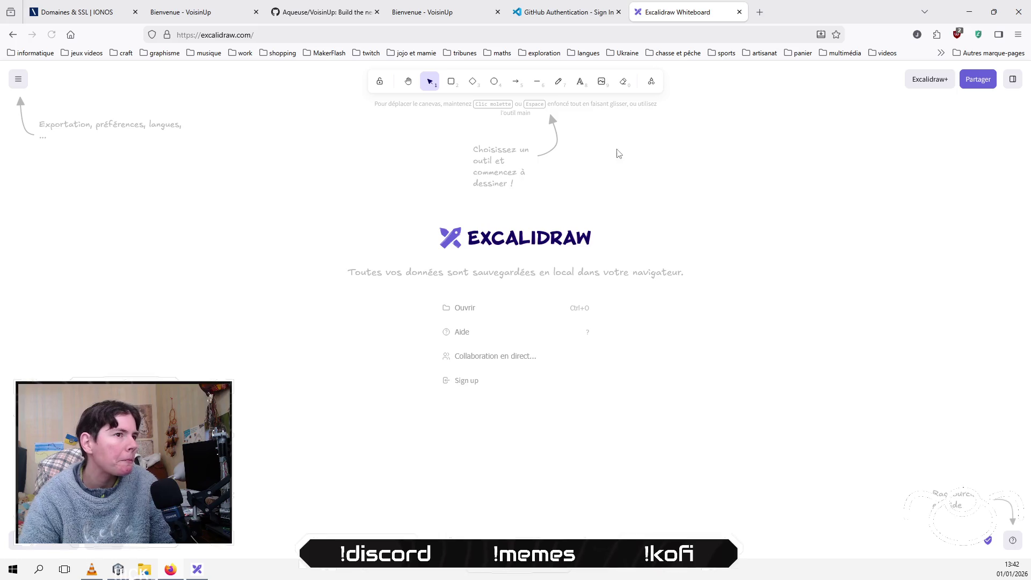
Step: Open Excalidraw+ from the Excalidraw main menu and scroll through the plus.excalidraw.com page
{"action": "left_click", "coordinate": [16, 79]}
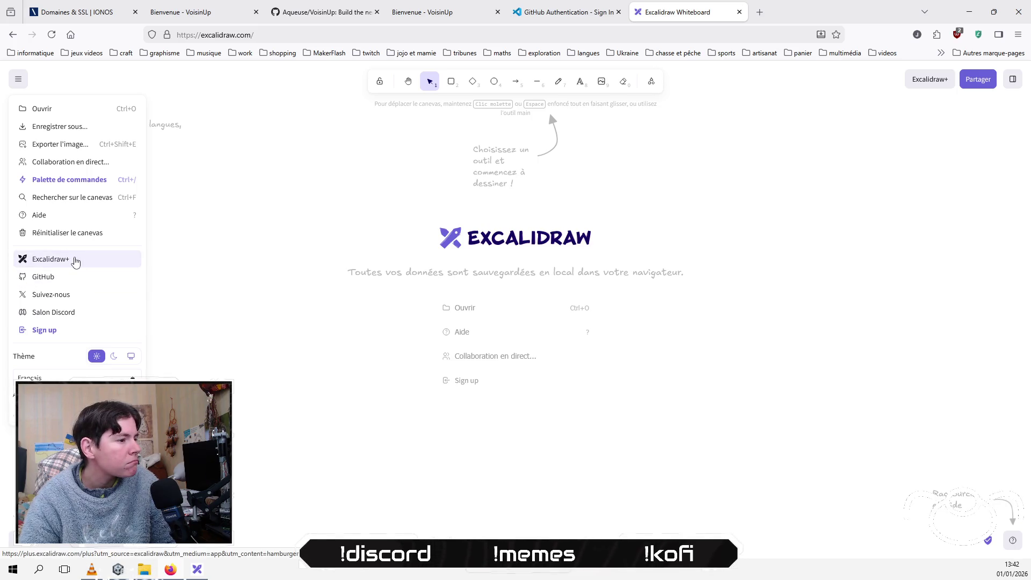
{"action": "left_click", "coordinate": [75, 261]}
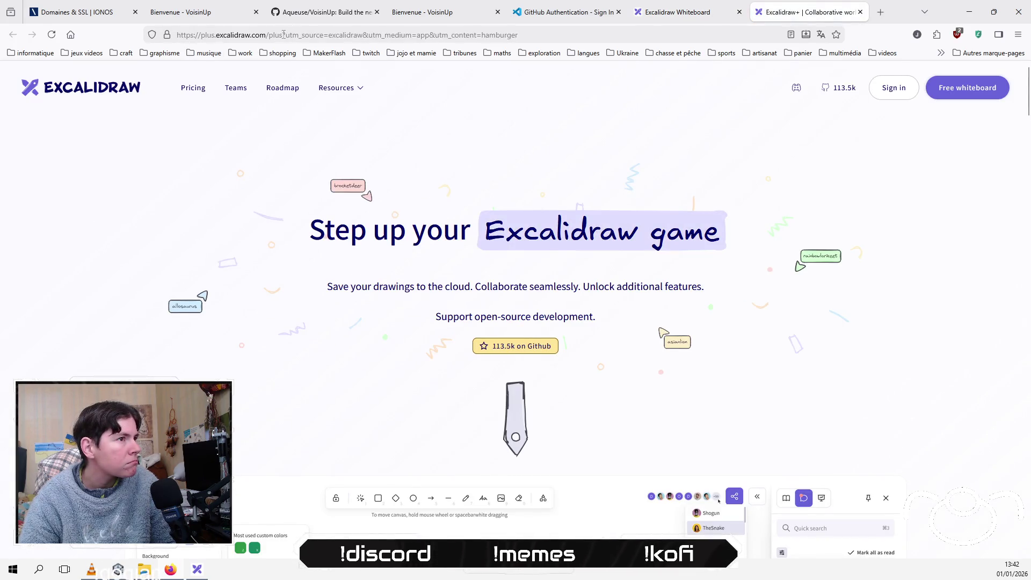
{"action": "scroll", "coordinate": [135, 245], "scroll_direction": "down", "scroll_amount": 10}
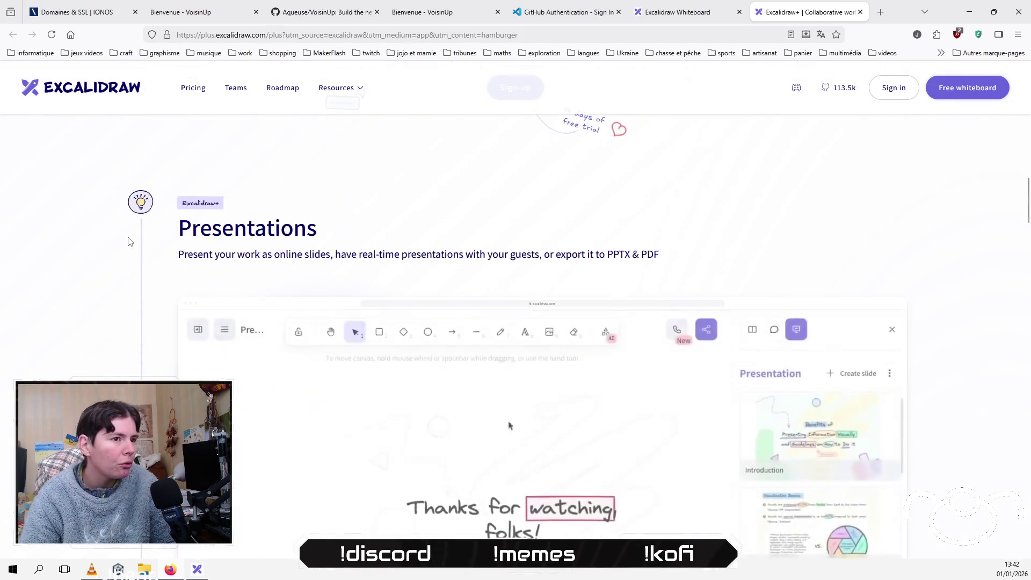
{"action": "scroll", "coordinate": [129, 241], "scroll_direction": "up", "scroll_amount": 5}
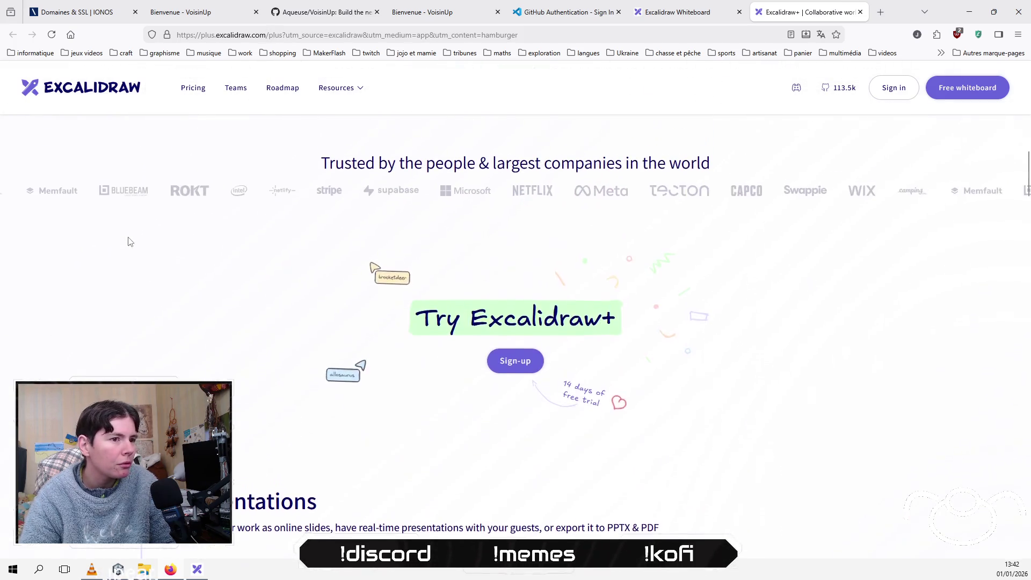
{"action": "left_click", "coordinate": [370, 36]}
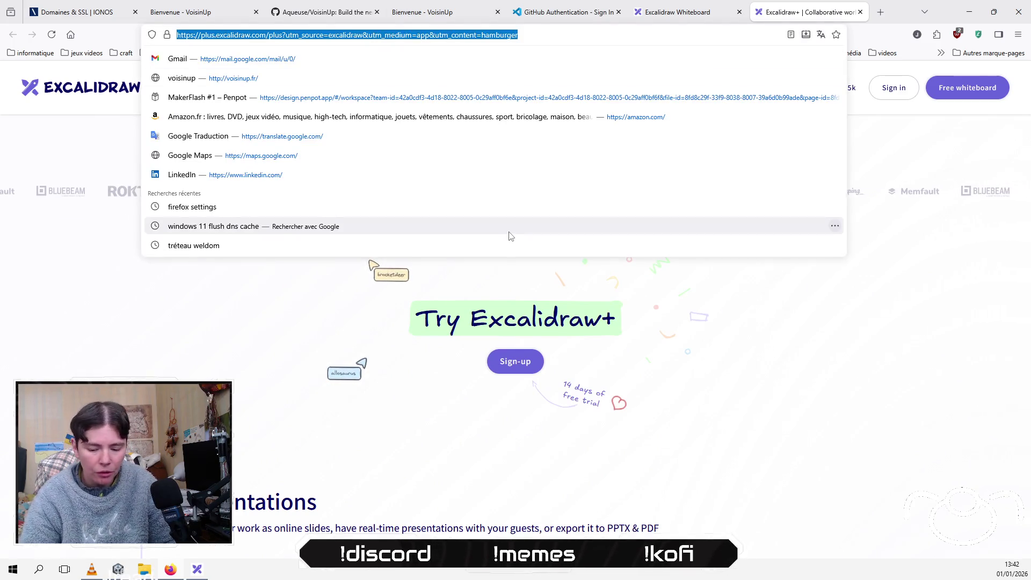
{"action": "key", "text": "BackSpace"}
{"action": "type", "text": "mistral"}
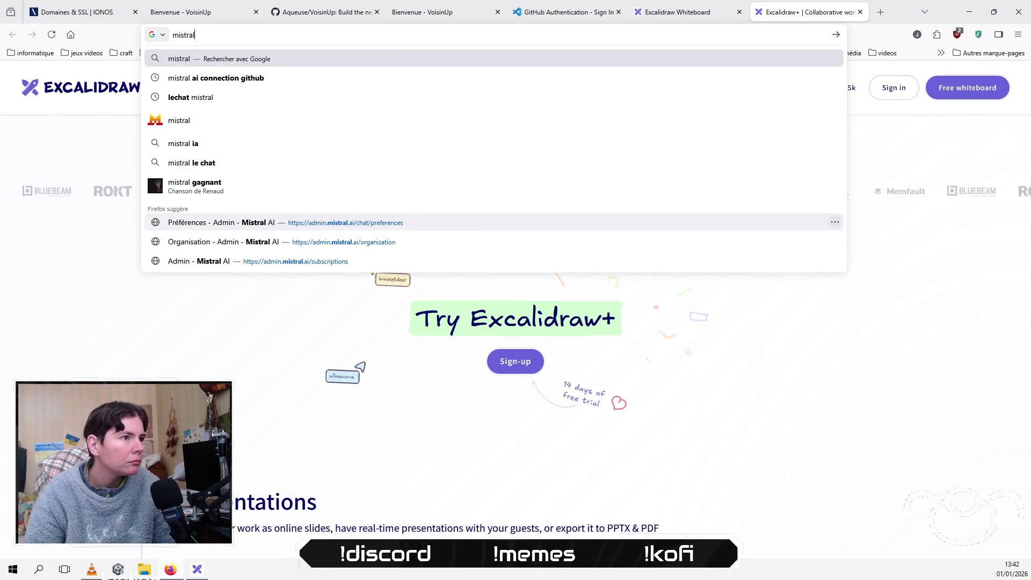
{"action": "key", "text": "Up"}
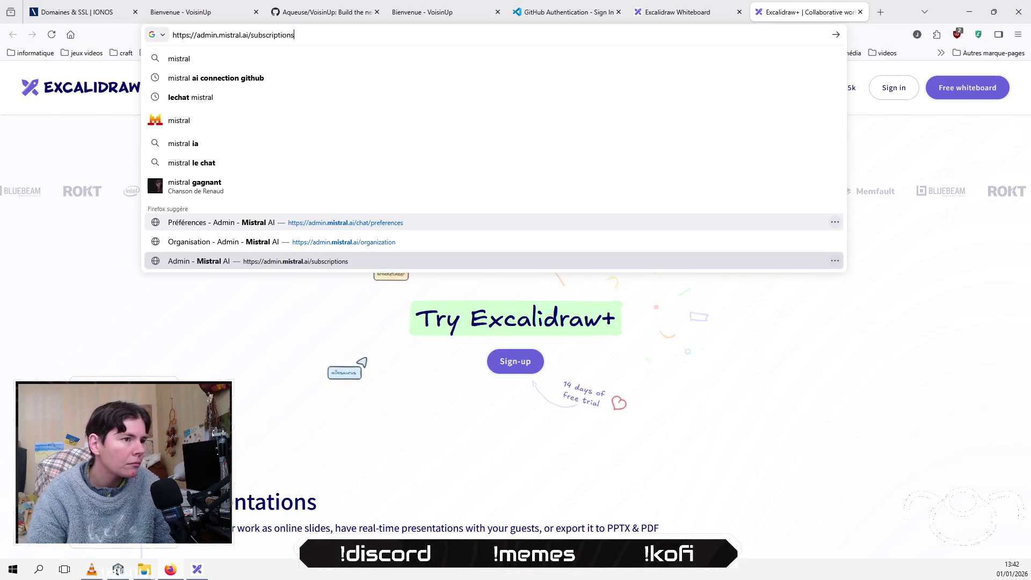
{"action": "key", "text": "Up"}
{"action": "key", "text": "ctrl+shift+Left"}
{"action": "key", "text": "ctrl+shift+Left"}
{"action": "key", "text": "BackSpace"}
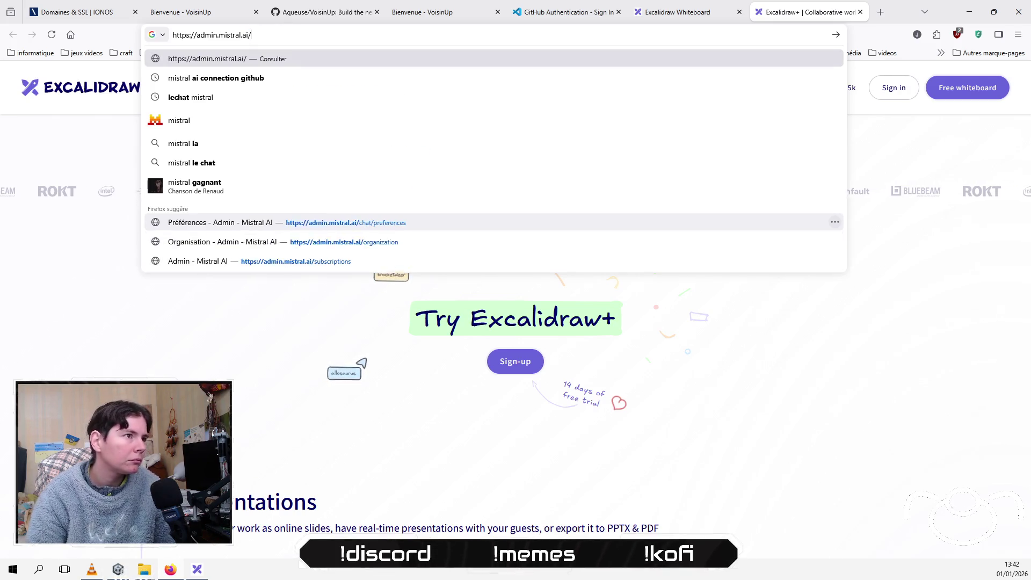
{"action": "key", "text": "ctrl+shift+Left"}
{"action": "key", "text": "BackSpace"}
{"action": "key", "text": "Return"}
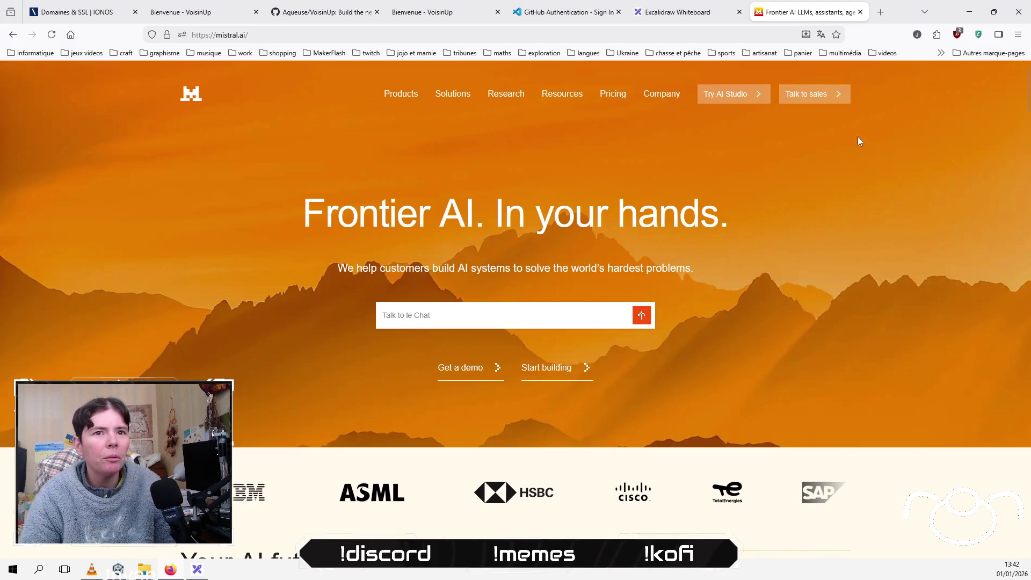
{"action": "scroll", "coordinate": [265, 302], "scroll_direction": "down", "scroll_amount": 5}
{"action": "scroll", "coordinate": [265, 302], "scroll_direction": "up", "scroll_amount": 5}
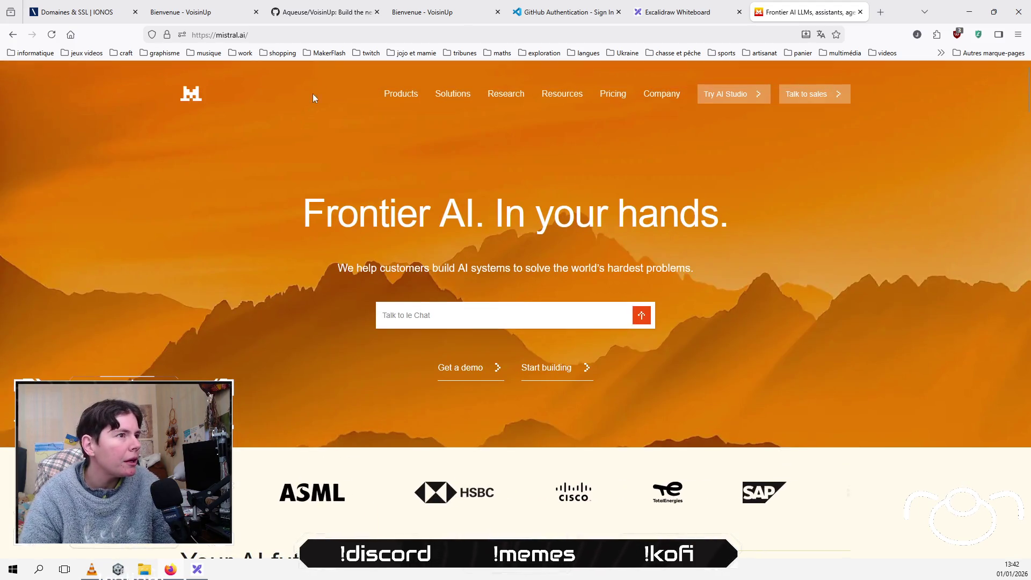
Step: Switch to the French version at mistral.ai/fr and scroll down to the footer
{"action": "left_click", "coordinate": [346, 35]}
{"action": "left_click", "coordinate": [345, 35]}
{"action": "type", "text": "fr"}
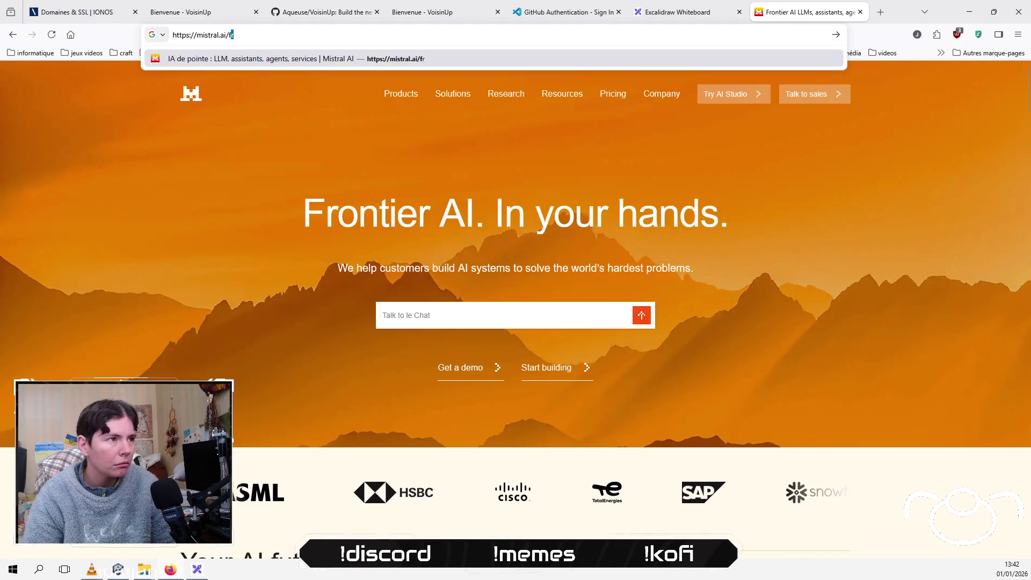
{"action": "key", "text": "Return"}
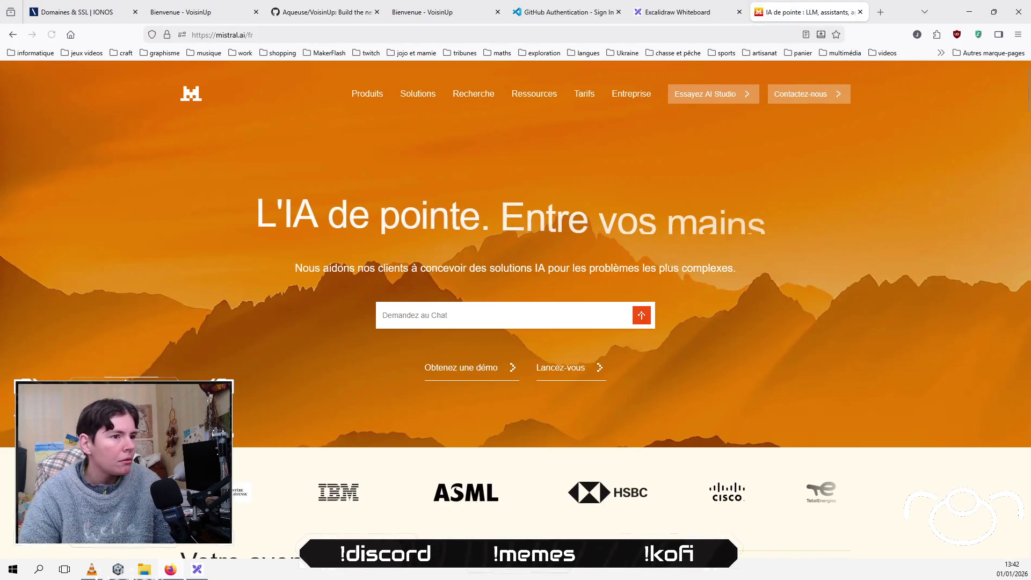
{"action": "scroll", "coordinate": [123, 304], "scroll_direction": "down", "scroll_amount": 3}
{"action": "scroll", "coordinate": [123, 305], "scroll_direction": "down", "scroll_amount": 12}
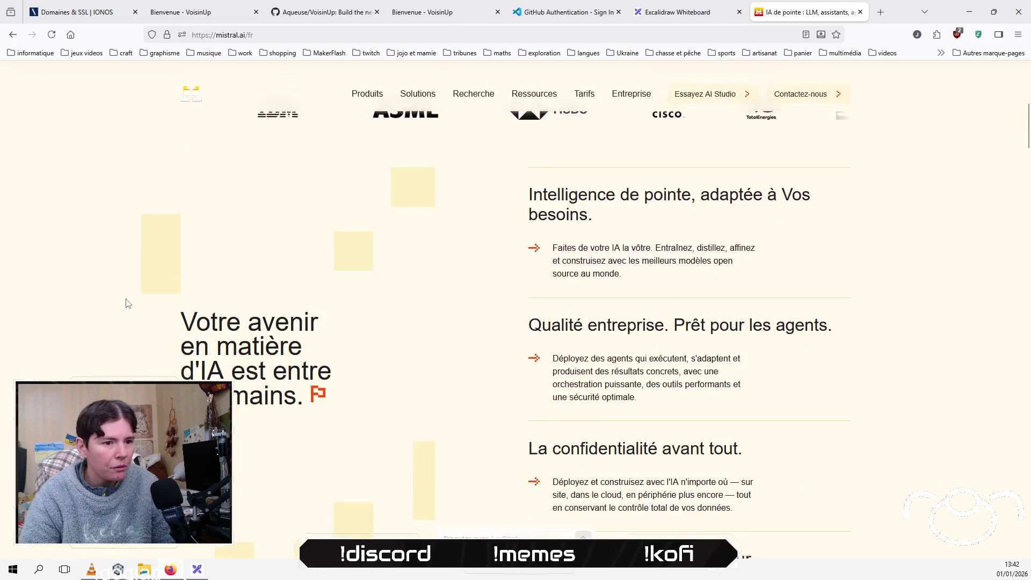
{"action": "scroll", "coordinate": [128, 303], "scroll_direction": "down", "scroll_amount": 20}
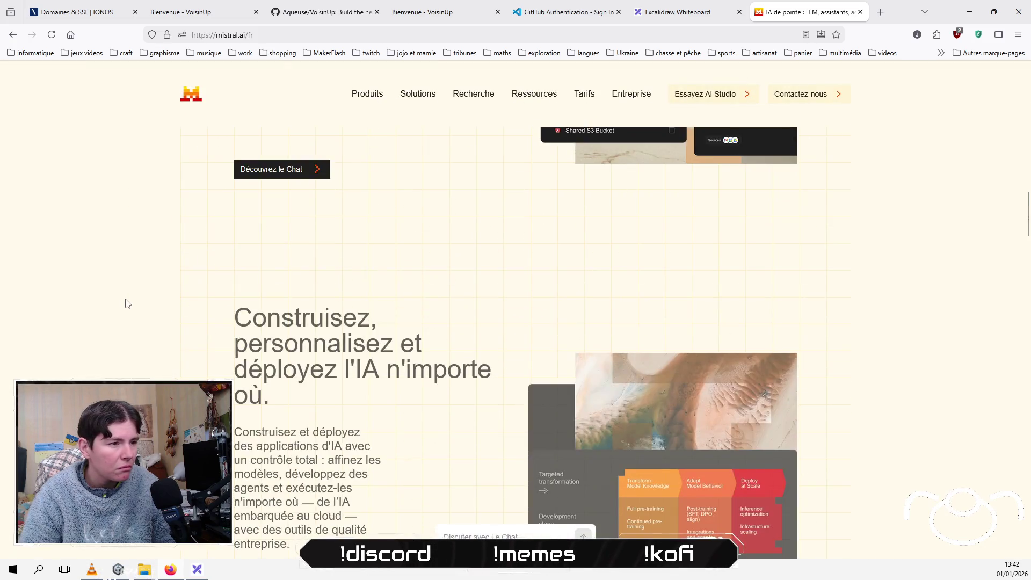
{"action": "scroll", "coordinate": [127, 305], "scroll_direction": "down", "scroll_amount": 20}
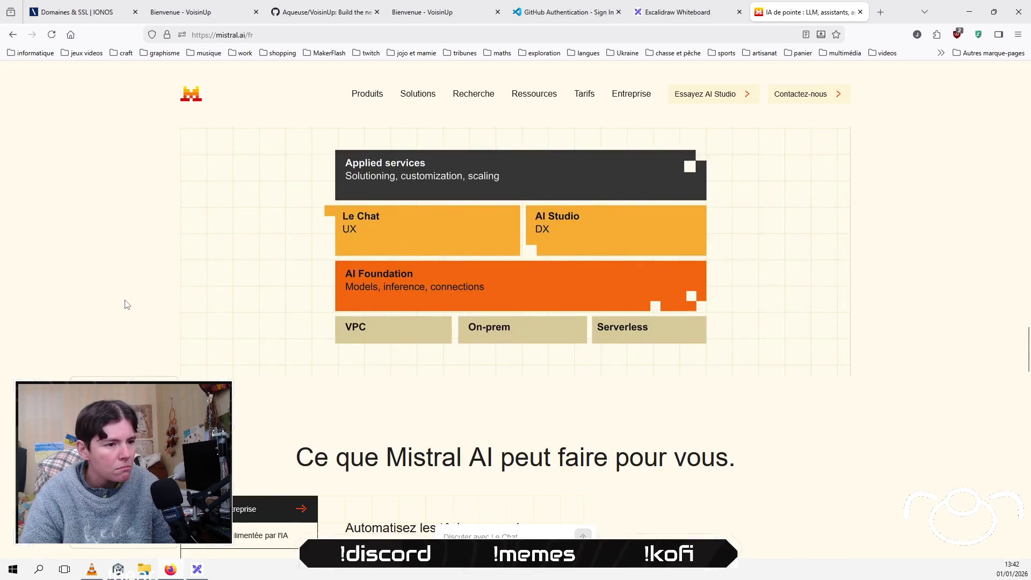
{"action": "scroll", "coordinate": [125, 305], "scroll_direction": "down", "scroll_amount": 15}
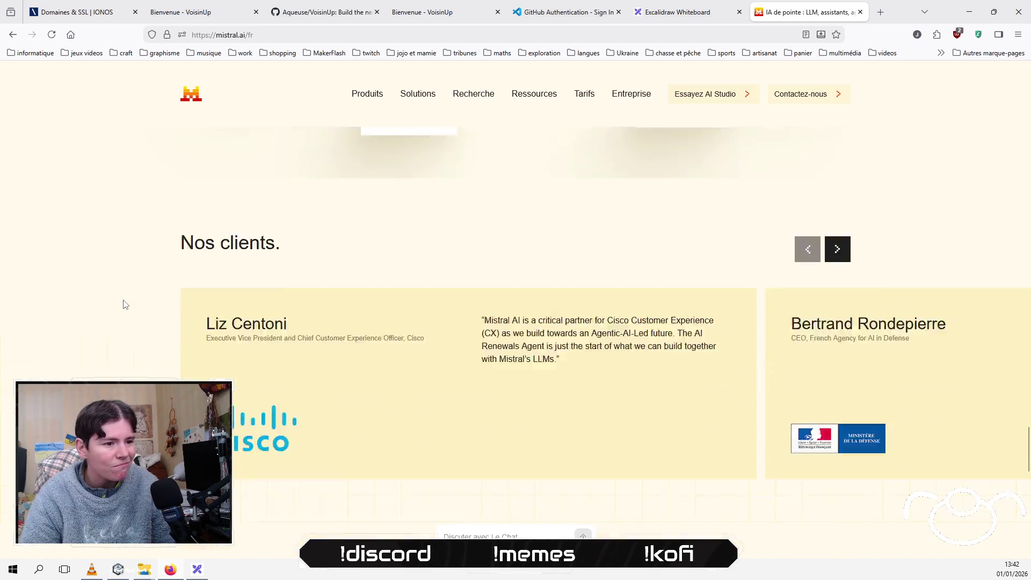
{"action": "scroll", "coordinate": [123, 300], "scroll_direction": "down", "scroll_amount": 5}
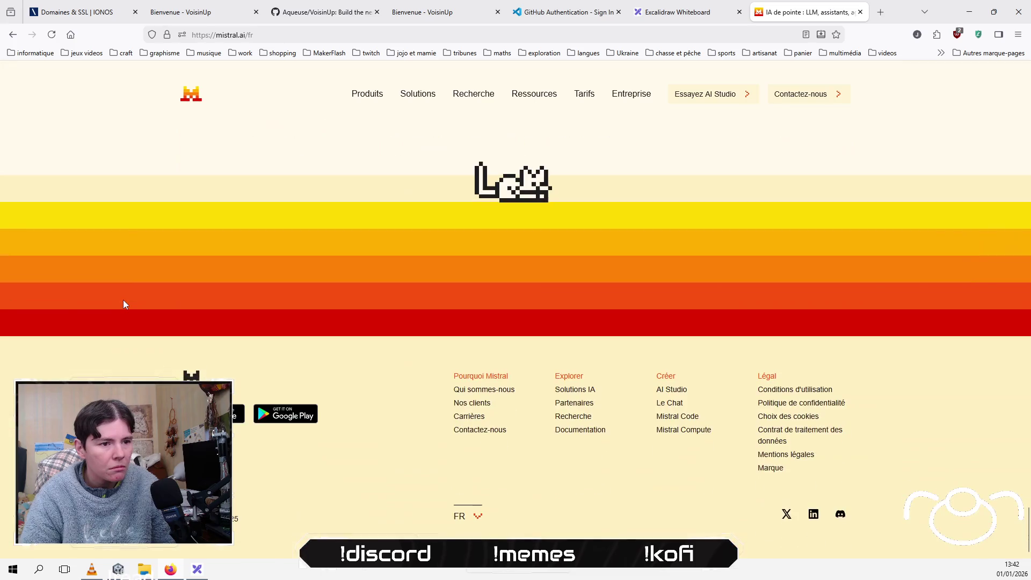
{"action": "scroll", "coordinate": [123, 300], "scroll_direction": "up", "scroll_amount": 6}
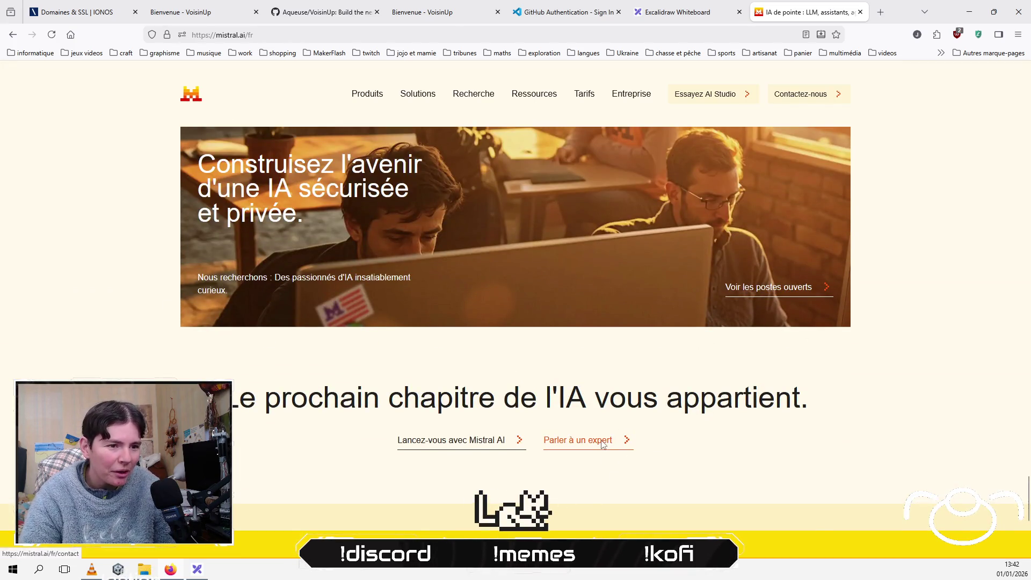
{"action": "scroll", "coordinate": [299, 419], "scroll_direction": "down", "scroll_amount": 5}
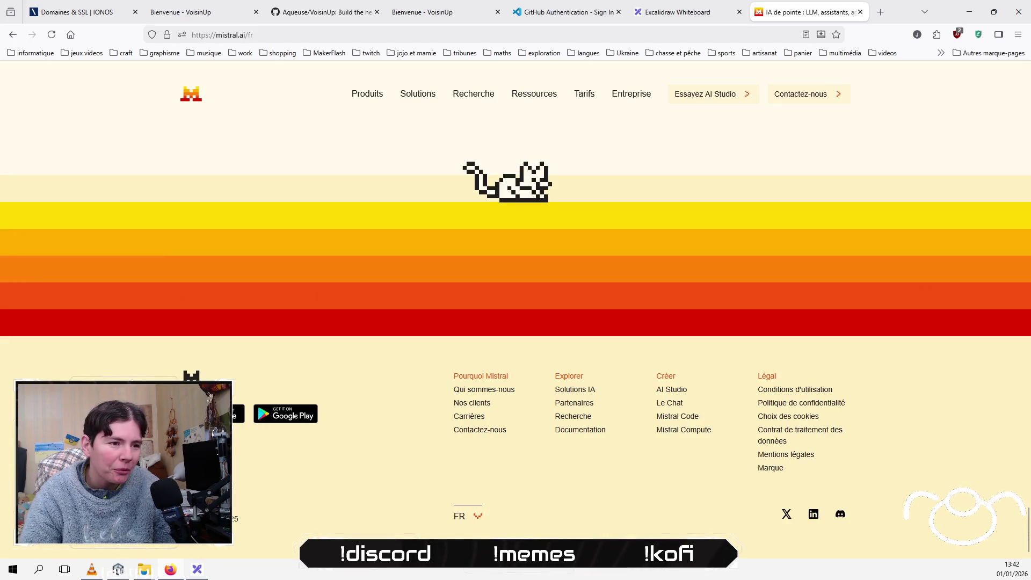
{"action": "scroll", "coordinate": [215, 414], "scroll_direction": "up", "scroll_amount": 1}
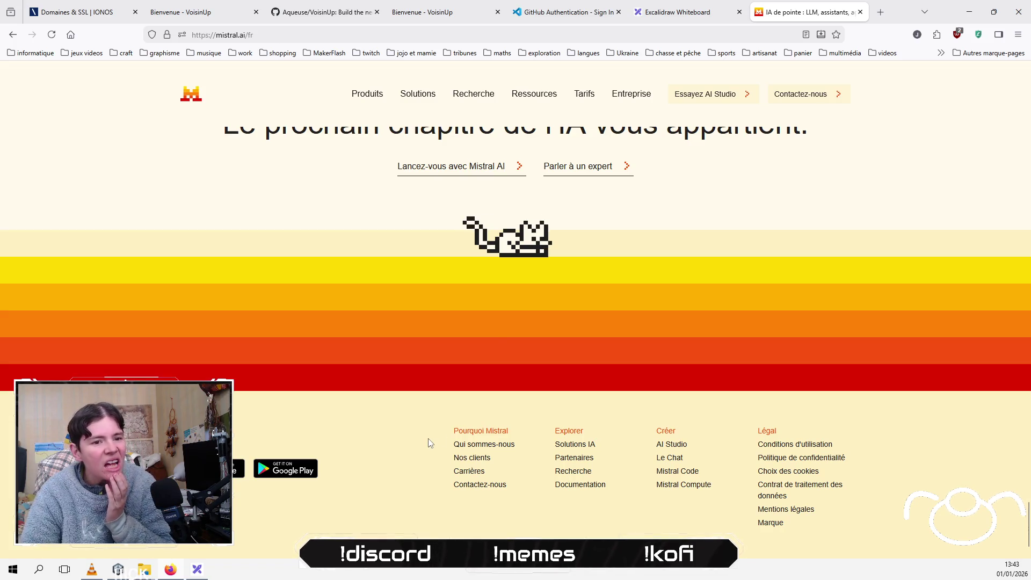
{"action": "left_click", "coordinate": [613, 34]}
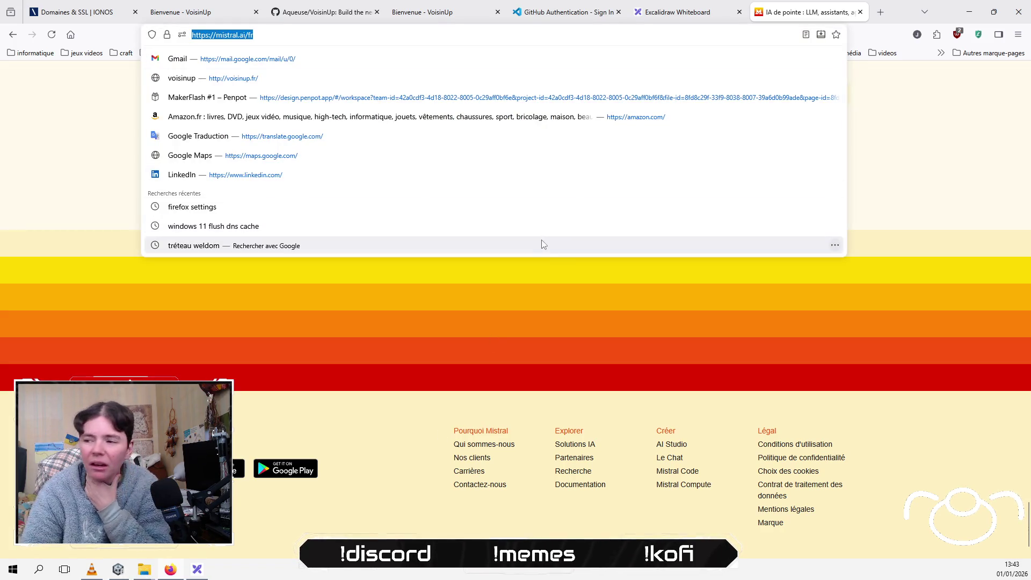
Step: Load penpot.app/fr from the address suggestions, which shows 404 Not Found, then clear the address
{"action": "key", "text": "BackSpace"}
{"action": "left_click", "coordinate": [427, 92]}
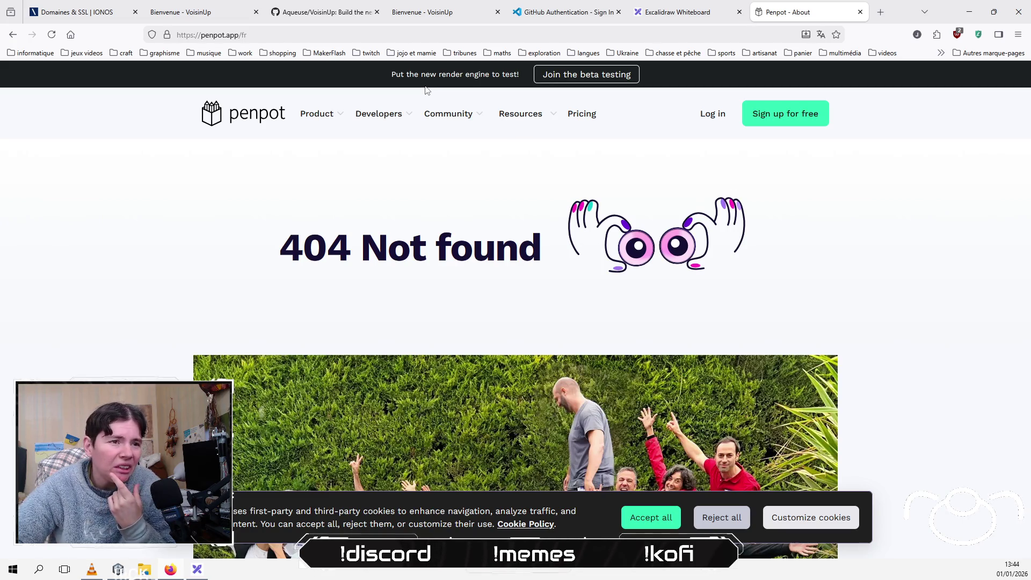
{"action": "left_click", "coordinate": [375, 33]}
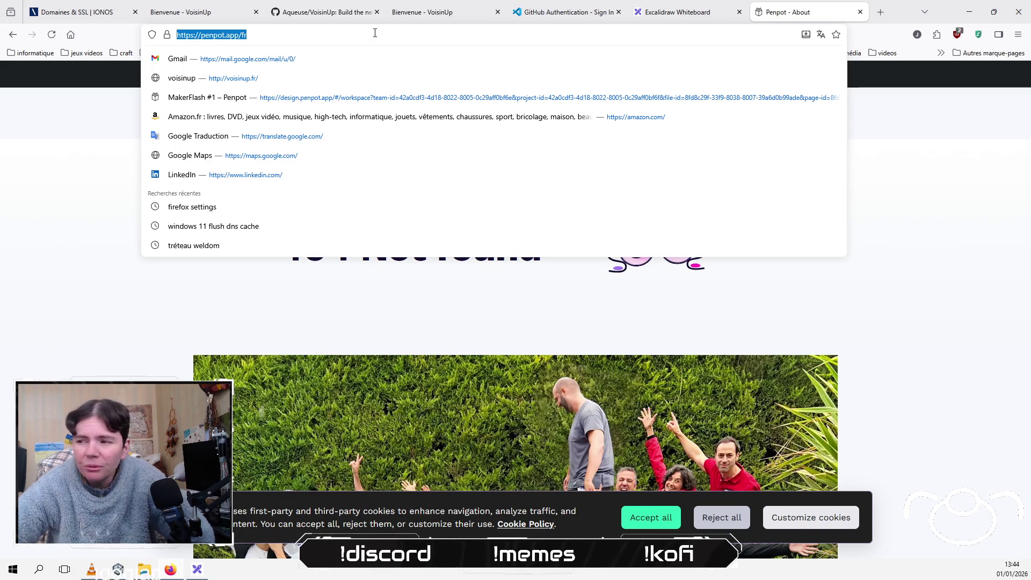
{"action": "key", "text": "BackSpace"}
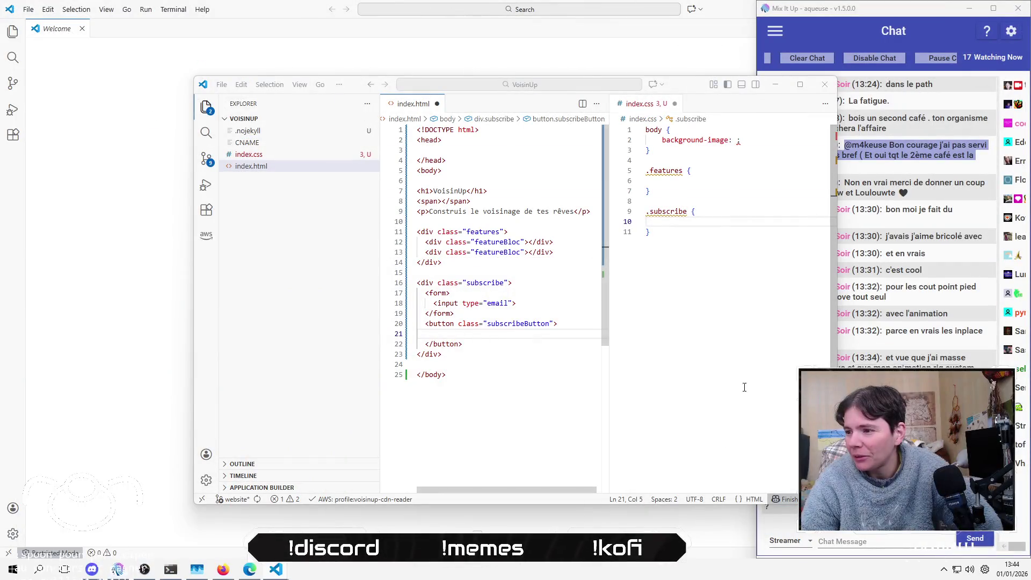
Step: Move the VS Code window up-left and focus Firefox's address bar for a new URL
{"action": "mouse_move", "coordinate": [688, 90]}
{"action": "left_mouse_down"}
{"action": "mouse_move", "coordinate": [605, 57]}
{"action": "mouse_move", "coordinate": [598, 95]}
{"action": "left_mouse_up"}
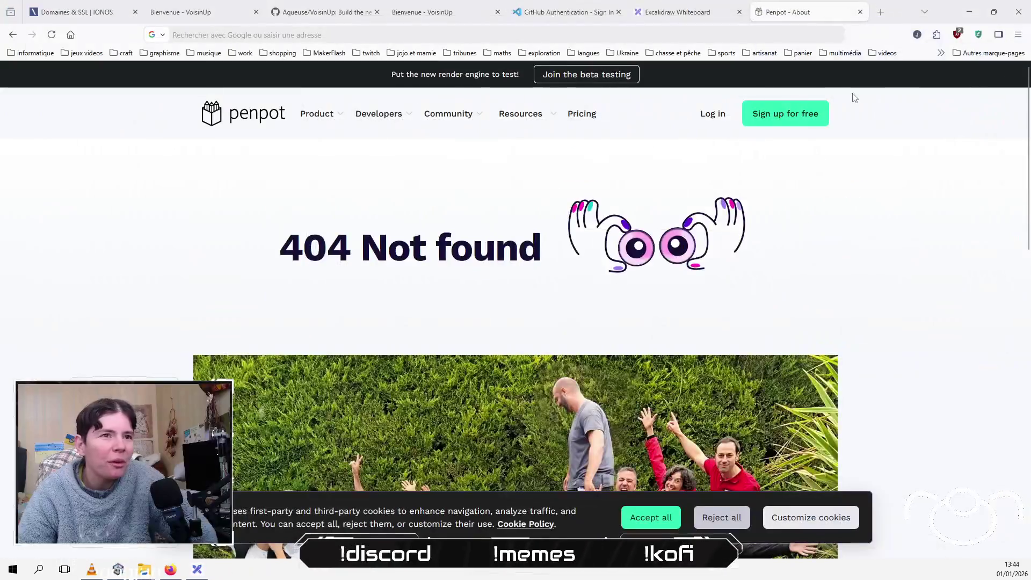
{"action": "left_click", "coordinate": [792, 33]}
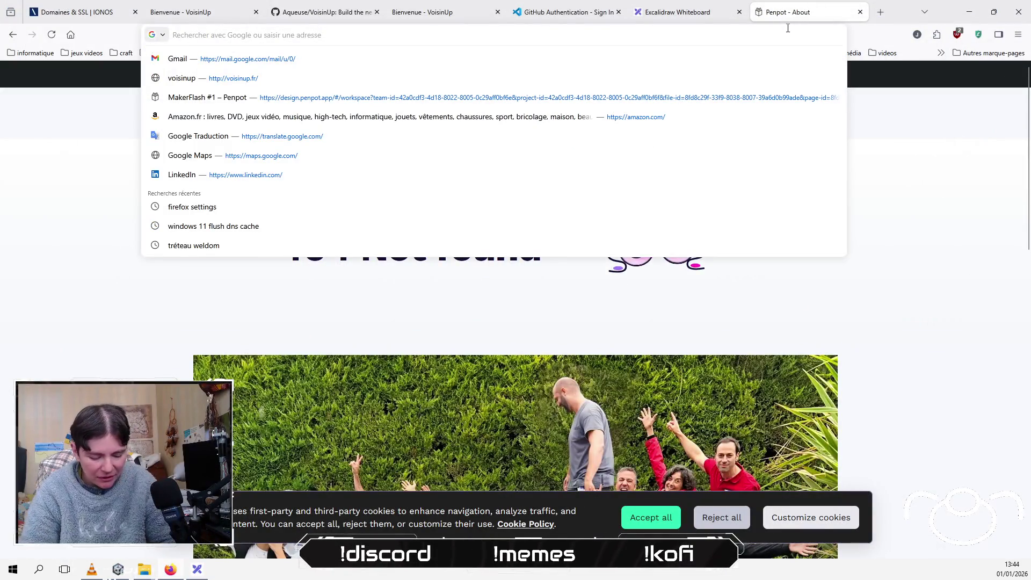
Step: Search Google for 'formulation courte être informé du lancement' and scroll through the results
{"action": "type", "text": "google.com/"}
{"action": "key", "text": "Return"}
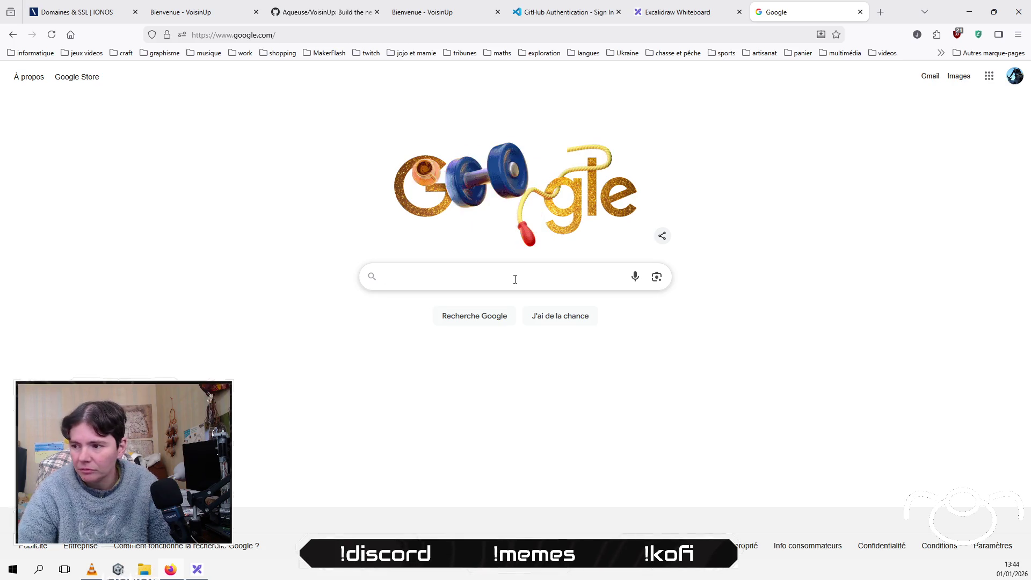
{"action": "type", "text": "formulation courte po"}
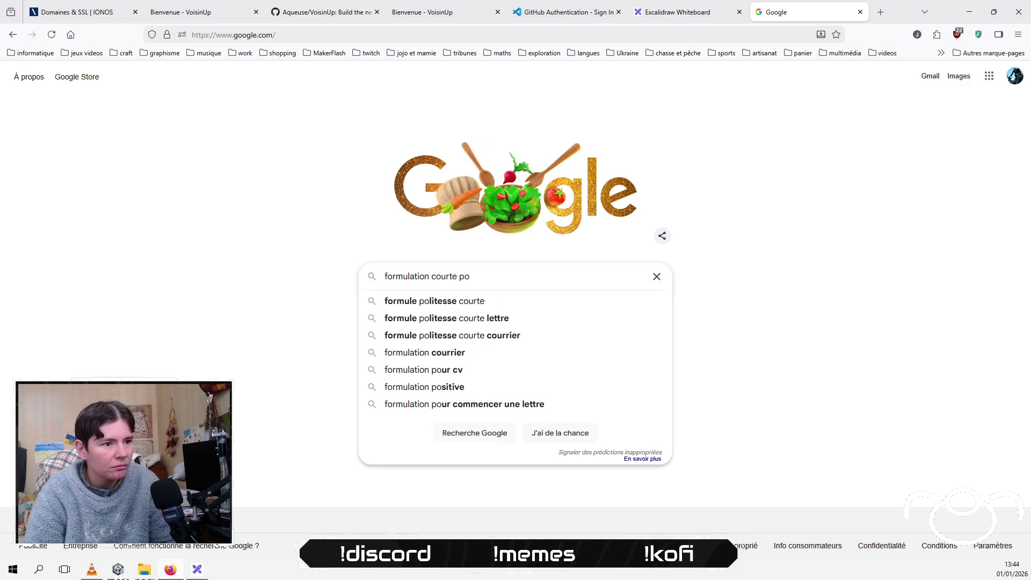
{"action": "key", "text": "BackSpace"}
{"action": "key", "text": "BackSpace"}
{"action": "key", "text": "BackSpace"}
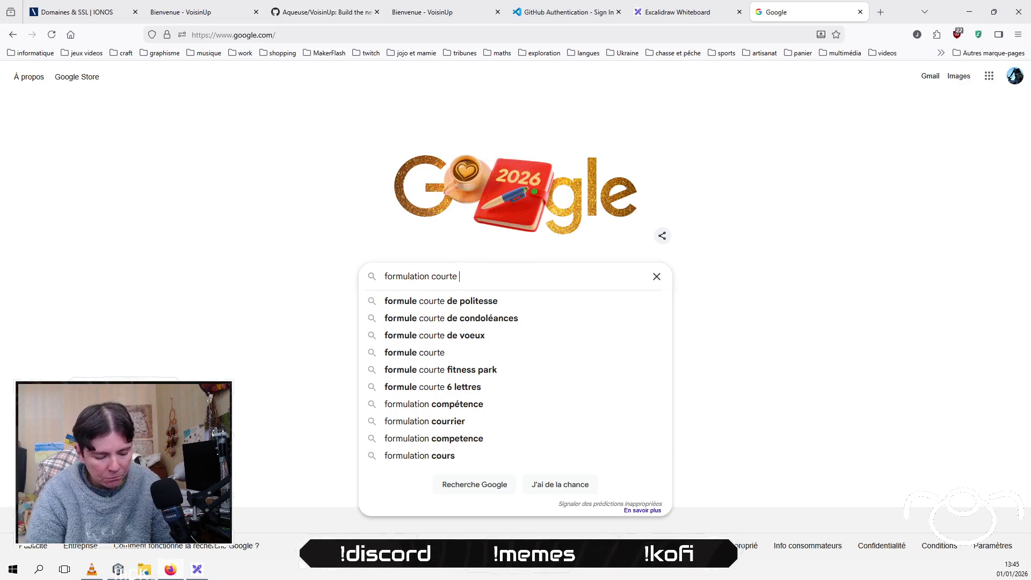
{"action": "type", "text": "être in"}
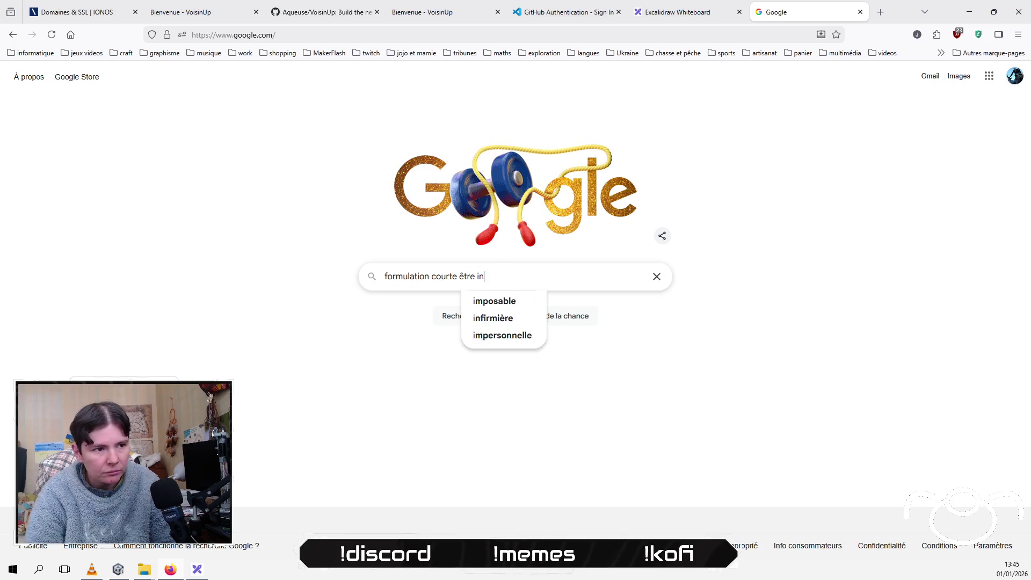
{"action": "type", "text": "formé du lancement"}
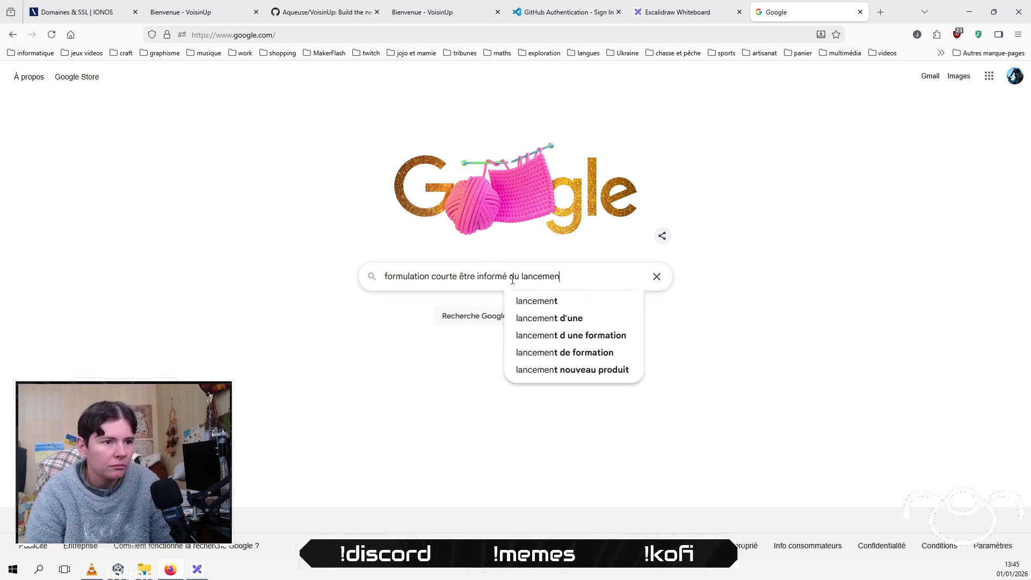
{"action": "key", "text": "Return"}
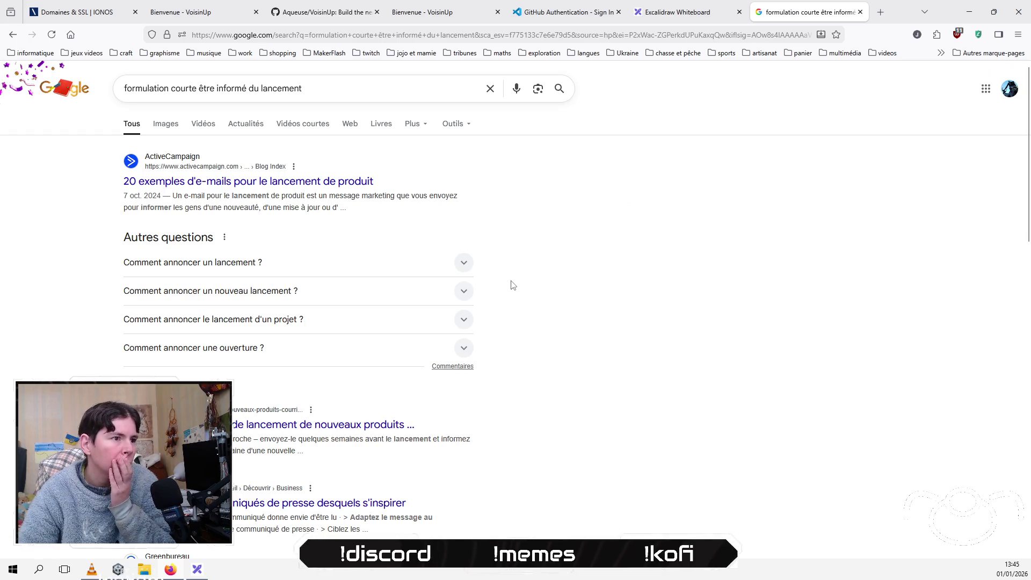
{"action": "scroll", "coordinate": [33, 298], "scroll_direction": "down", "scroll_amount": 1}
{"action": "scroll", "coordinate": [34, 298], "scroll_direction": "down", "scroll_amount": 3}
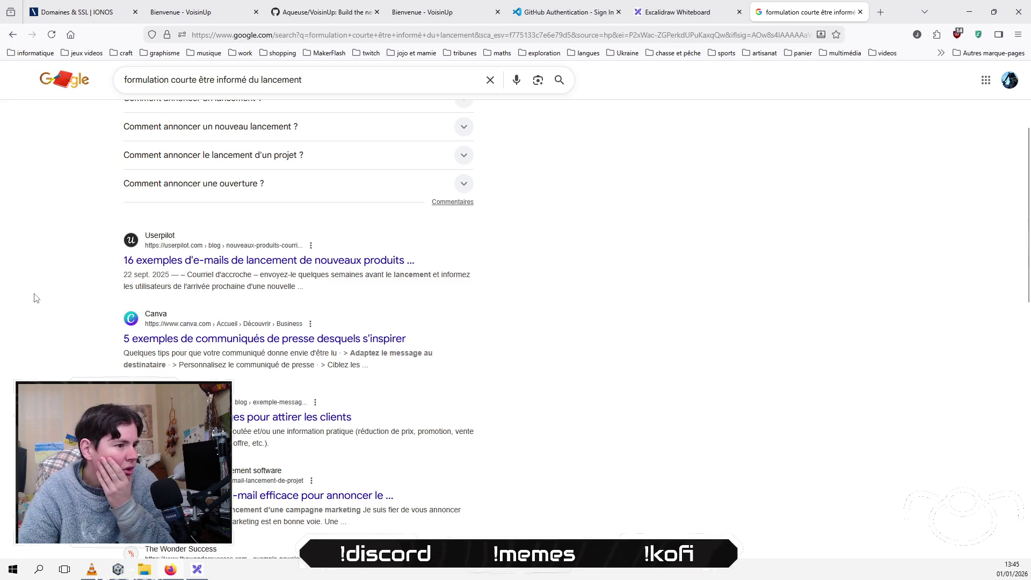
{"action": "scroll", "coordinate": [34, 298], "scroll_direction": "down", "scroll_amount": 3}
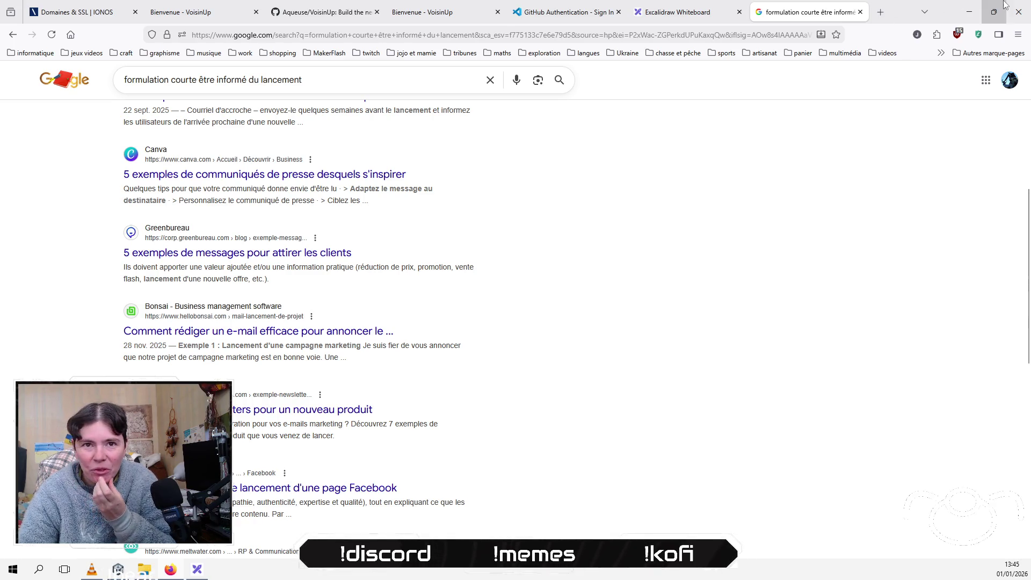
{"action": "left_click", "coordinate": [1017, 38]}
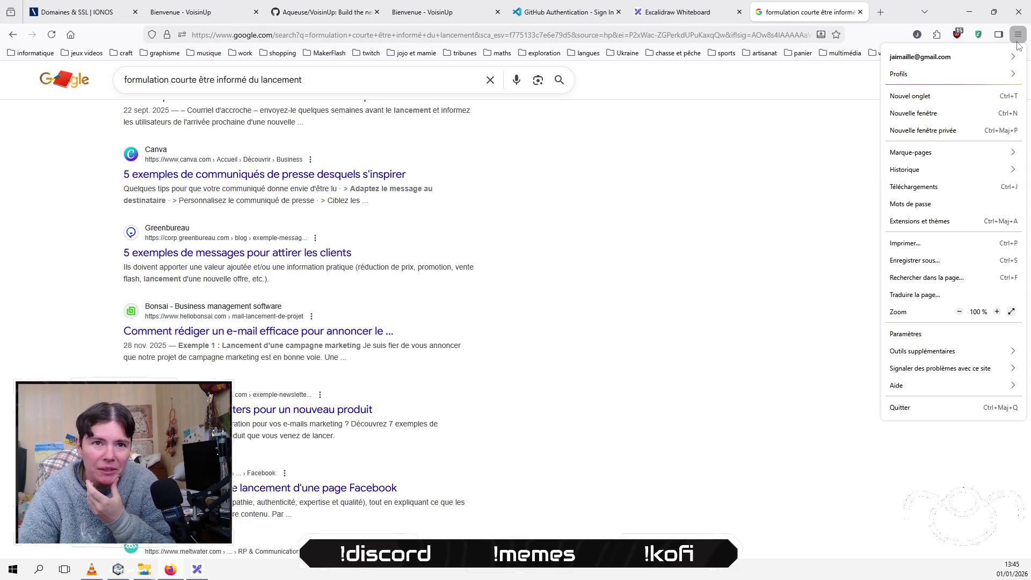
Step: Ask Le Chat Mistral in the side panel for short alternatives to « être informé du lancement »
{"action": "left_click", "coordinate": [753, 258]}
{"action": "left_click", "coordinate": [999, 35]}
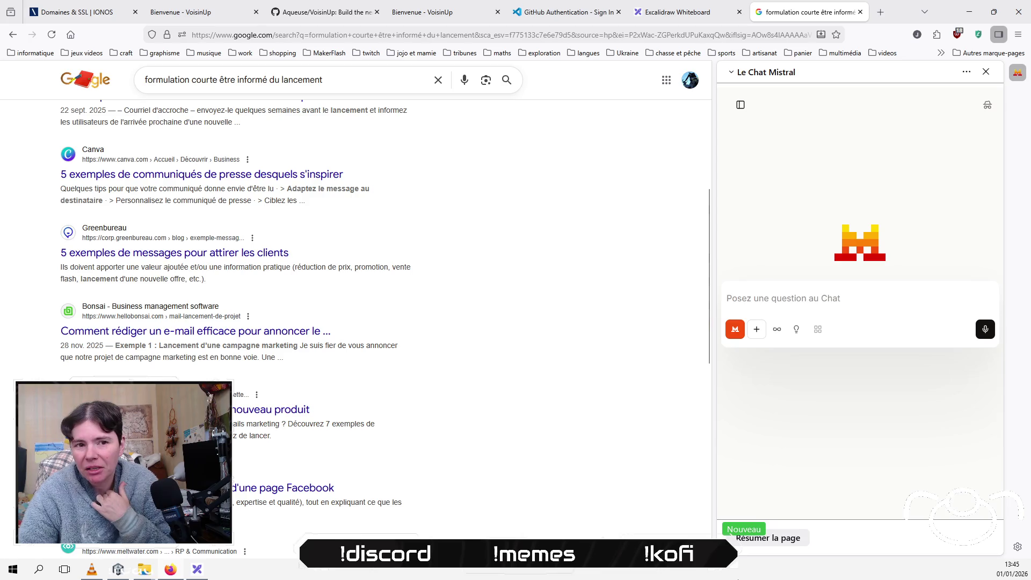
{"action": "left_click", "coordinate": [825, 305]}
{"action": "type", "text": "donne mo"}
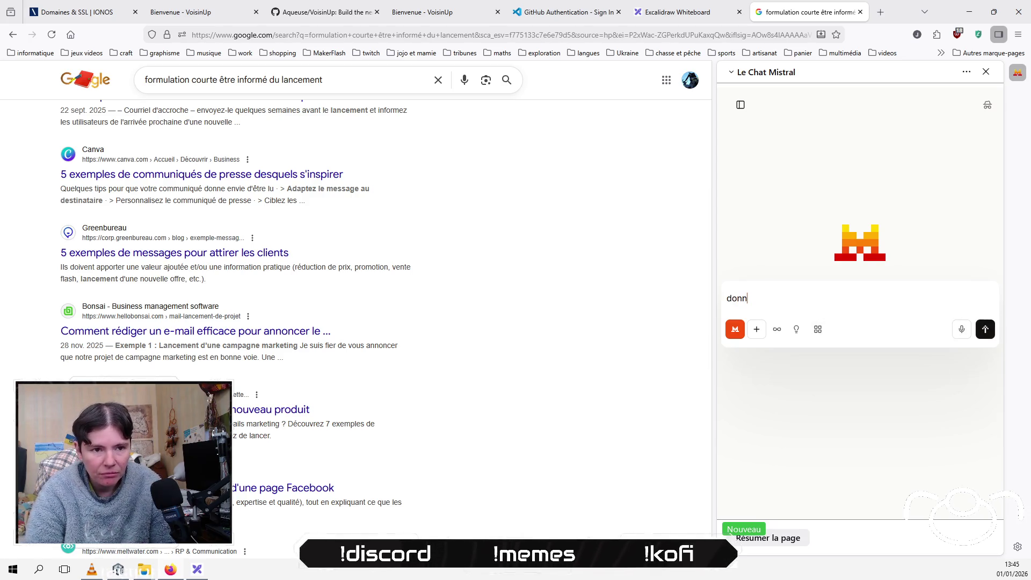
{"action": "type", "text": "s exemp"}
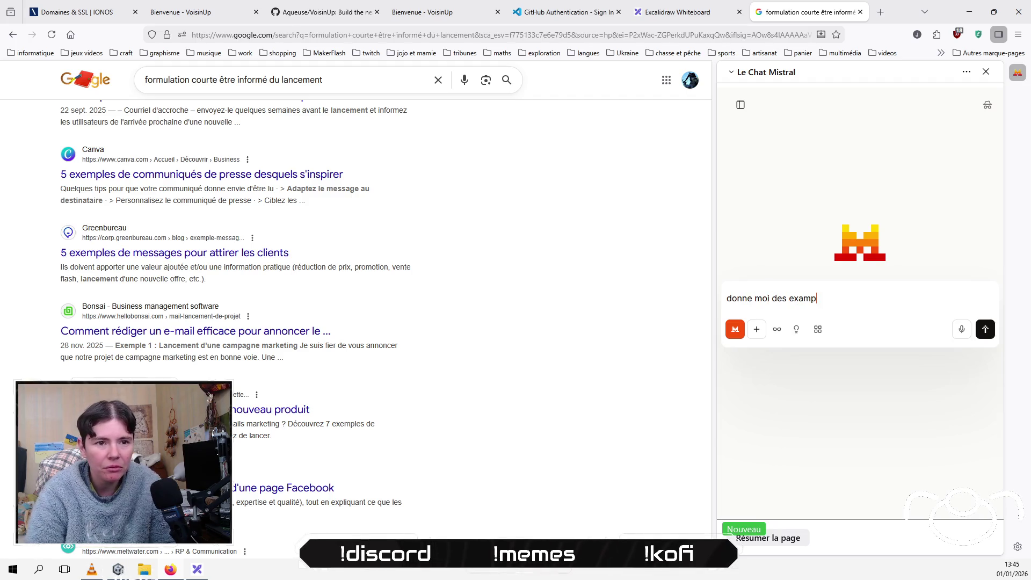
{"action": "type", "text": "les "}
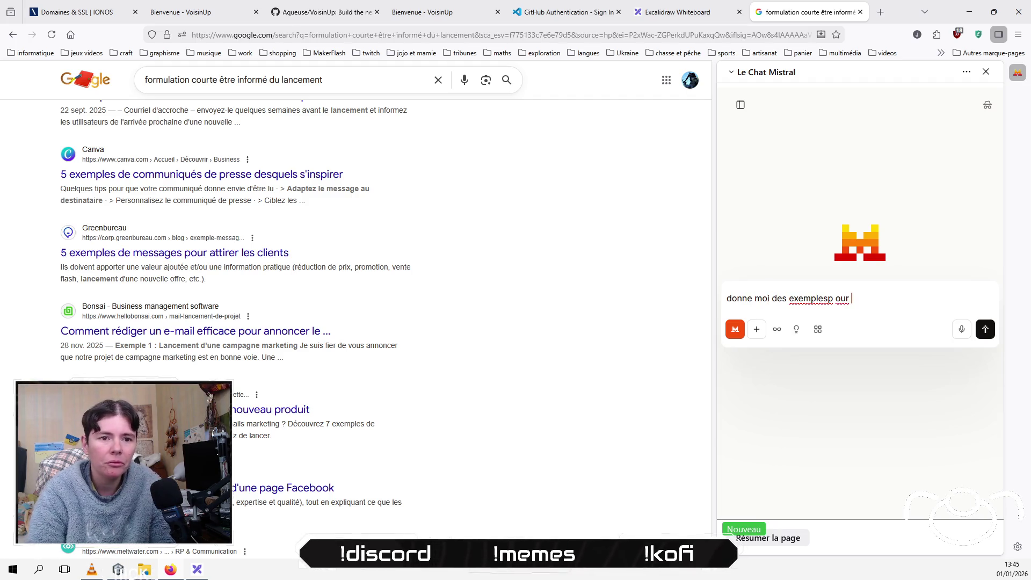
{"action": "type", "text": "courts pour"}
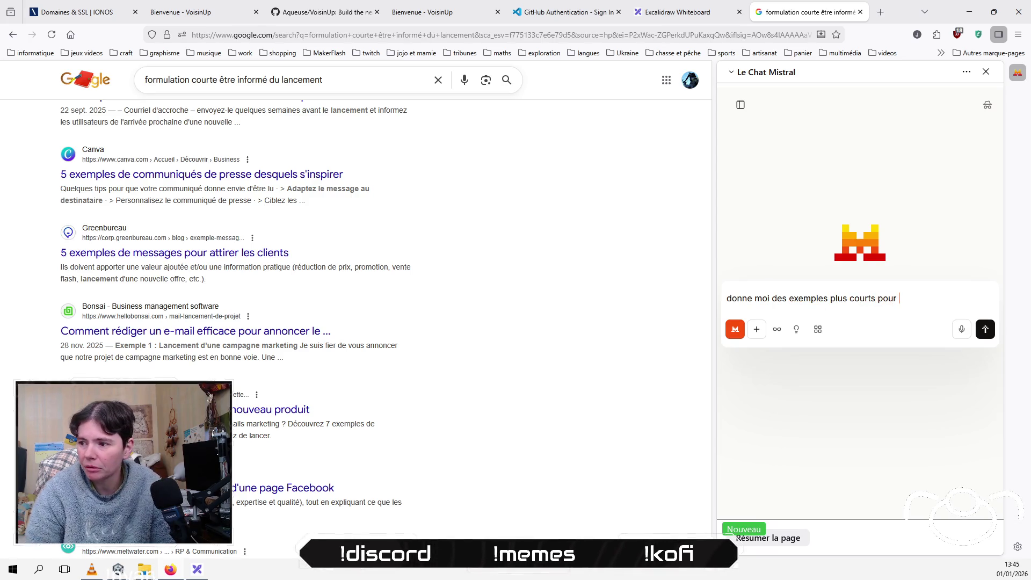
{"action": "type", "text": " è"}
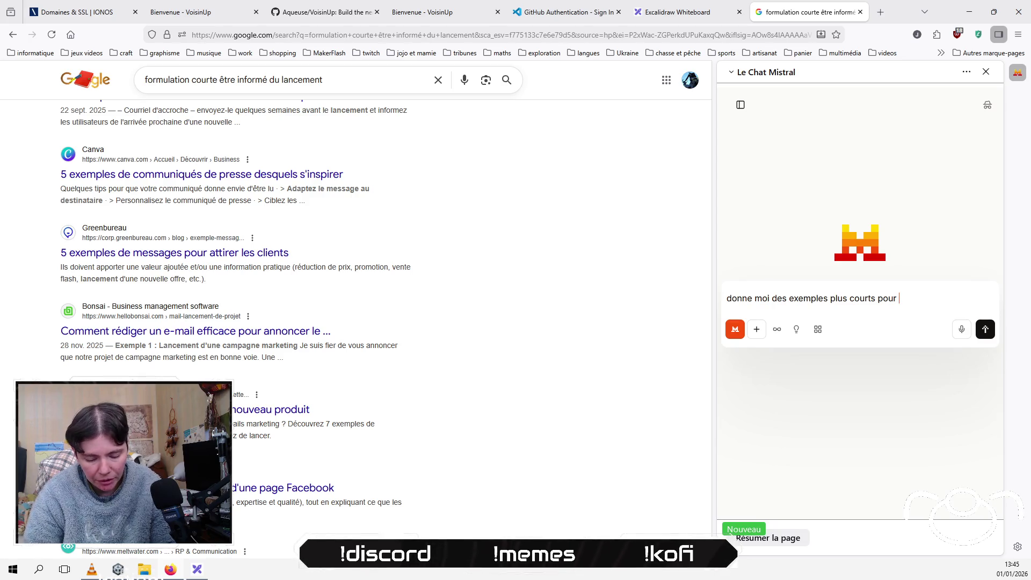
{"action": "type", "text": " «"}
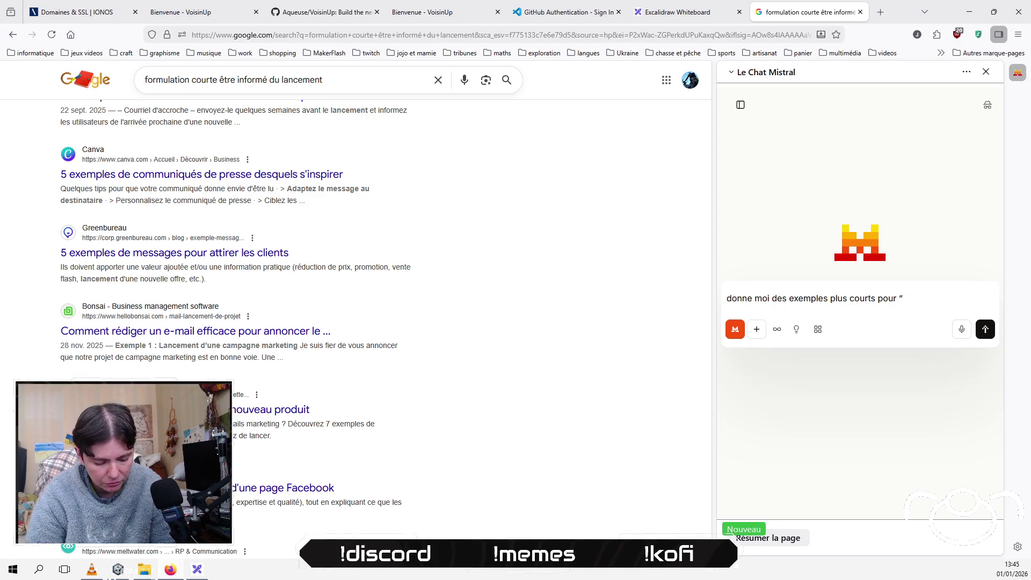
{"action": "type", "text": "e informé du lancement ”"}
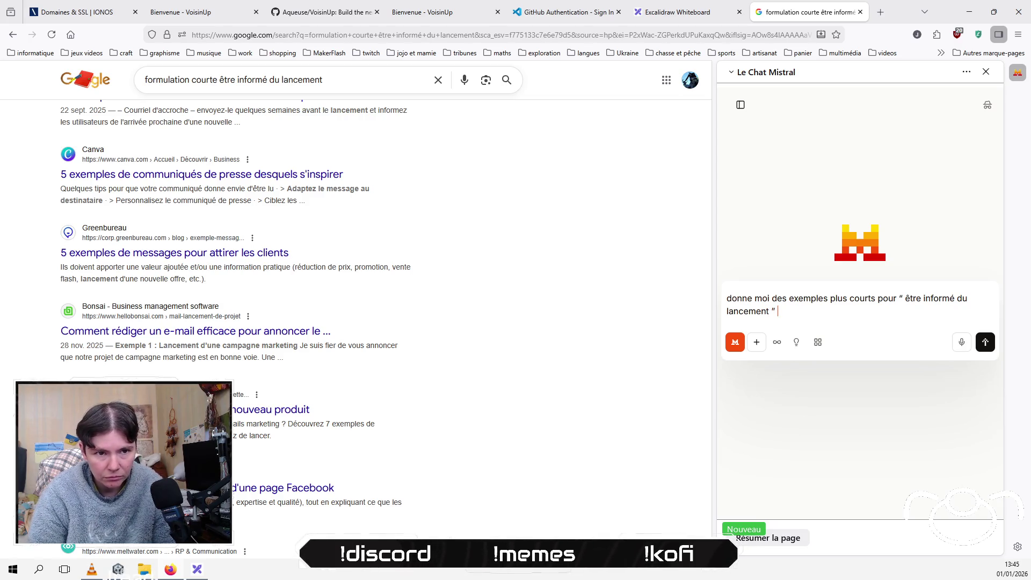
{"action": "key", "text": "Return"}
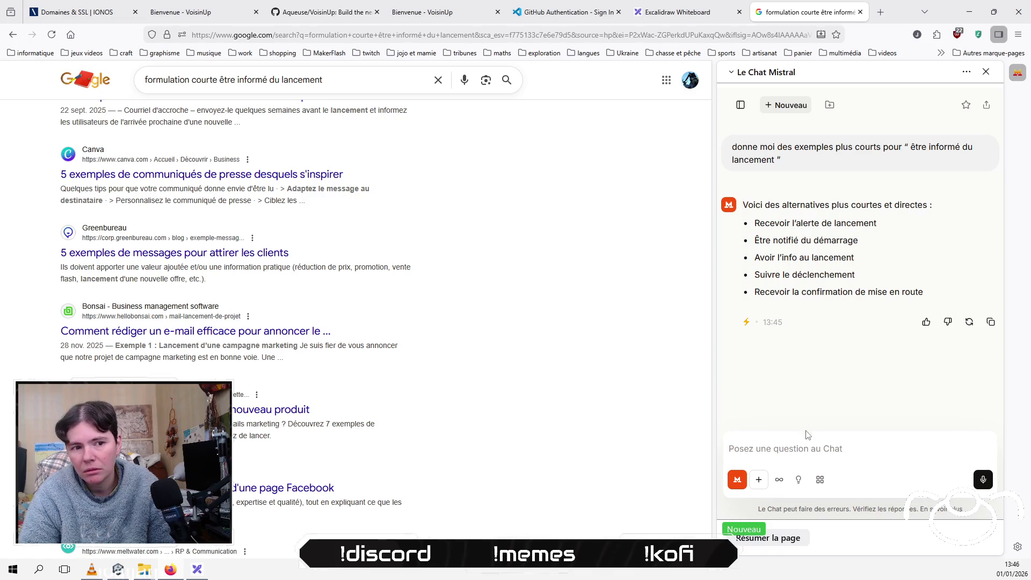
Step: Drop the half-written follow-up and go to Google Translate via 'tr' in the address bar
{"action": "type", "text": "et pour subs"}
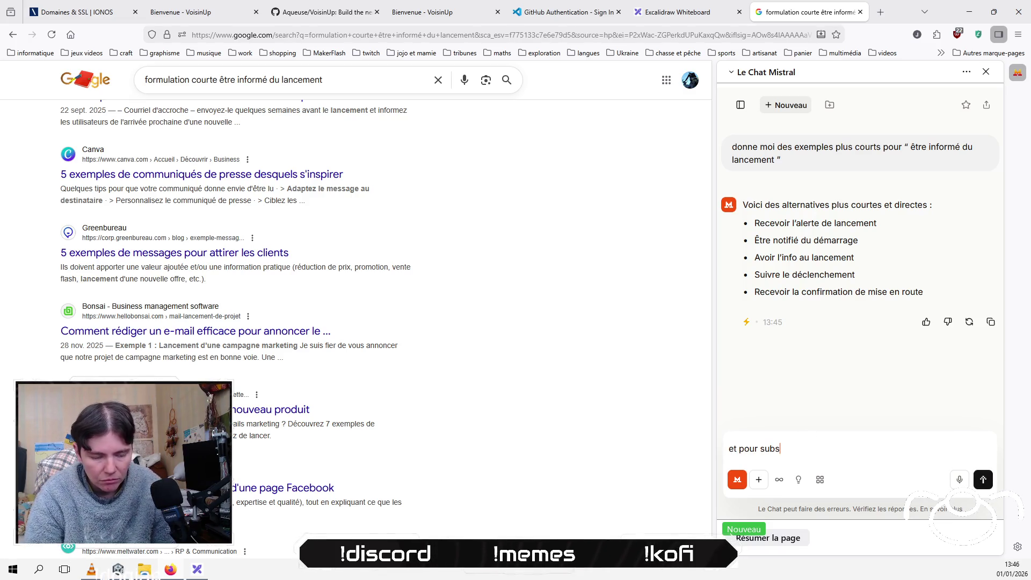
{"action": "key", "text": "ctrl+a"}
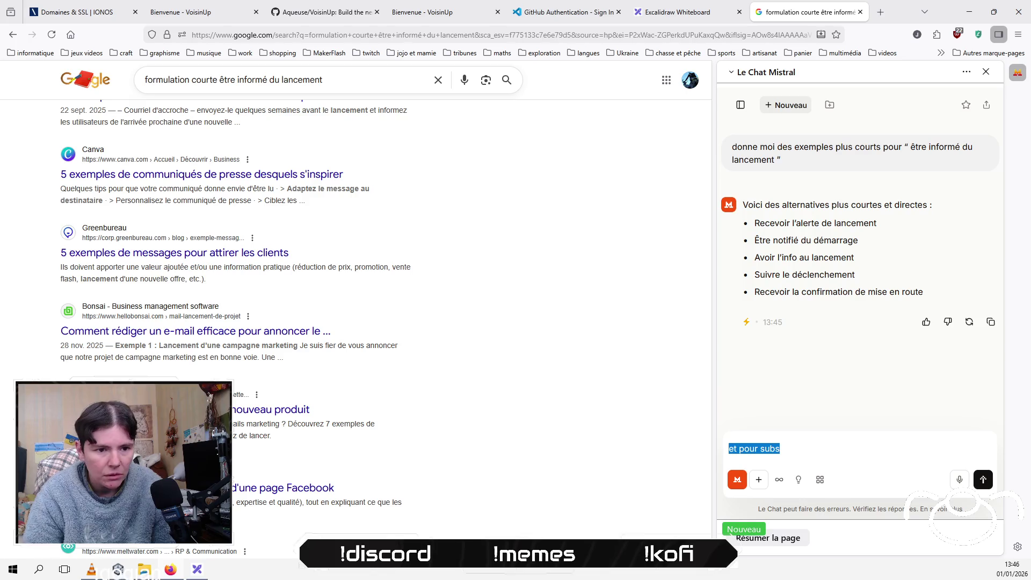
{"action": "left_click", "coordinate": [322, 35]}
{"action": "type", "text": "translate.google.com/"}
{"action": "key", "text": "Return"}
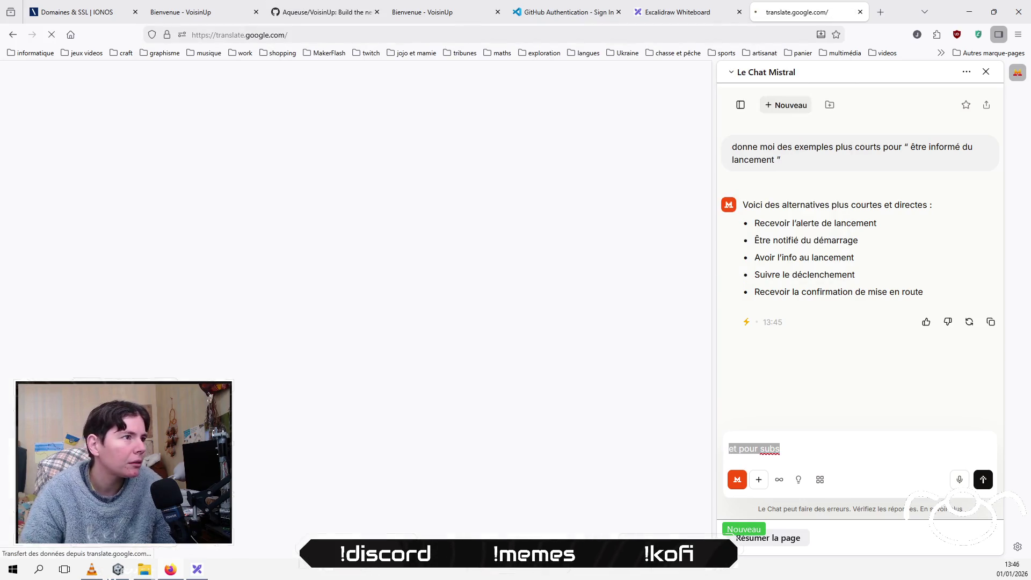
Step: Translate 'subscribe' to French (s'abonner), clear it, and delete the unfinished Le Chat question
{"action": "type", "text": "subscribe"}
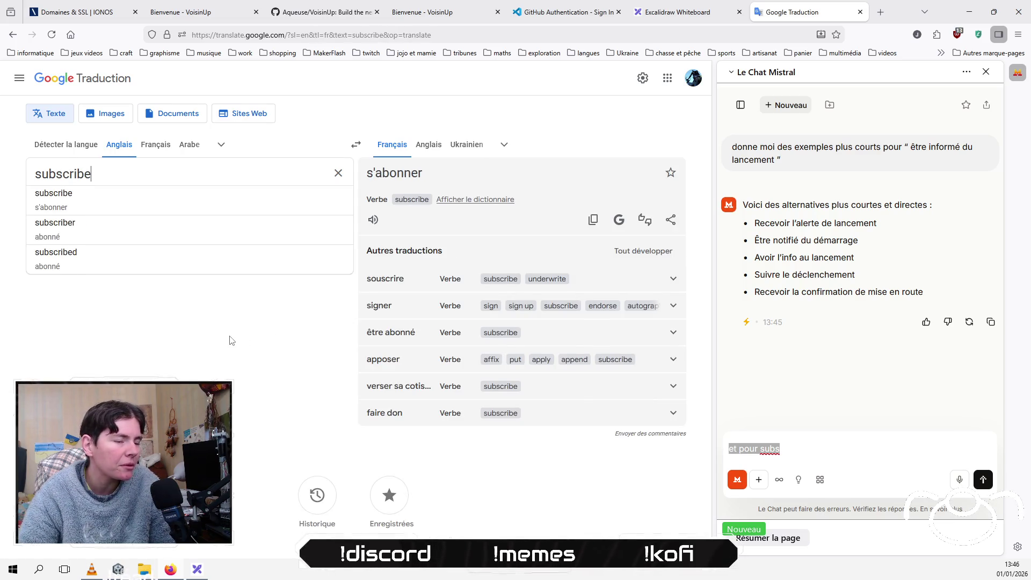
{"action": "left_click", "coordinate": [258, 327]}
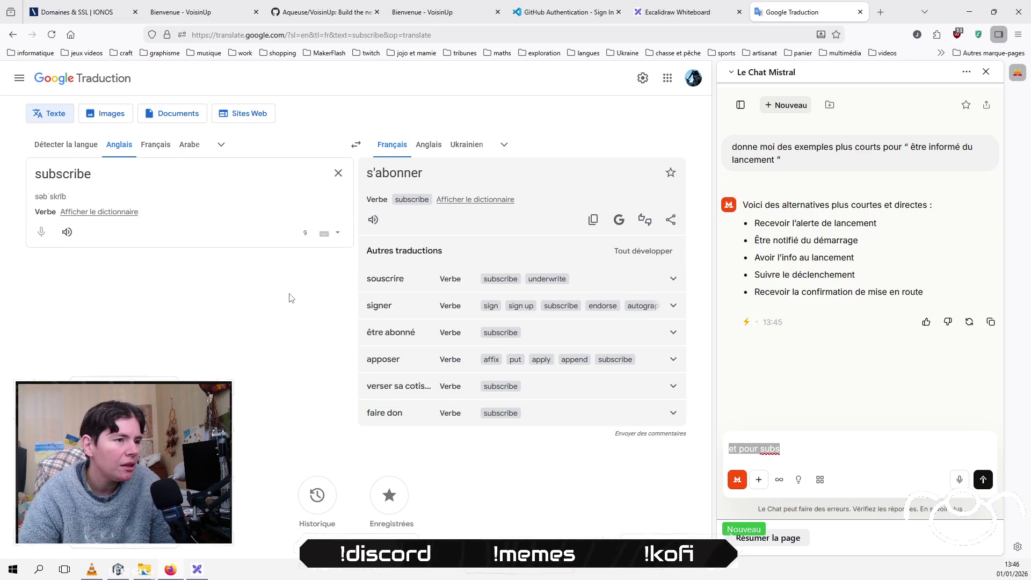
{"action": "left_click", "coordinate": [243, 167]}
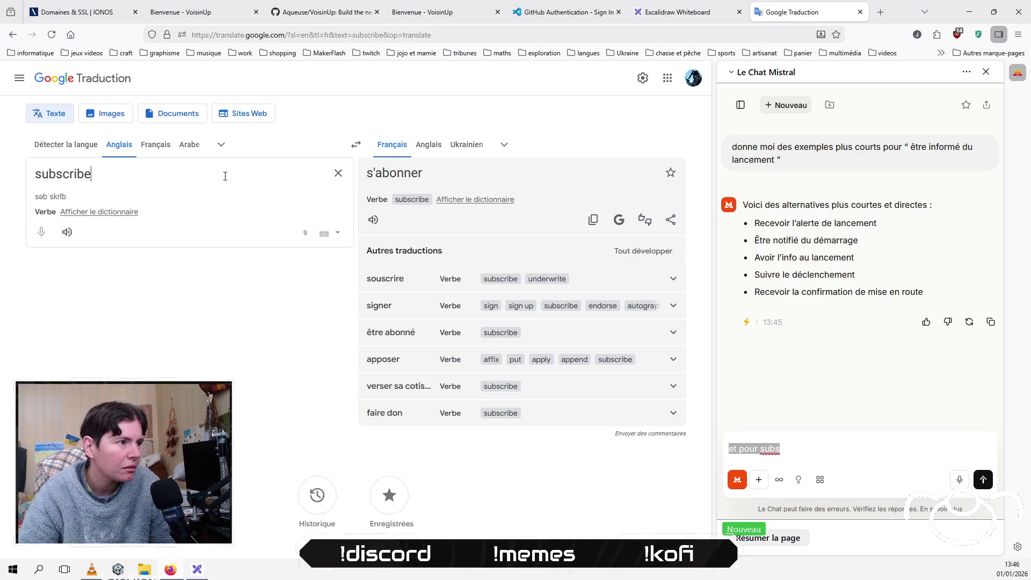
{"action": "left_click", "coordinate": [338, 173]}
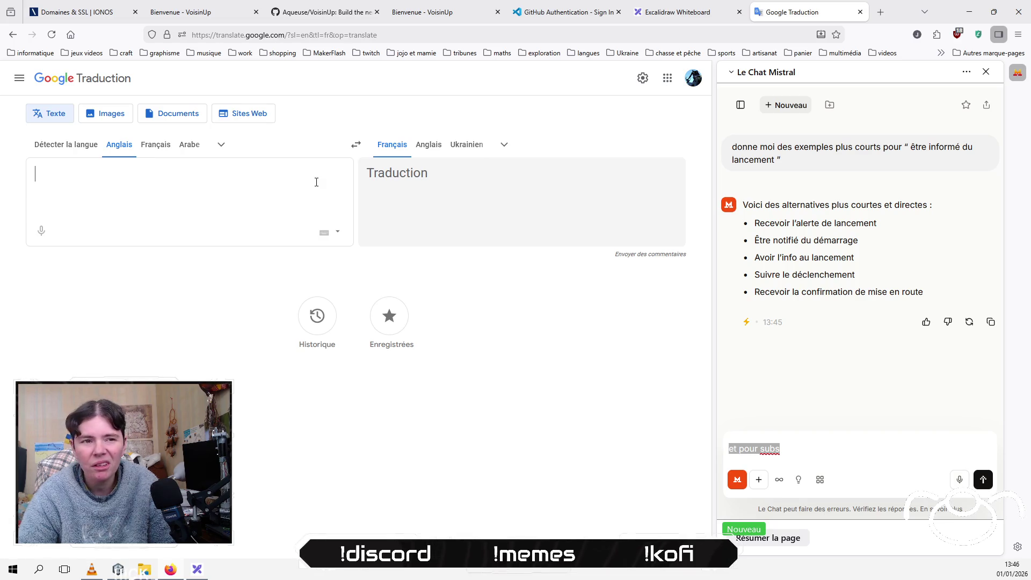
{"action": "triple_click", "coordinate": [829, 448]}
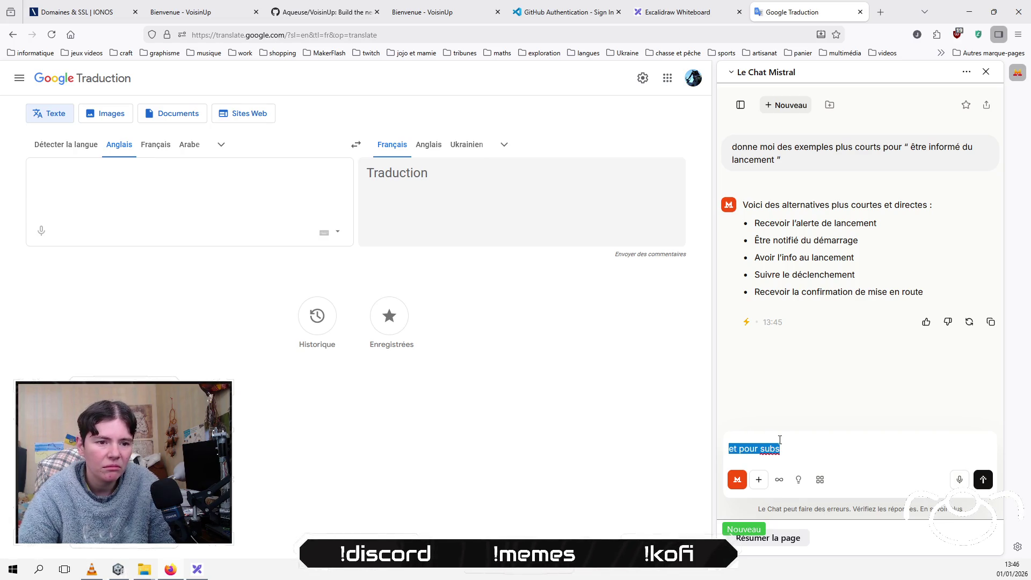
{"action": "key", "text": "BackSpace"}
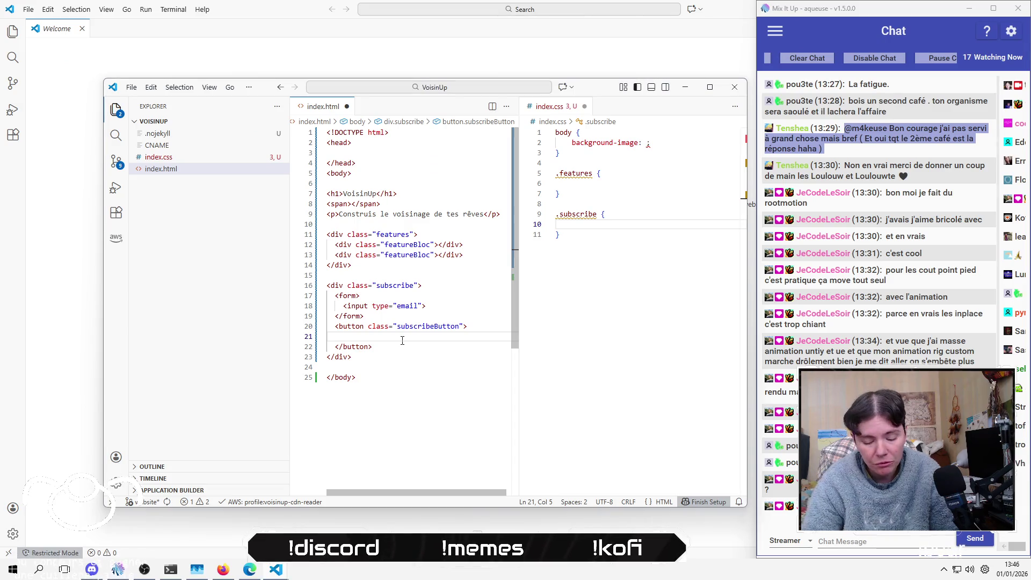
Step: Type the French newsletter sign-up label inside the subscribeButton in index.html
{"action": "type", "text": "S'"}
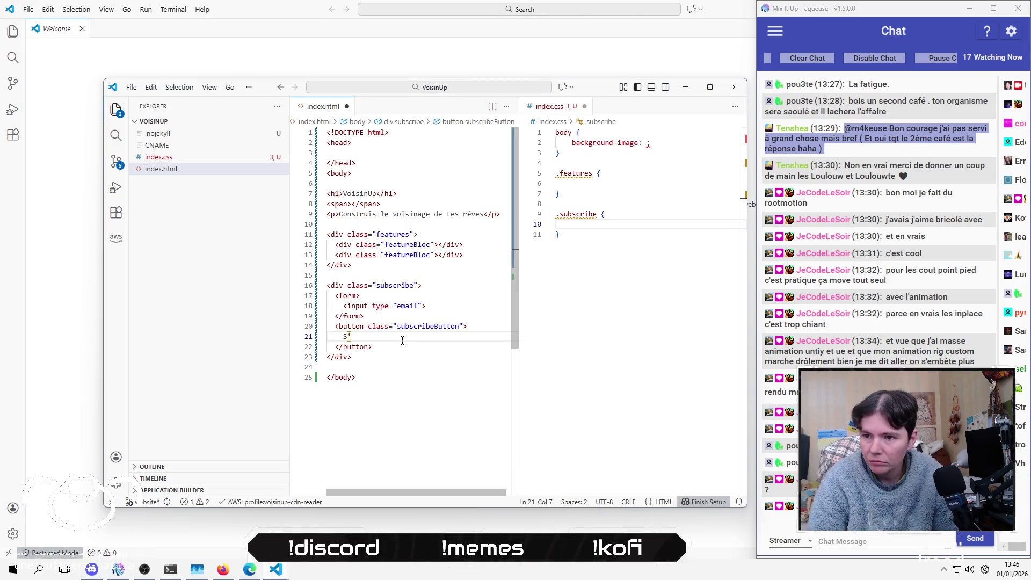
{"action": "type", "text": "inscrire » "}
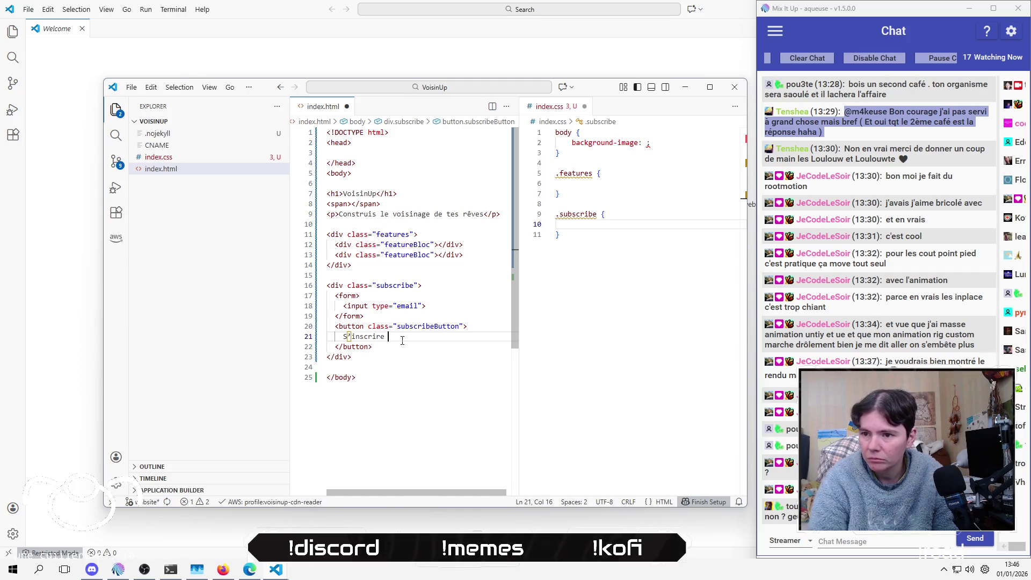
{"action": "type", "text": " la "}
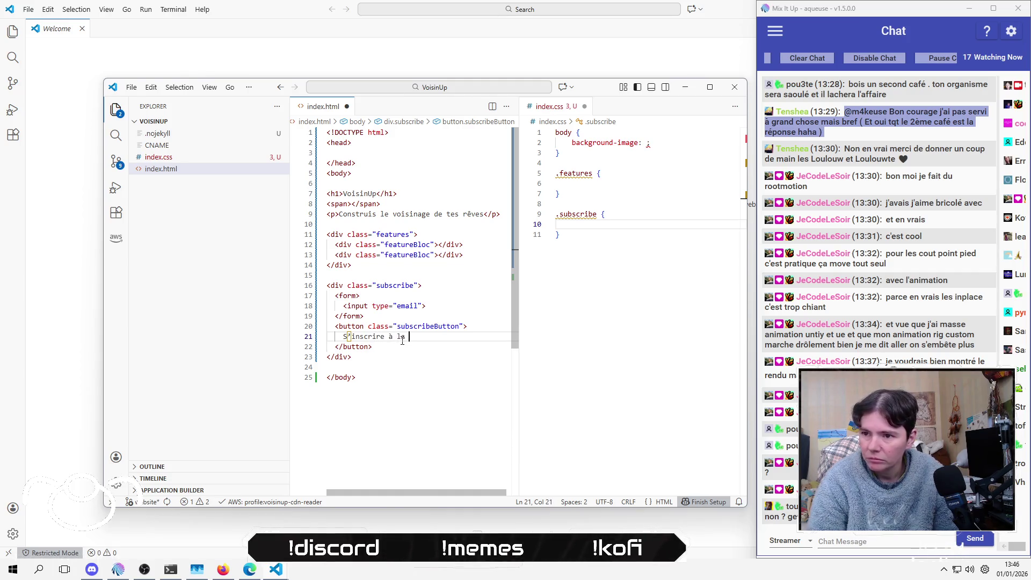
{"action": "type", "text": "newletter"}
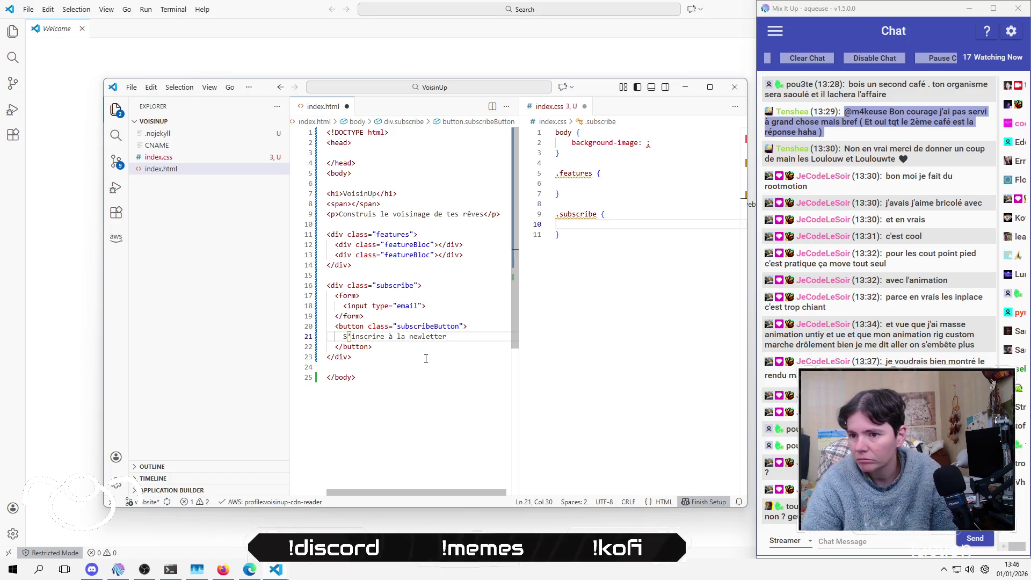
{"action": "left_click", "coordinate": [425, 358]}
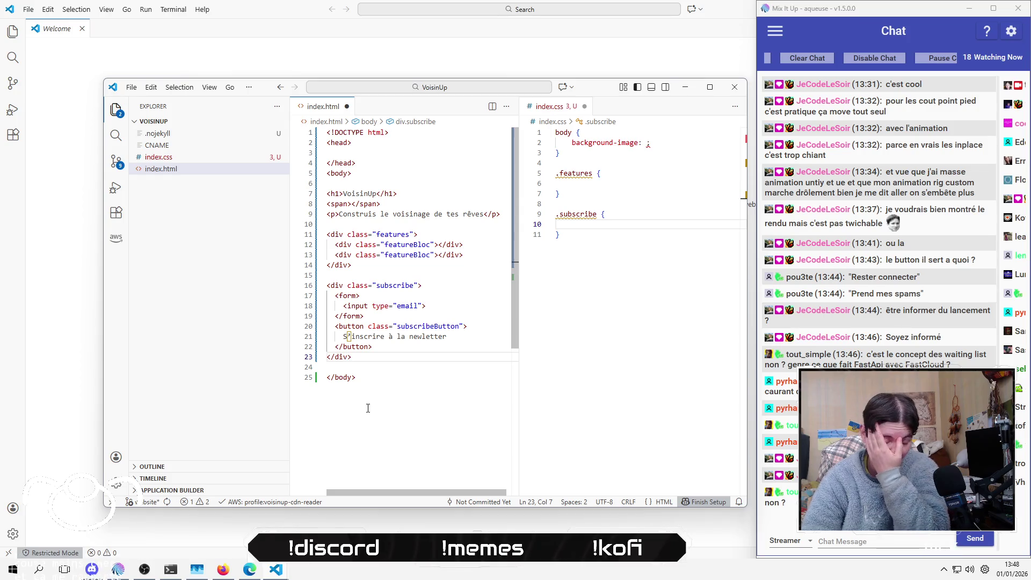
Step: Replace the button label with "Rejoins les bâtisseurs" and open a new line below the subscribe block
{"action": "key", "text": "Up"}
{"action": "key", "text": "Up"}
{"action": "key", "text": "Home"}
{"action": "key", "text": "shift+End"}
{"action": "key", "text": "BackSpace"}
{"action": "type", "text": "Rejoi"}
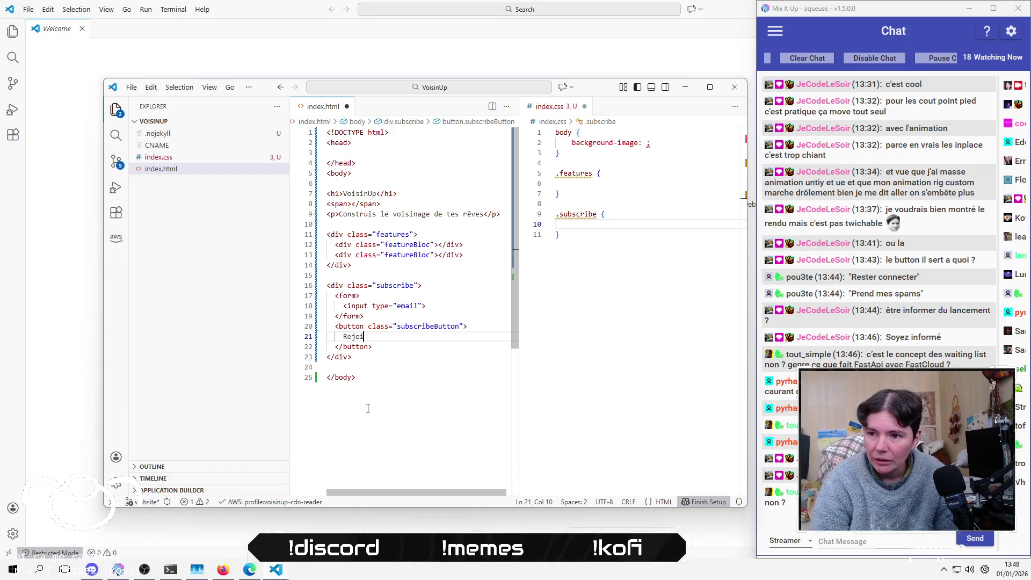
{"action": "type", "text": "ns les ba"}
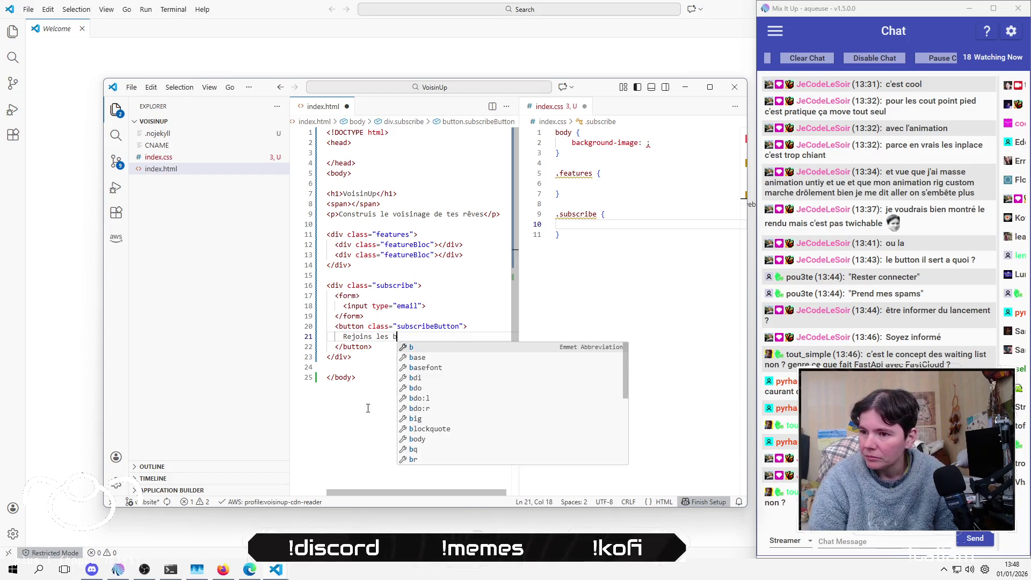
{"action": "key", "text": "BackSpace"}
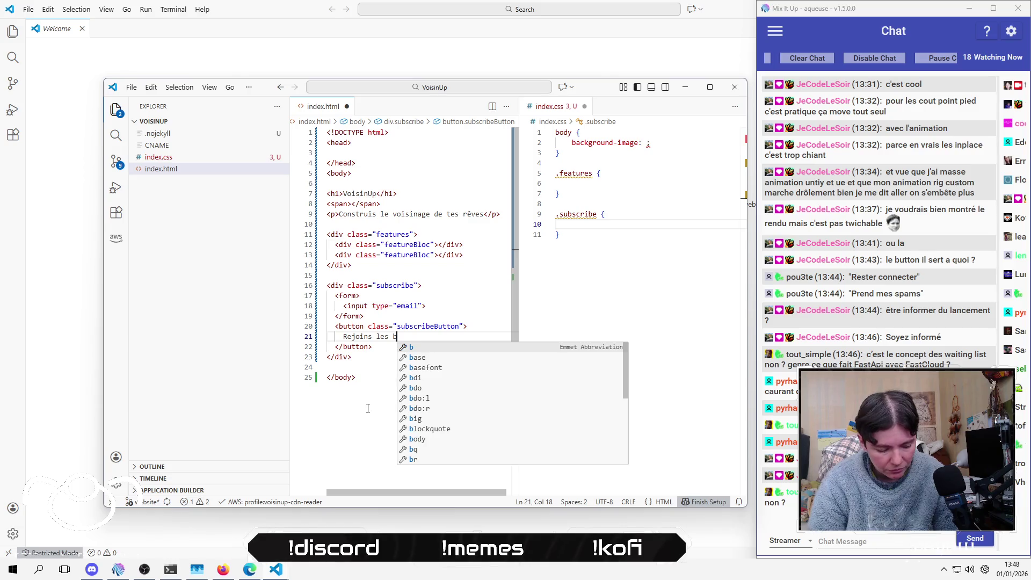
{"action": "type", "text": "âtisseurs"}
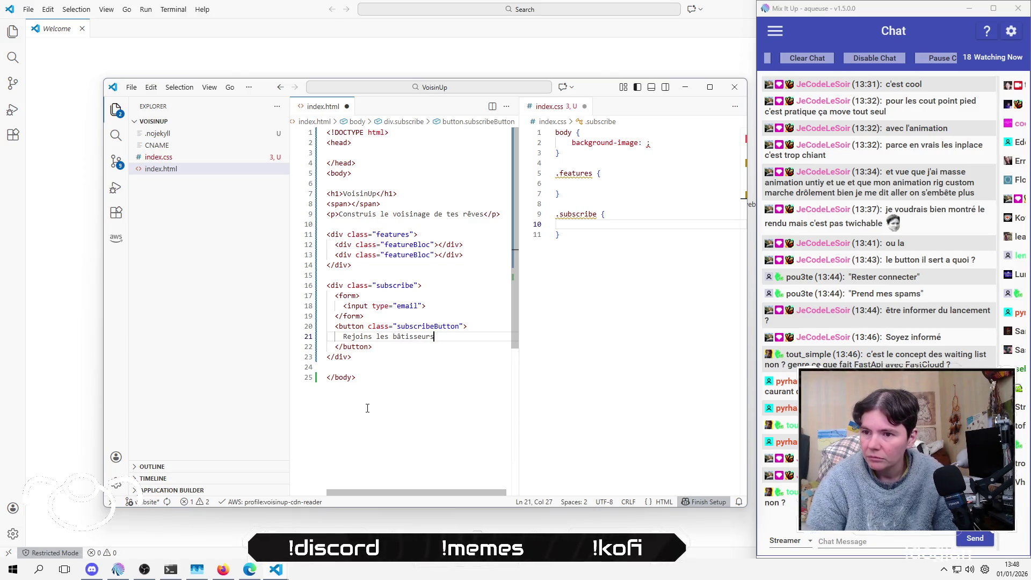
{"action": "key", "text": "Down"}
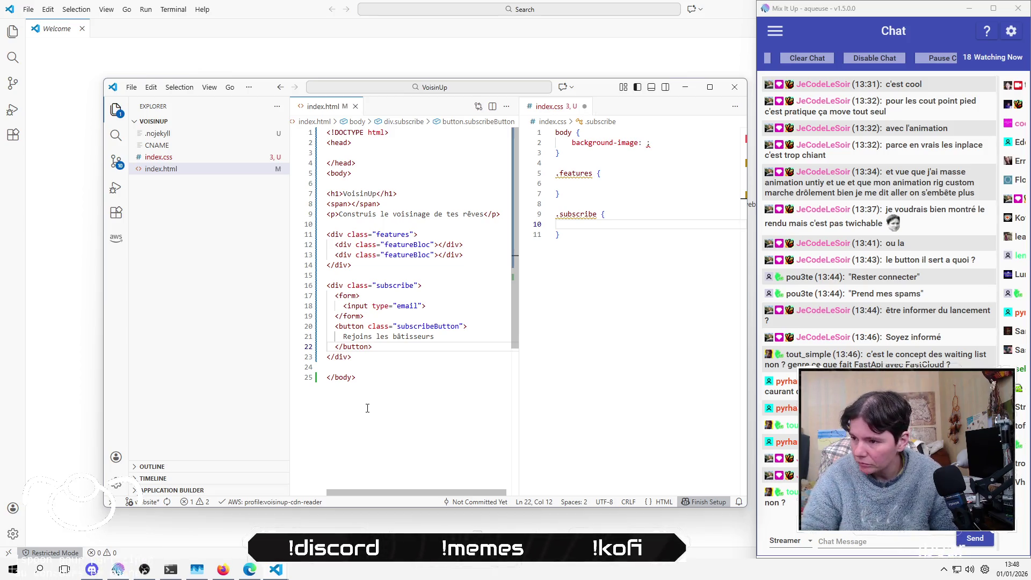
{"action": "key", "text": "Down"}
{"action": "key", "text": "Down"}
{"action": "key", "text": "Return"}
Step: Add a <div class="confirmationSubscribe"> element below the subscribe block
{"action": "type", "text": "</divW>"}
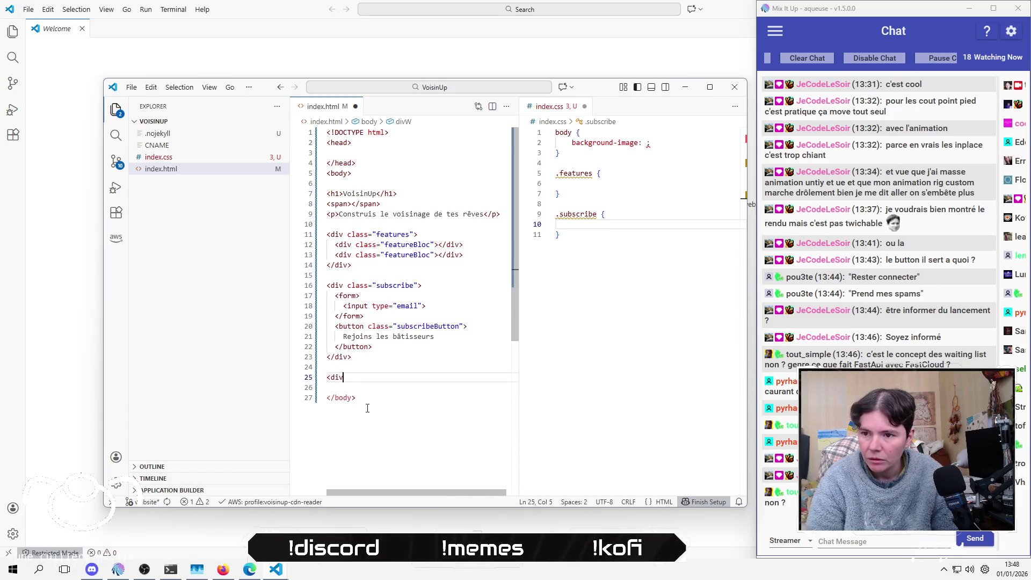
{"action": "key", "text": "BackSpace"}
{"action": "key", "text": "BackSpace"}
{"action": "type", "text": ">"}
{"action": "key", "text": "End"}
{"action": "key", "text": "BackSpace"}
{"action": "key", "text": "BackSpace"}
{"action": "key", "text": "BackSpace"}
{"action": "key", "text": "BackSpace"}
{"action": "key", "text": "Left"}
{"action": "key", "text": "Left"}
{"action": "key", "text": "Left"}
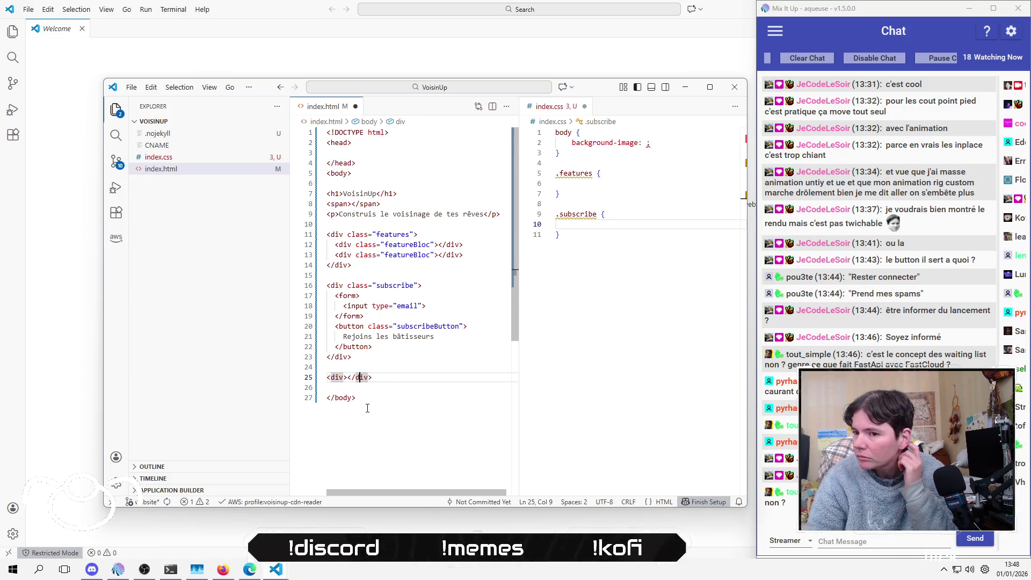
{"action": "key", "text": "Return"}
{"action": "key", "text": "Up"}
{"action": "key", "text": "Right"}
{"action": "key", "text": "Right"}
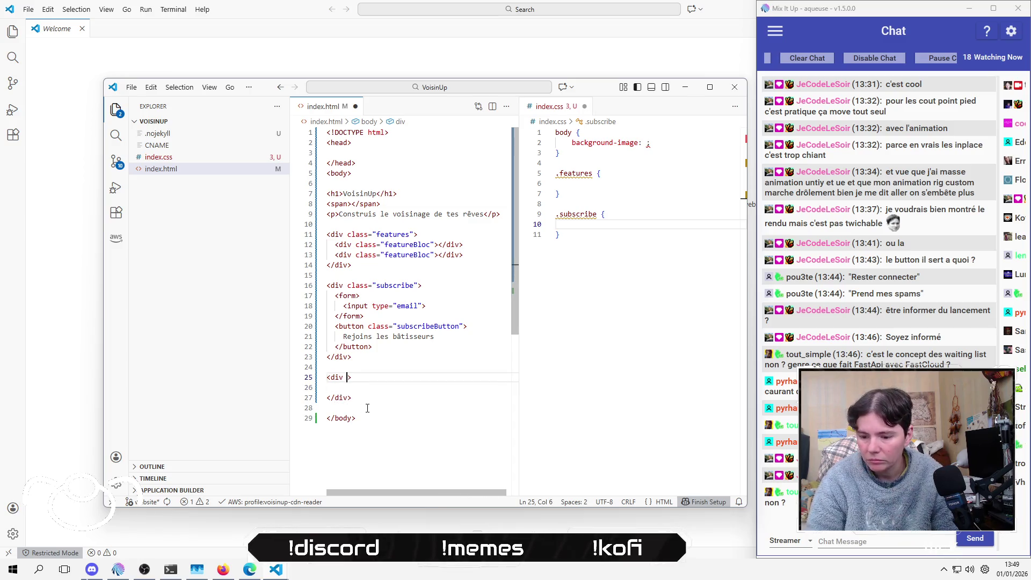
{"action": "type", "text": "class"}
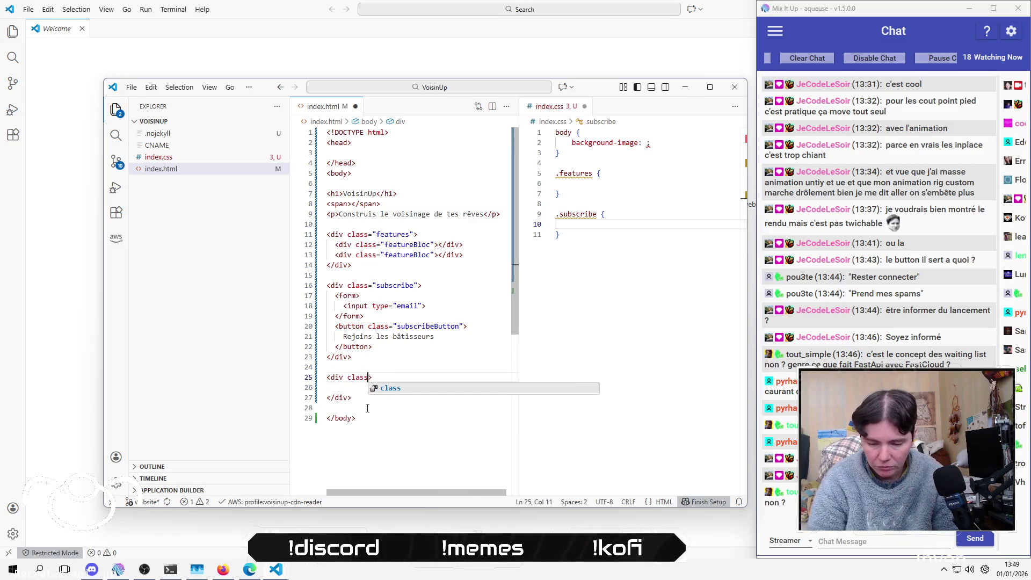
{"action": "key", "text": "Return"}
{"action": "type", "text": "confirmationSubscribe"}
{"action": "key", "text": "BackSpace"}
{"action": "key", "text": "BackSpace"}
{"action": "key", "text": "BackSpace"}
{"action": "type", "text": "ibe"}
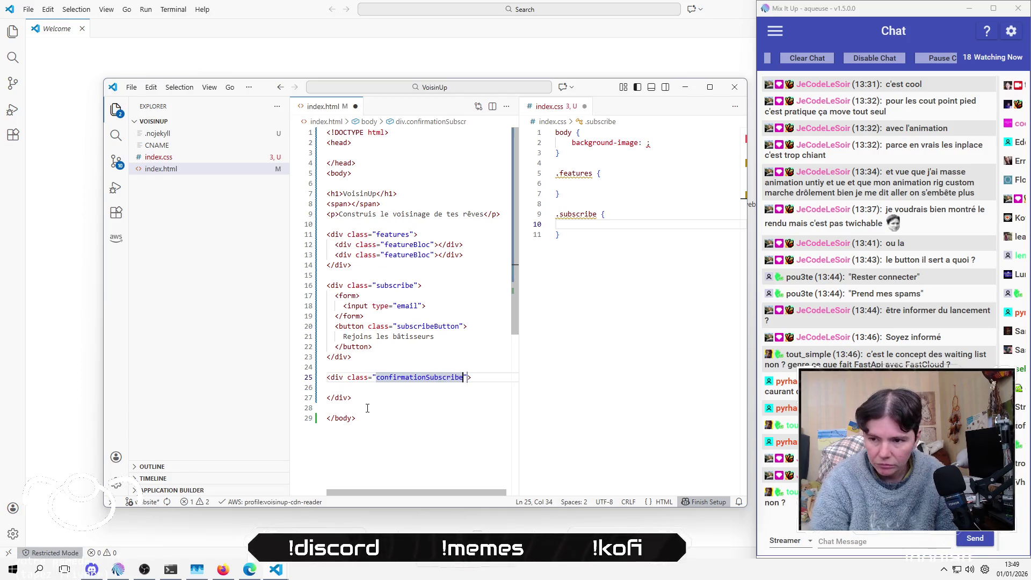
Step: Write "Email enregistré, nous te tiendrons informé du lancement" inside the div and save index.html
{"action": "key", "text": "Down"}
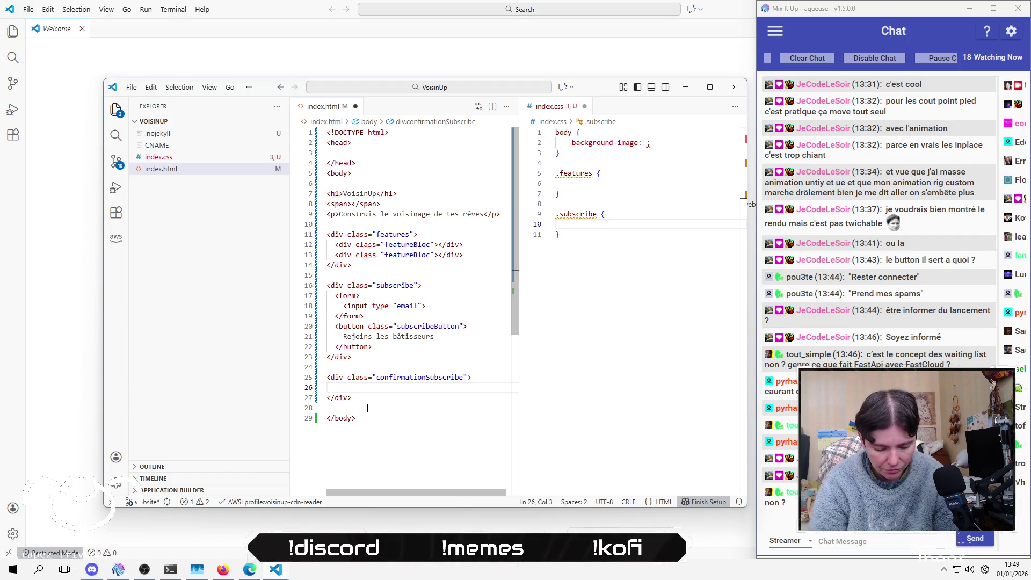
{"action": "type", "text": "Email"}
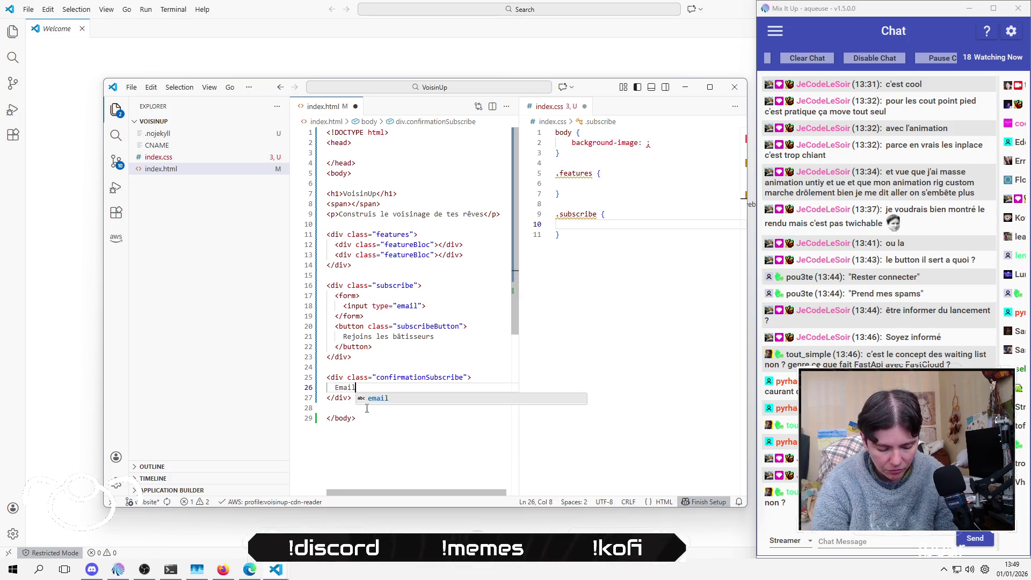
{"action": "type", "text": " enregisté, nius "}
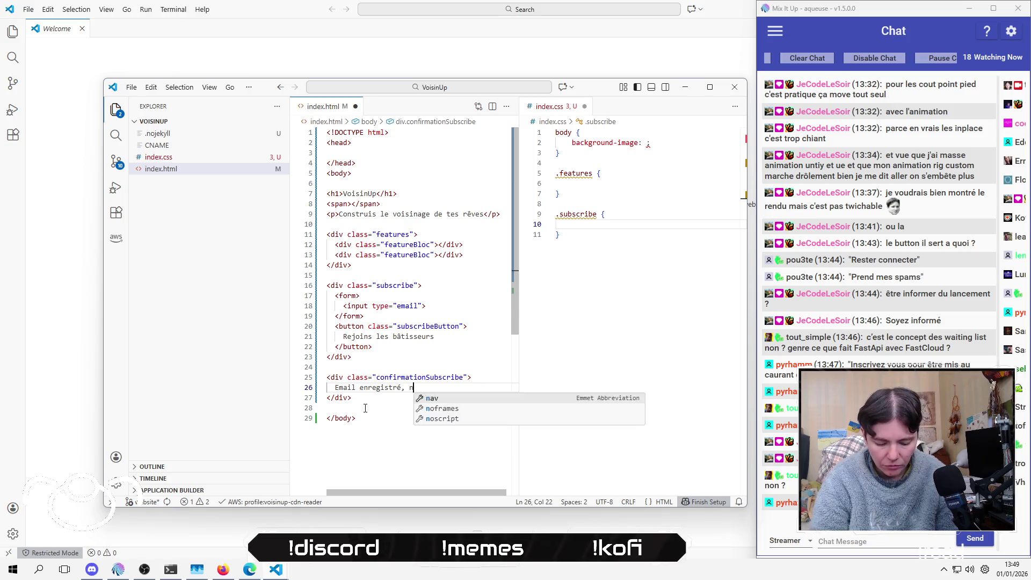
{"action": "type", "text": "ousne te"}
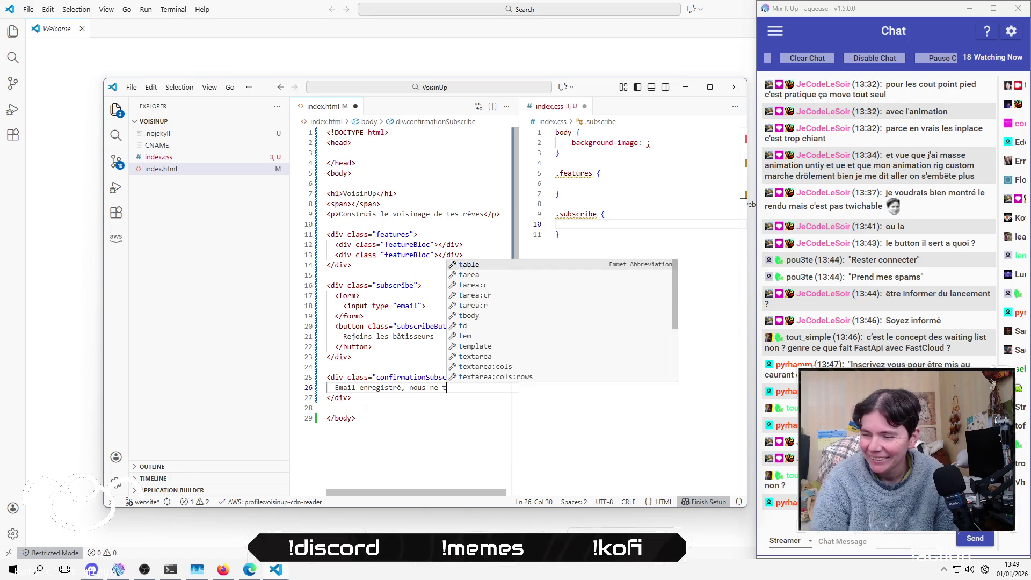
{"action": "key", "text": "BackSpace"}
{"action": "key", "text": "BackSpace"}
{"action": "key", "text": "BackSpace"}
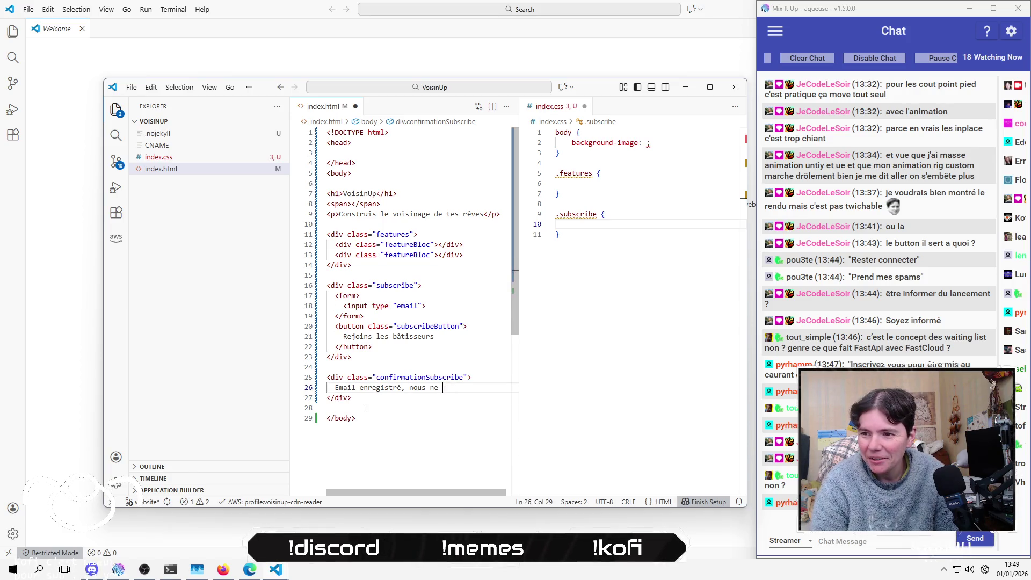
{"action": "key", "text": "BackSpace"}
{"action": "type", "text": "te tiendro"}
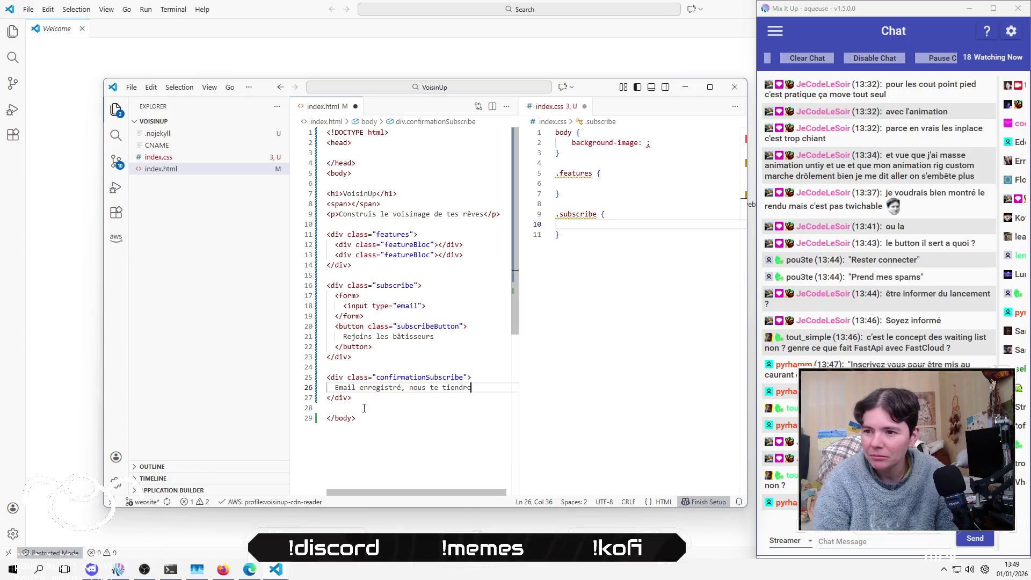
{"action": "type", "text": "ns info"}
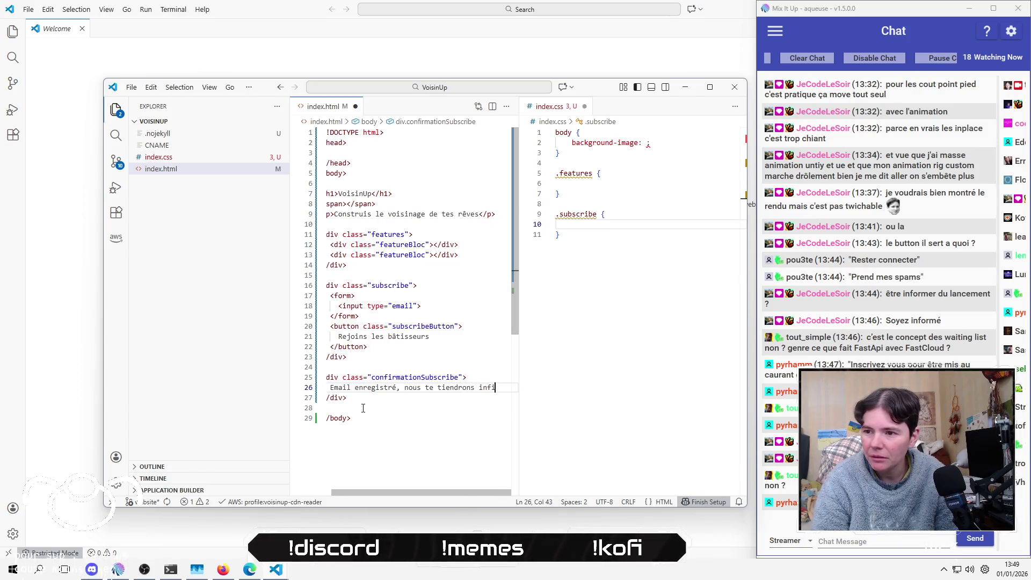
{"action": "type", "text": "rmé du lancement du jeu"}
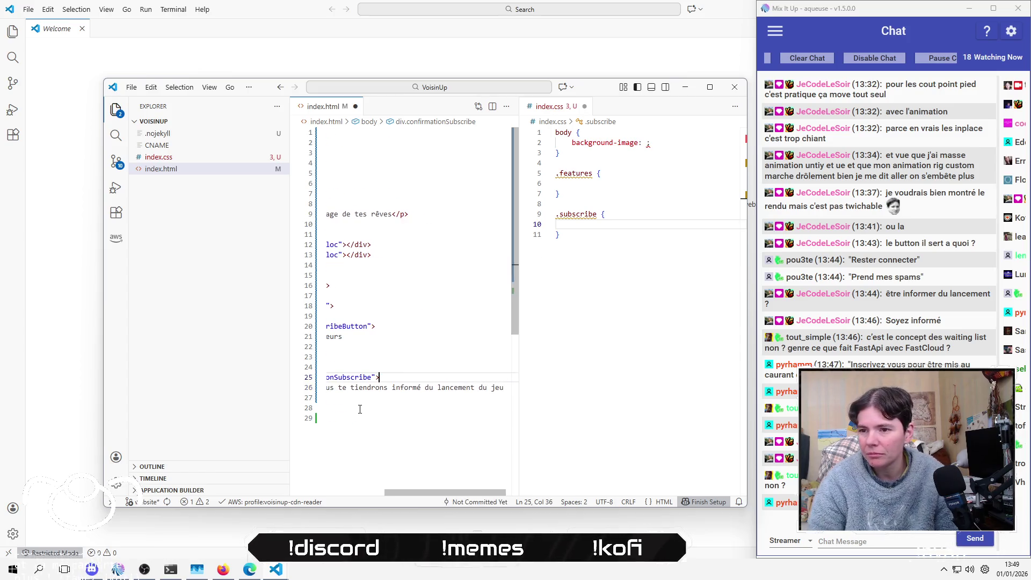
{"action": "key", "text": "Down"}
{"action": "key", "text": "Home"}
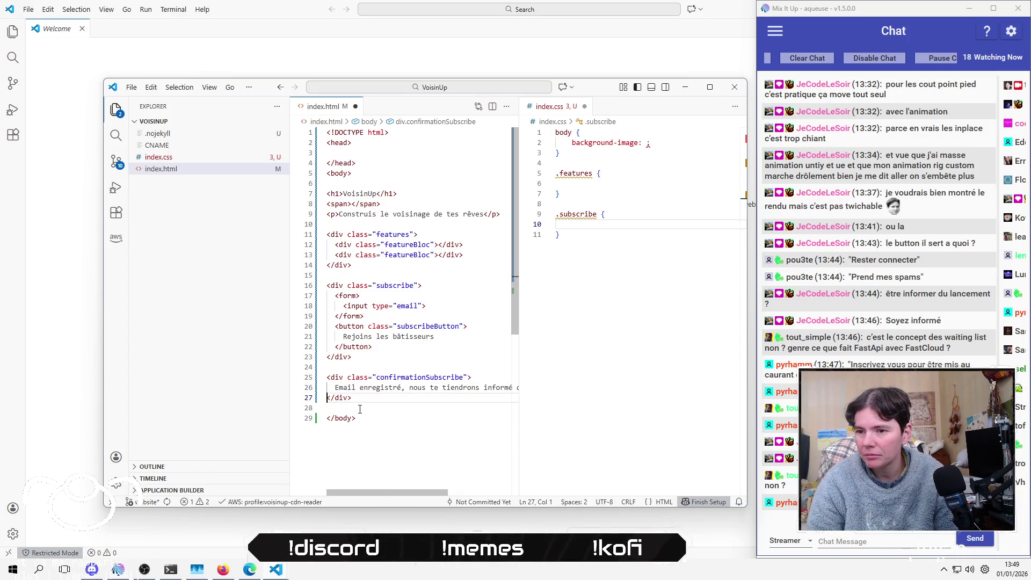
{"action": "key", "text": "ctrl+s"}
{"action": "key", "text": "Up"}
{"action": "key", "text": "Up"}
{"action": "key", "text": "Up"}
{"action": "key", "text": "Up"}
{"action": "key", "text": "Up"}
{"action": "key", "text": "Up"}
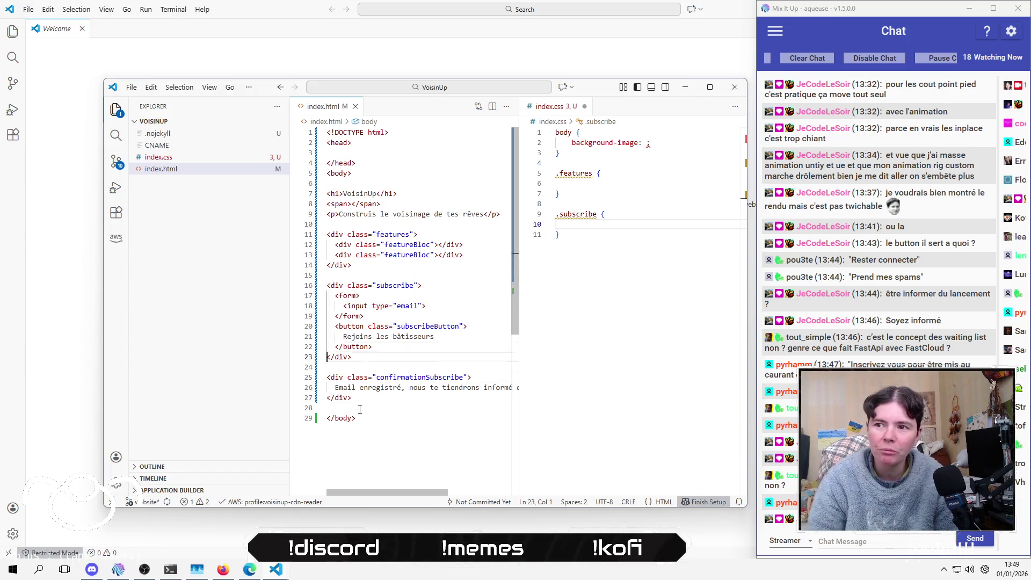
{"action": "key", "text": "alt+Tab"}
{"action": "key", "text": "alt+Tab"}
{"action": "key", "text": "alt+Tab"}
{"action": "key", "text": "alt+Tab"}
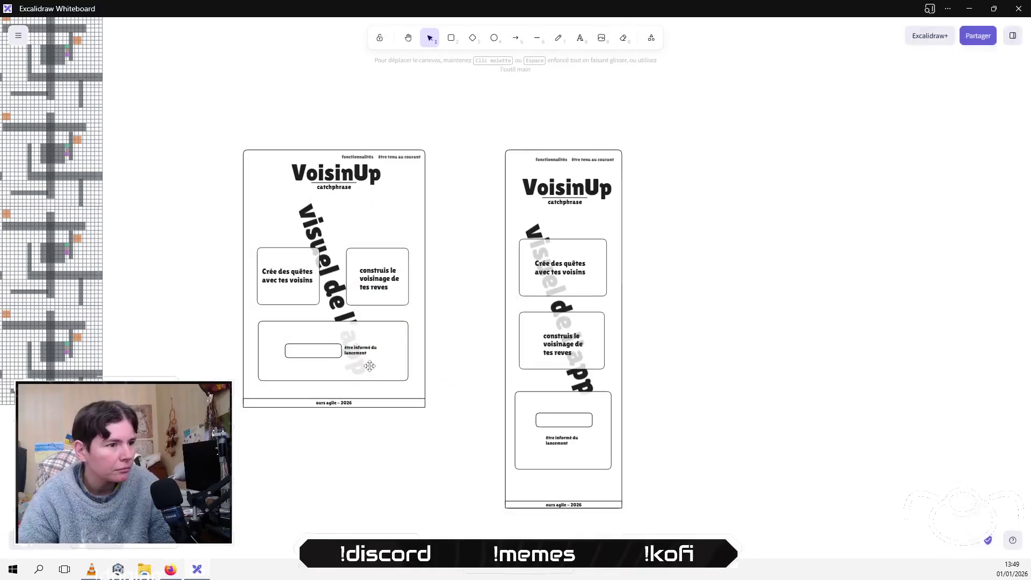
Step: Change the mockup label beside the input box to 'Je deviens un batisseur'
{"action": "double_click", "coordinate": [356, 349]}
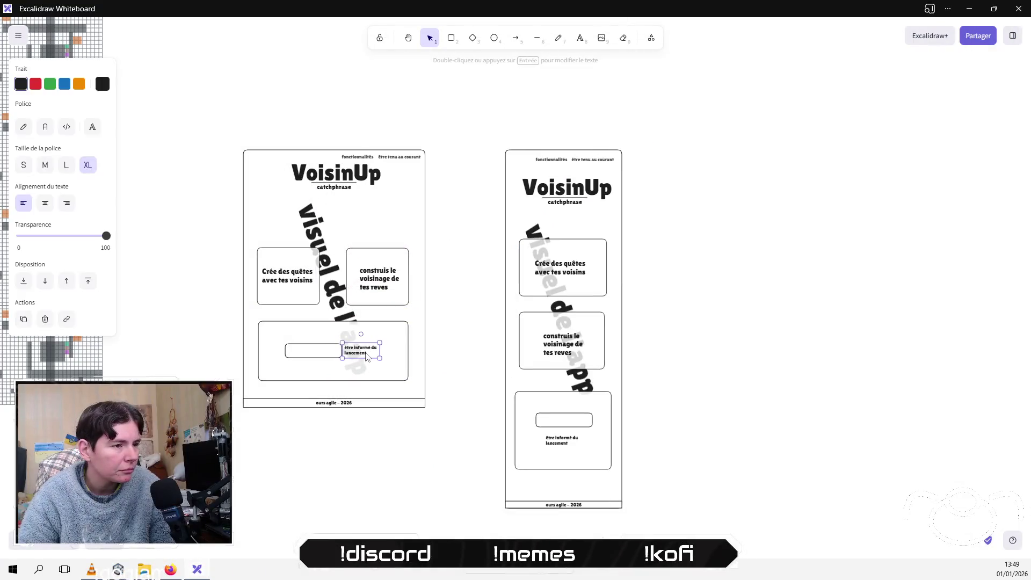
{"action": "key", "text": "ctrl+a"}
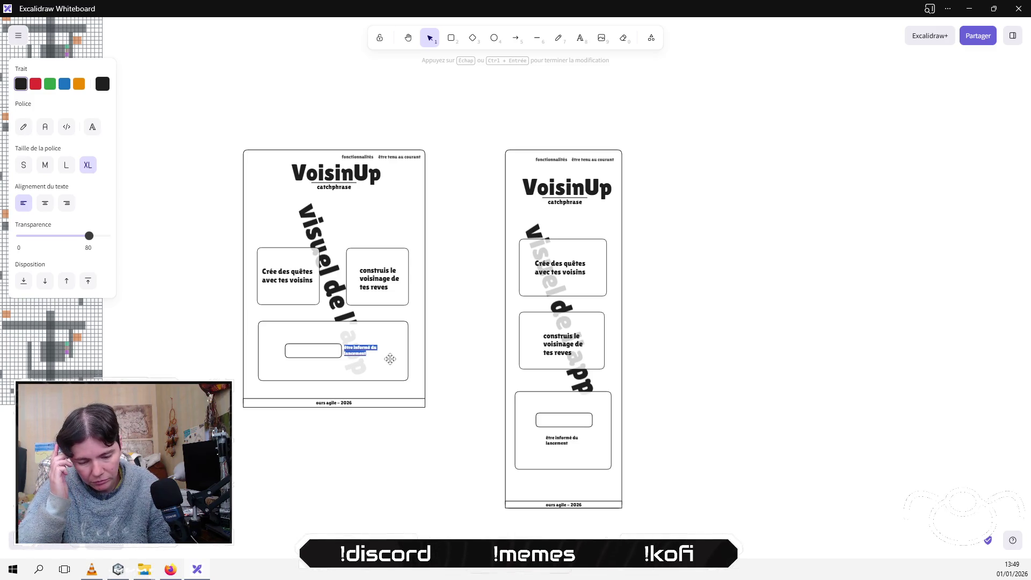
{"action": "type", "text": "Je rejoi"}
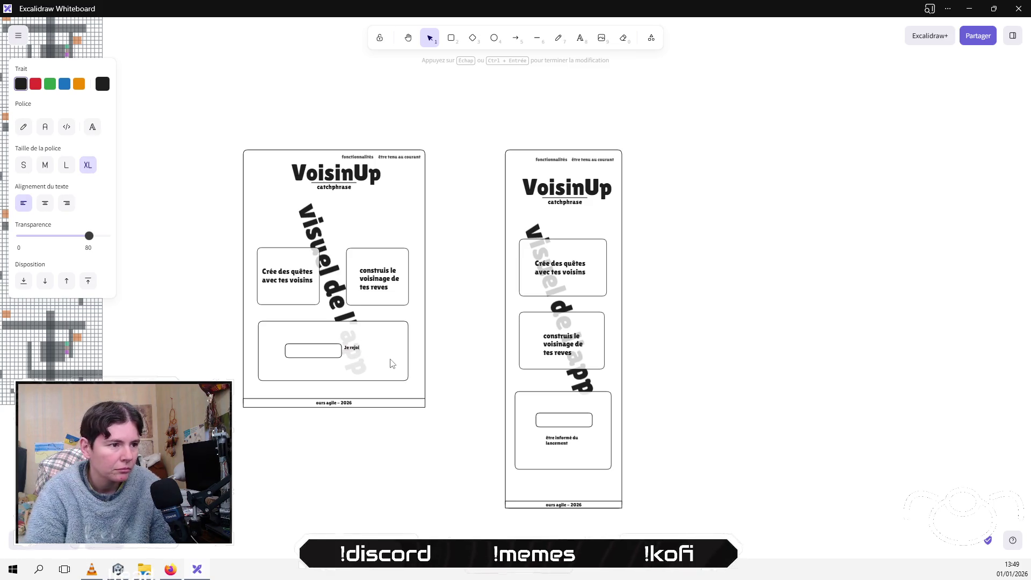
{"action": "key", "text": "BackSpace"}
{"action": "key", "text": "BackSpace"}
{"action": "type", "text": "devien"}
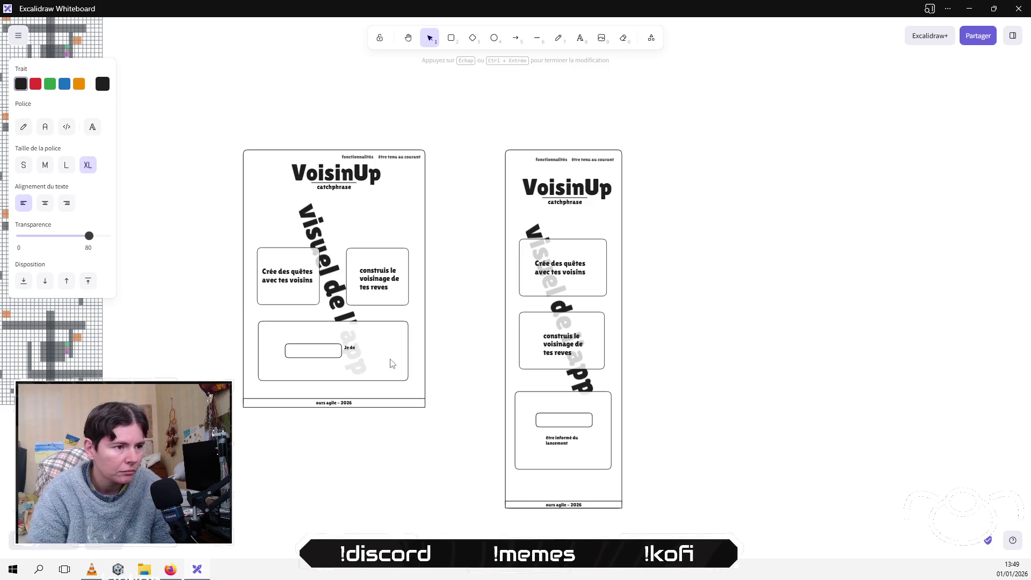
{"action": "type", "text": "s un b"}
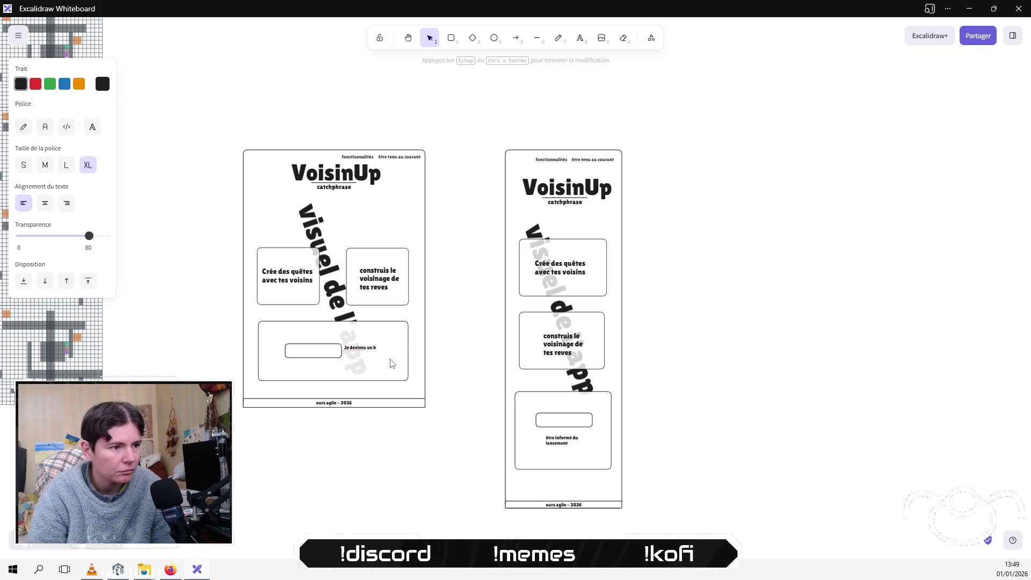
{"action": "type", "text": "atisseur"}
{"action": "key", "text": "ctrl+a"}
{"action": "key", "text": "ctrl+c"}
{"action": "left_click", "coordinate": [731, 377]}
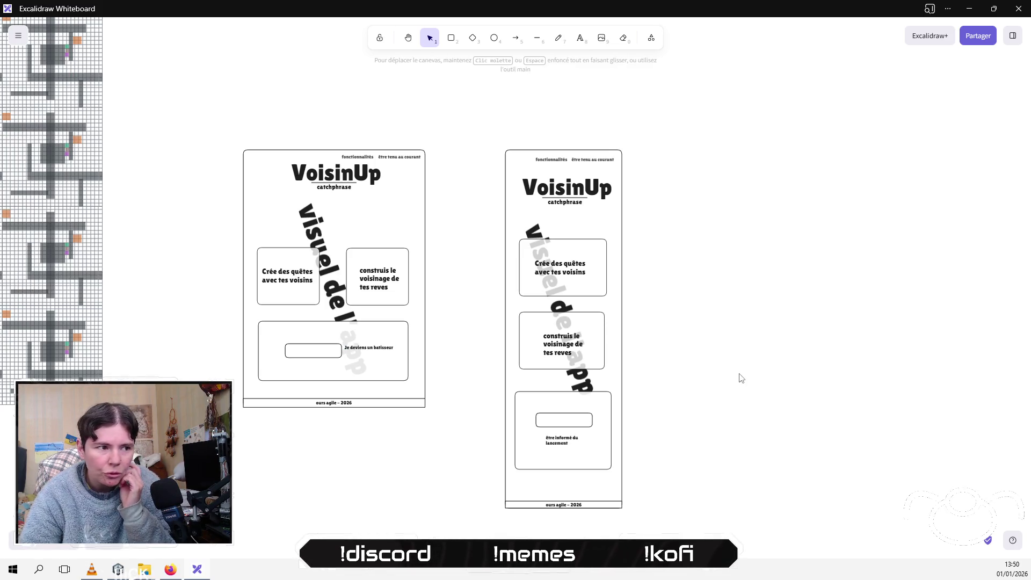
Step: Switch back to VS Code and paste into the index.html editor
{"action": "key", "text": "alt+Tab"}
{"action": "left_click", "coordinate": [476, 332]}
{"action": "key", "text": "ctrl+v"}
Step: Correct the button text to 'Je deviens un bâtisseur' and save index.html
{"action": "left_click", "coordinate": [405, 326]}
{"action": "left_click", "coordinate": [403, 336]}
{"action": "key", "text": "BackSpace"}
{"action": "type", "text": "â"}
{"action": "left_click", "coordinate": [467, 369]}
{"action": "key", "text": "ctrl+s"}
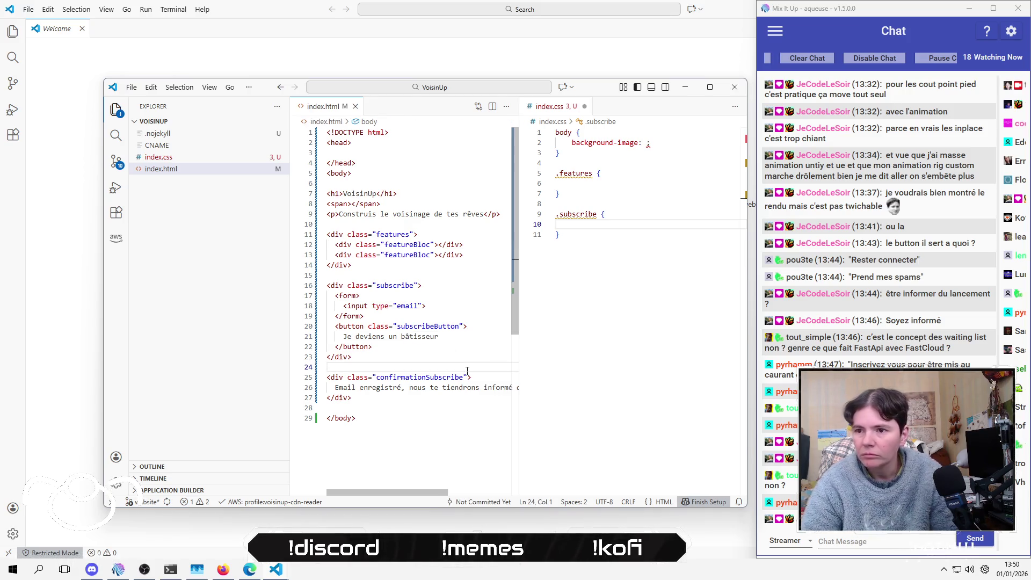
Step: Open up both featureBloc divs onto separate lines for content
{"action": "left_click", "coordinate": [436, 244]}
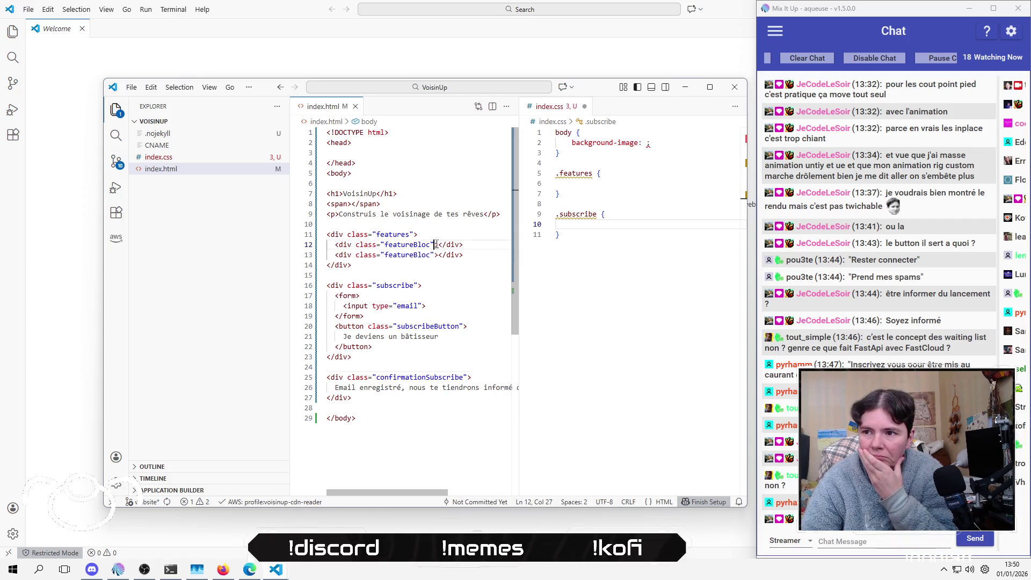
{"action": "key", "text": "Return"}
{"action": "key", "text": "Down"}
{"action": "key", "text": "Down"}
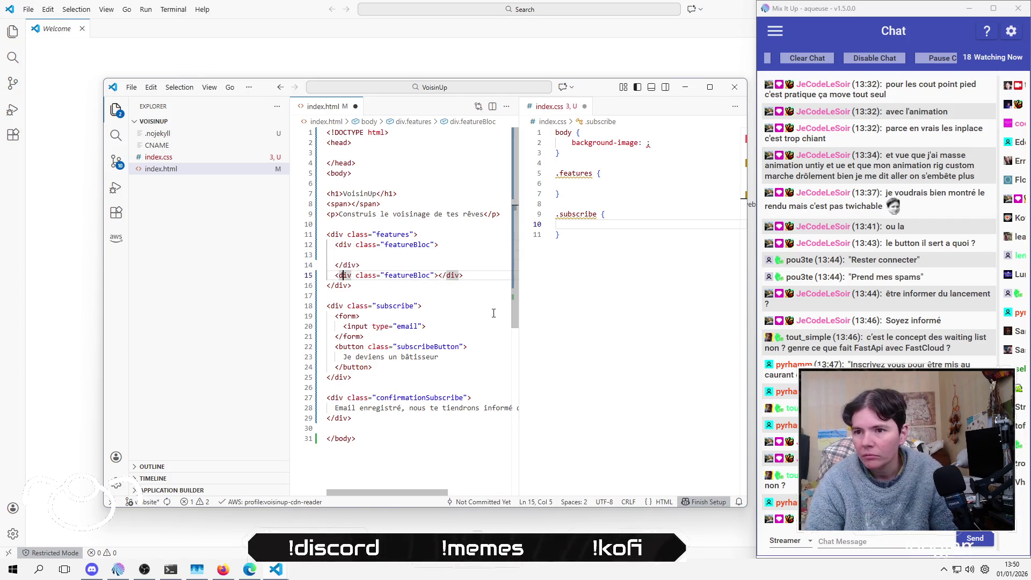
{"action": "key", "text": "Right"}
{"action": "key", "text": "Right"}
{"action": "key", "text": "Right"}
{"action": "key", "text": "Right"}
{"action": "key", "text": "Right"}
{"action": "key", "text": "Right"}
{"action": "key", "text": "Return"}
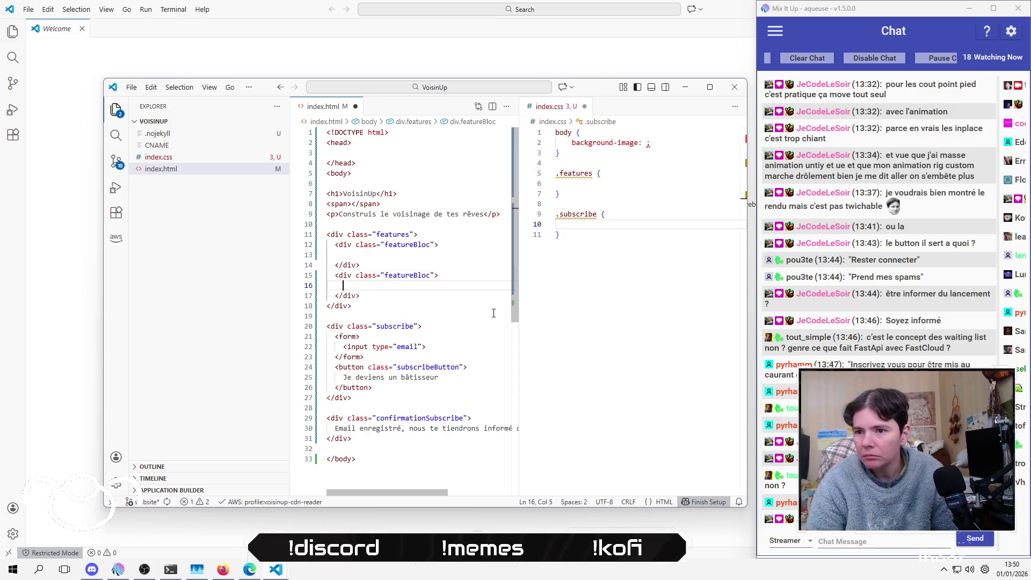
Step: Add an empty .featureBloc rule after .features in index.css
{"action": "left_click", "coordinate": [605, 163]}
{"action": "key", "text": "Down"}
{"action": "key", "text": "Down"}
{"action": "key", "text": "Down"}
{"action": "key", "text": "Down"}
{"action": "key", "text": "Return"}
{"action": "key", "text": "Return"}
{"action": "key", "text": "Up"}
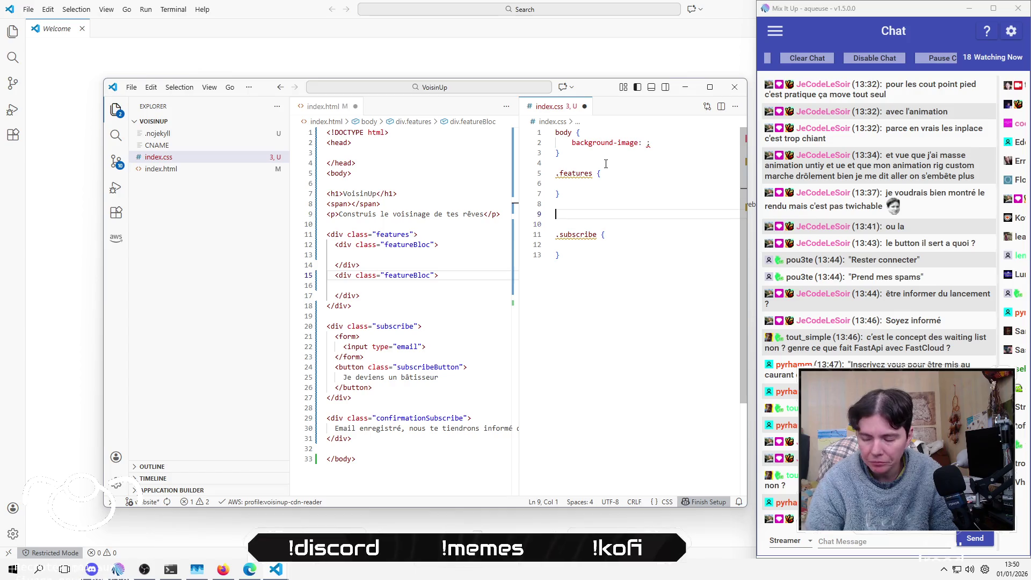
{"action": "type", "text": ".fea"}
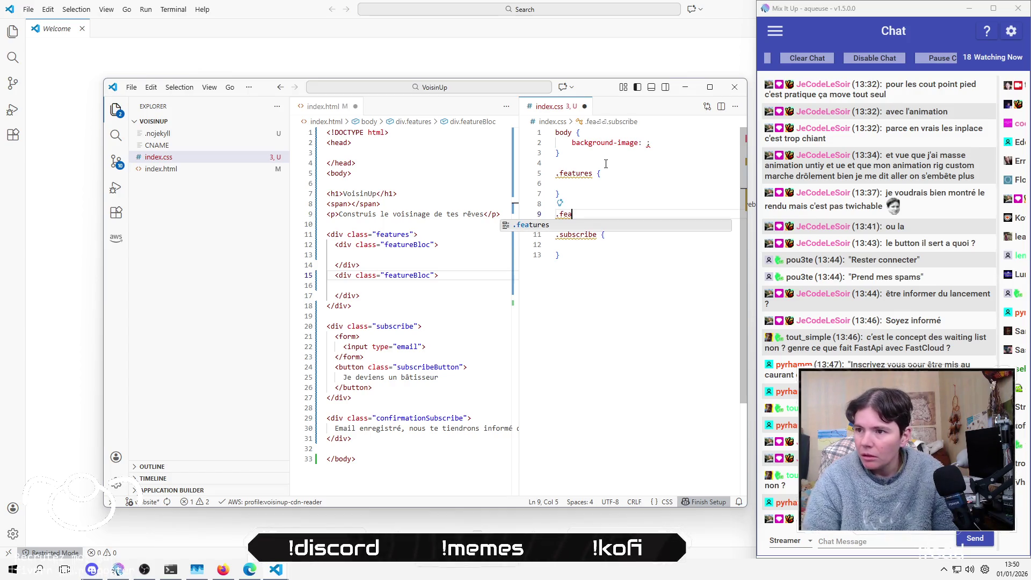
{"action": "type", "text": "tureBloc "}
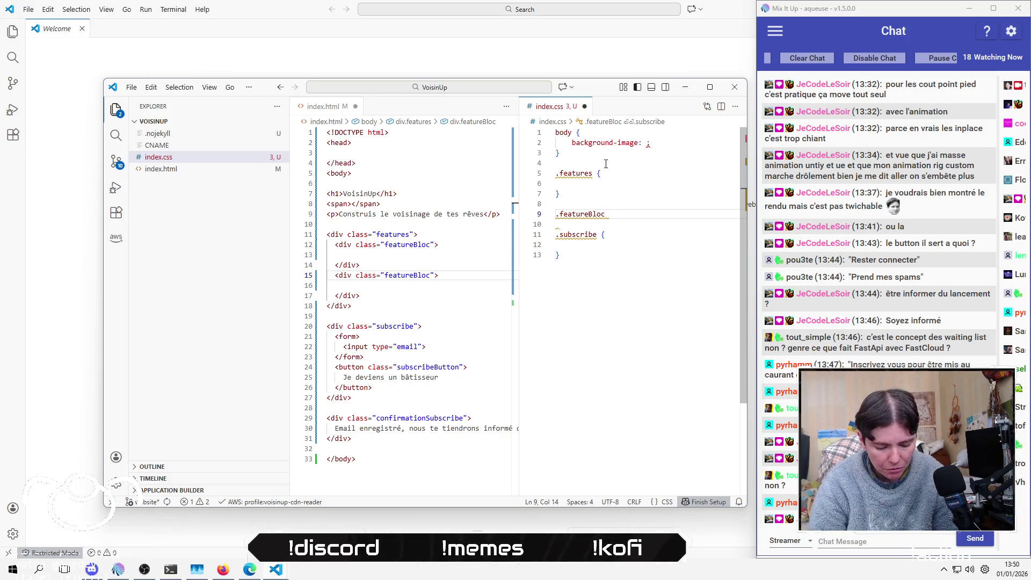
{"action": "type", "text": "{"}
{"action": "key", "text": "Return"}
{"action": "key", "text": "Down"}
{"action": "key", "text": "Down"}
{"action": "key", "text": "Down"}
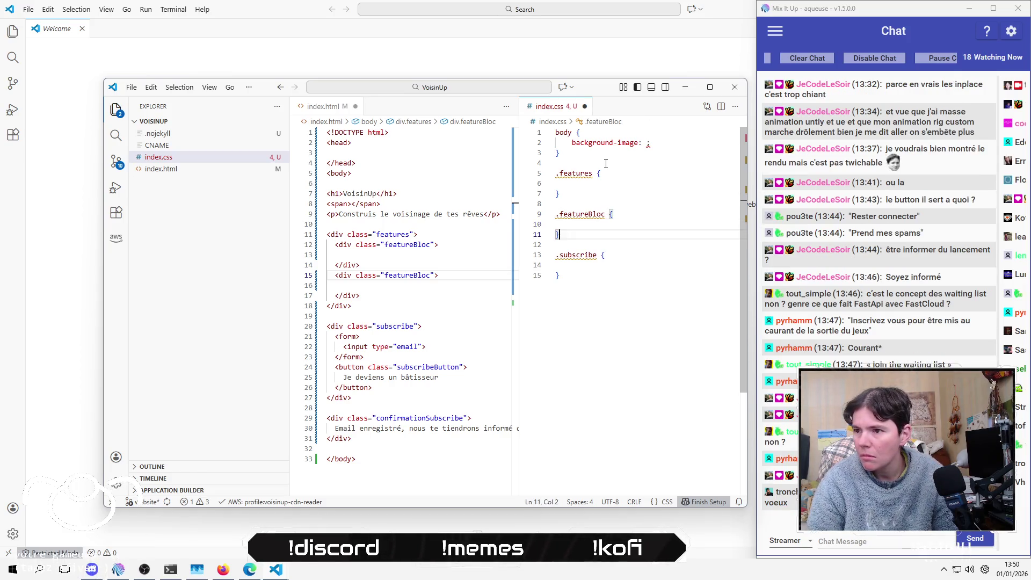
{"action": "key", "text": "Return"}
{"action": "key", "text": "Return"}
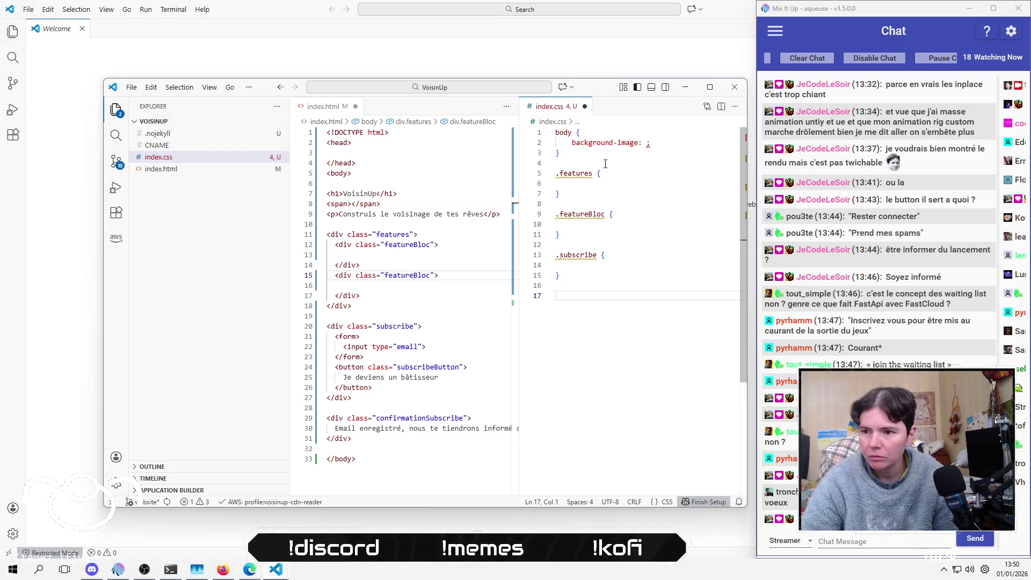
Step: Add an empty .subscribeButton rule at the end of index.css
{"action": "double_click", "coordinate": [421, 418]}
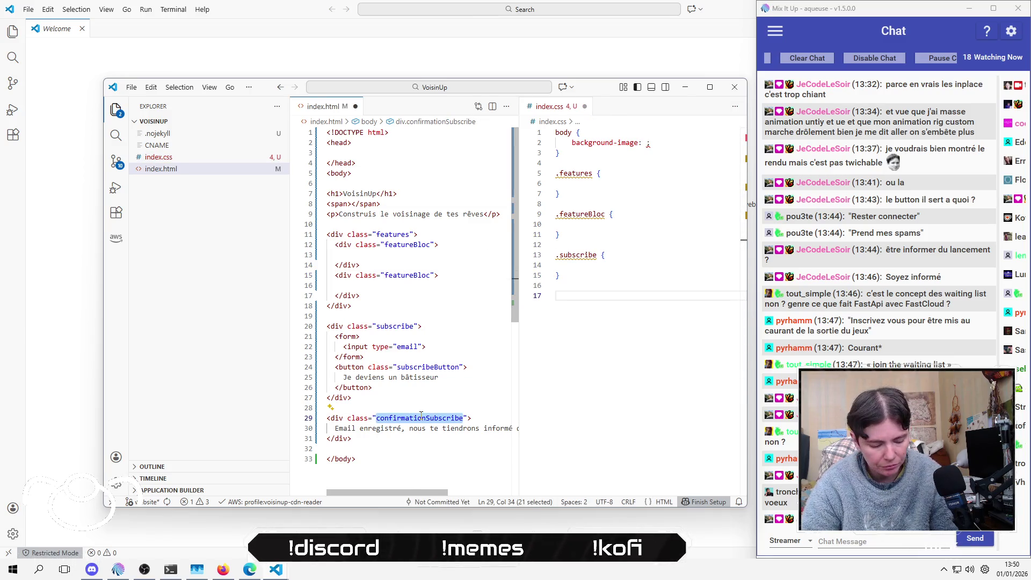
{"action": "double_click", "coordinate": [423, 367]}
{"action": "key", "text": "ctrl+c"}
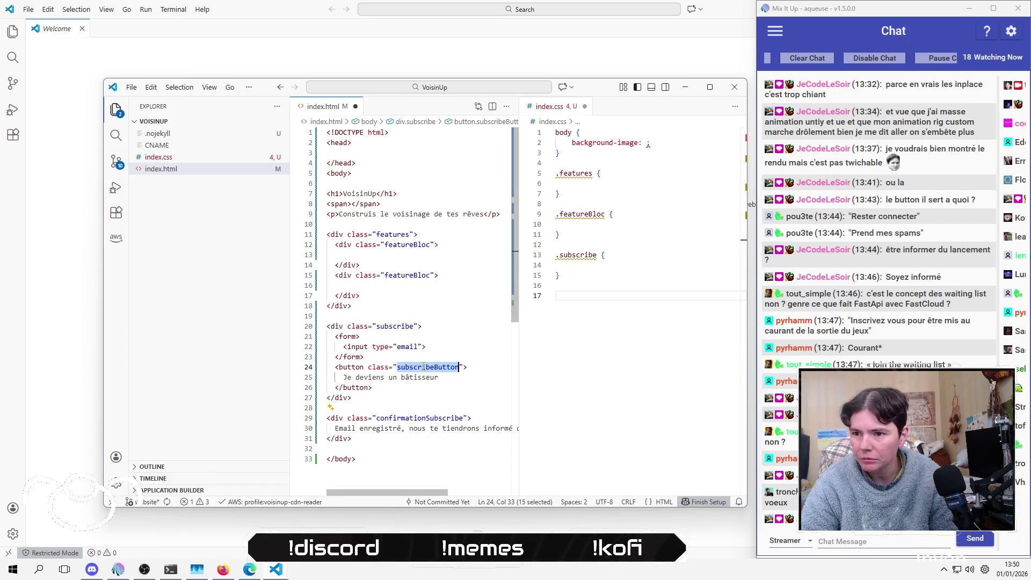
{"action": "left_click", "coordinate": [624, 339]}
{"action": "type", "text": "."}
{"action": "key", "text": "ctrl+v"}
{"action": "type", "text": "{"}
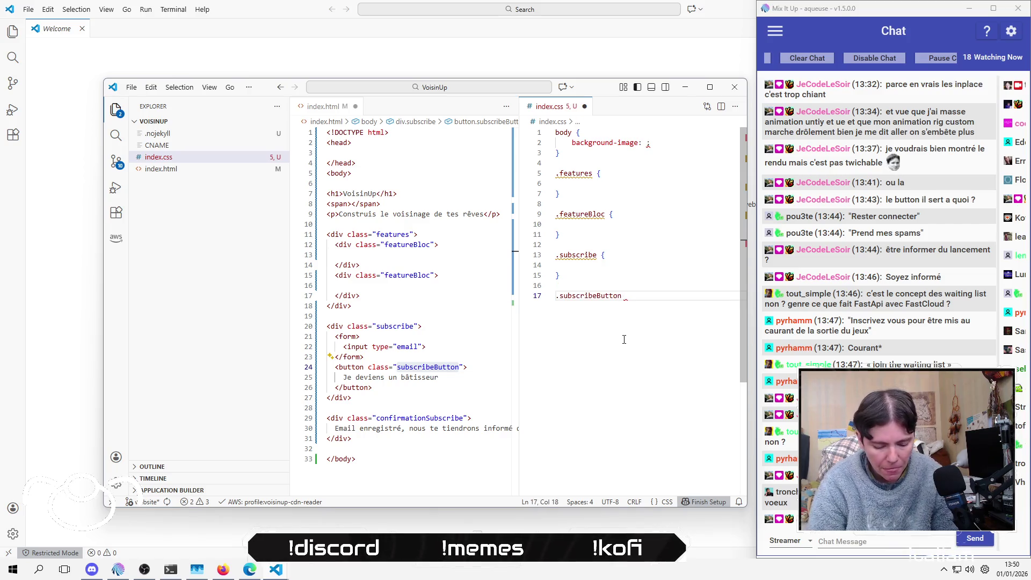
{"action": "key", "text": "Return"}
{"action": "key", "text": "Down"}
{"action": "key", "text": "Return"}
{"action": "key", "text": "Return"}
{"action": "type", "text": "."}
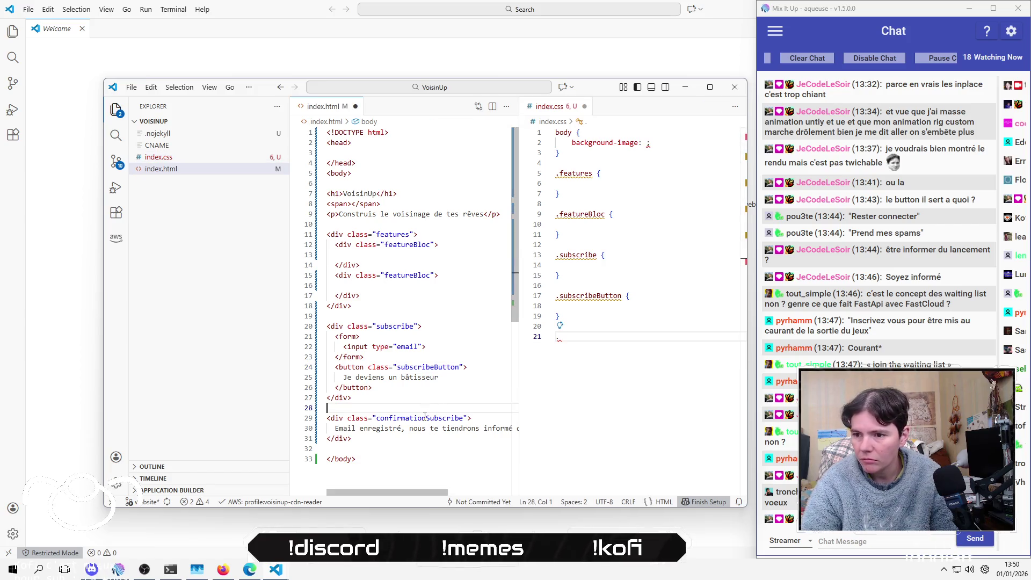
Step: Add an empty .confirmationSubscribe rule after .subscribeButton
{"action": "double_click", "coordinate": [425, 418]}
{"action": "key", "text": "ctrl+c"}
{"action": "left_click", "coordinate": [619, 334]}
{"action": "key", "text": "ctrl+v"}
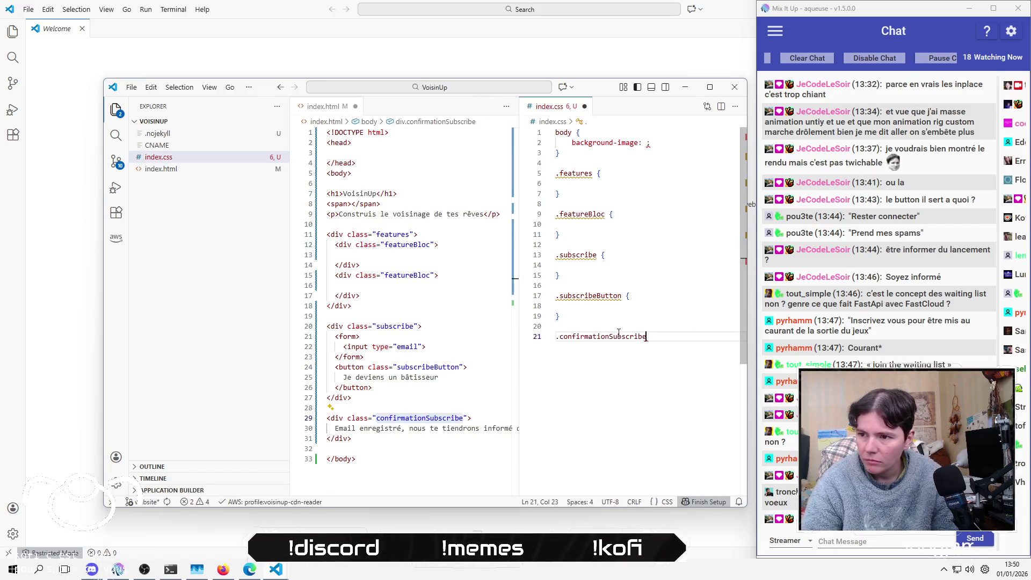
{"action": "type", "text": "{"}
{"action": "key", "text": "Return"}
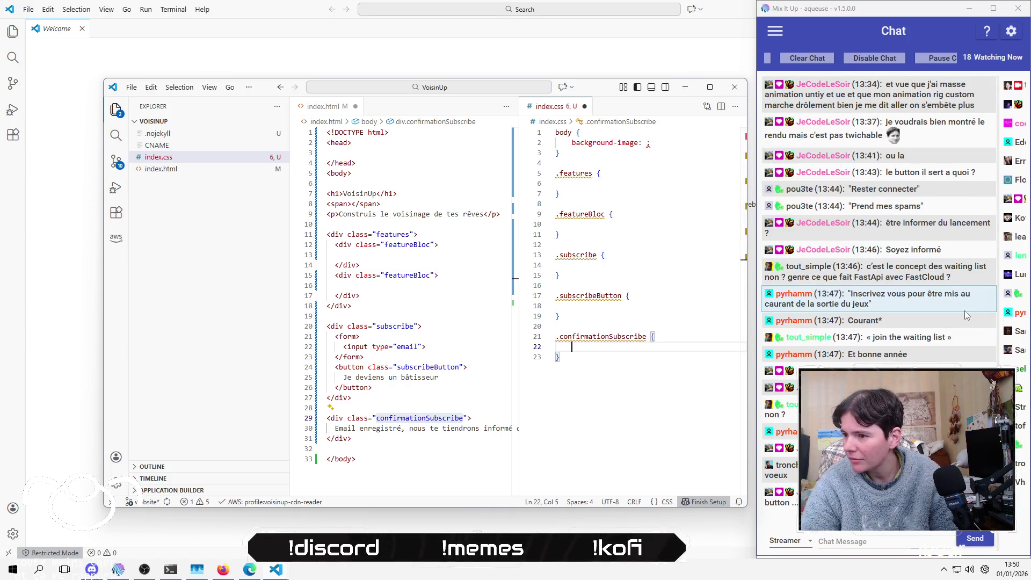
{"action": "left_click", "coordinate": [601, 391]}
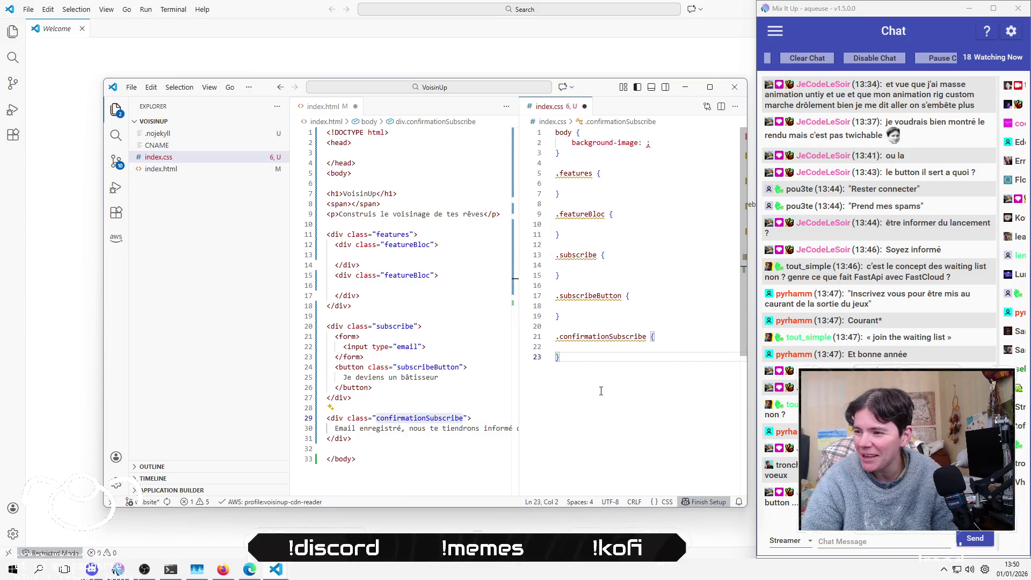
{"action": "key", "text": "Up"}
{"action": "key", "text": "Up"}
{"action": "key", "text": "Up"}
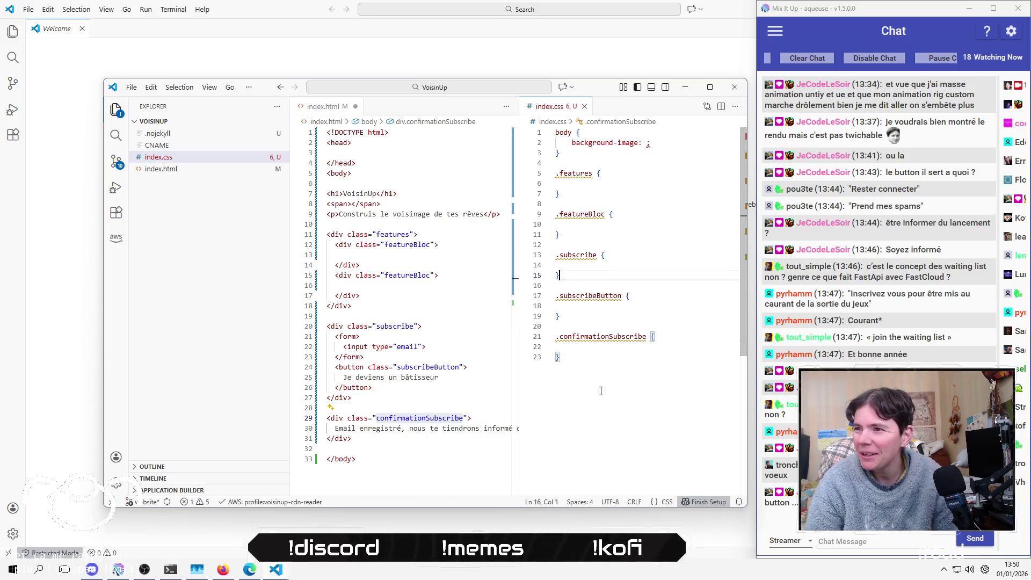
Step: Delete the empty 'background-image: ;' line from the body rule
{"action": "key", "text": "Down"}
{"action": "key", "text": "End"}
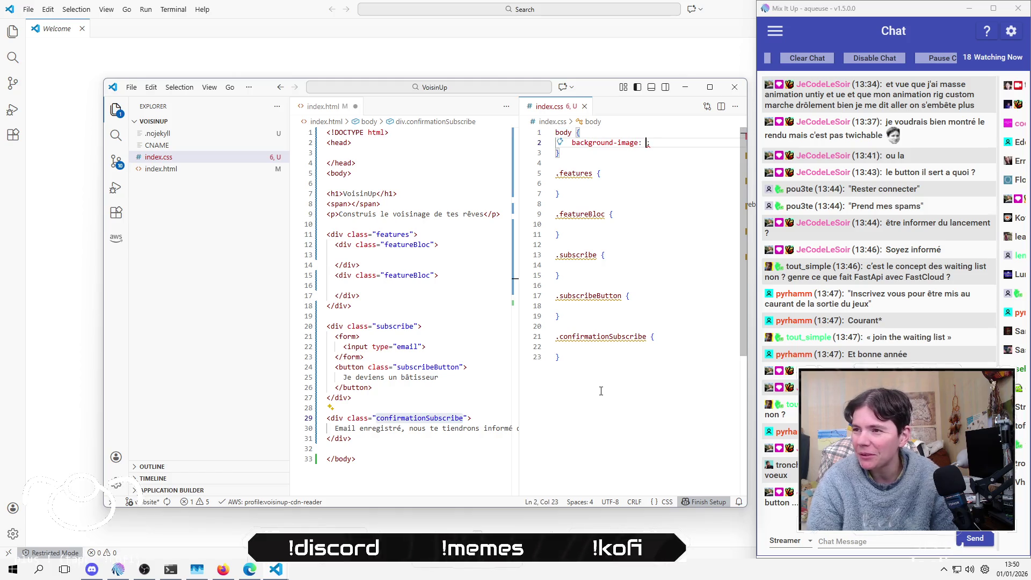
{"action": "key", "text": "Home"}
{"action": "key", "text": "Home"}
{"action": "key", "text": "shift+Down"}
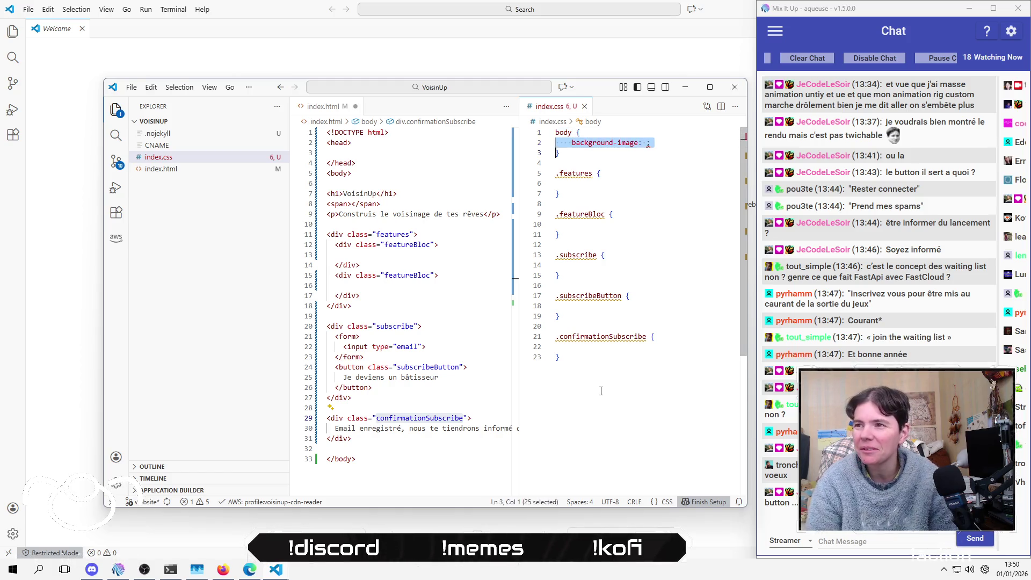
{"action": "key", "text": "BackSpace"}
Step: Start a 'layout' declaration inside .features, then erase it, leaving the rule empty
{"action": "left_click", "coordinate": [416, 411]}
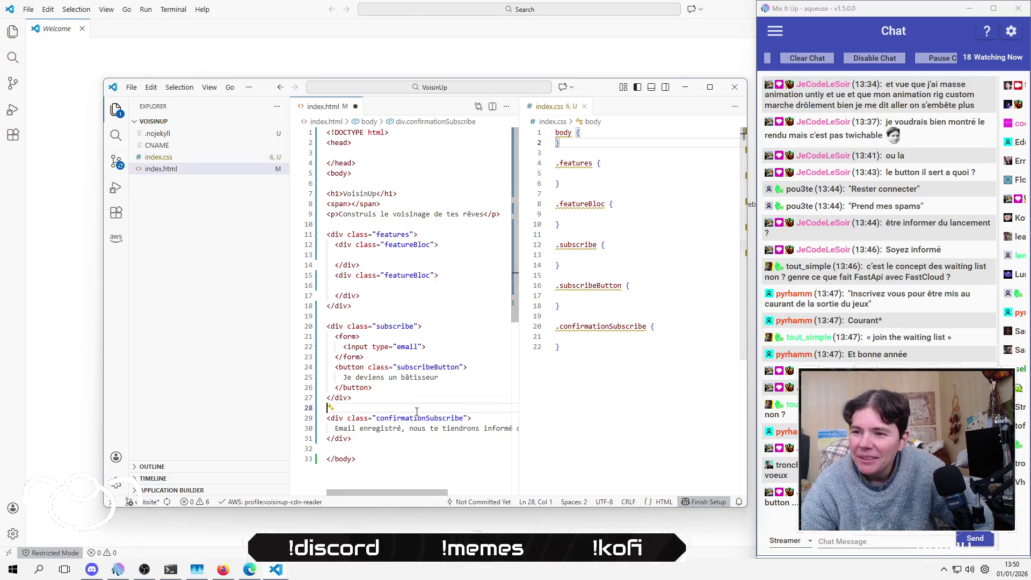
{"action": "left_click", "coordinate": [438, 326]}
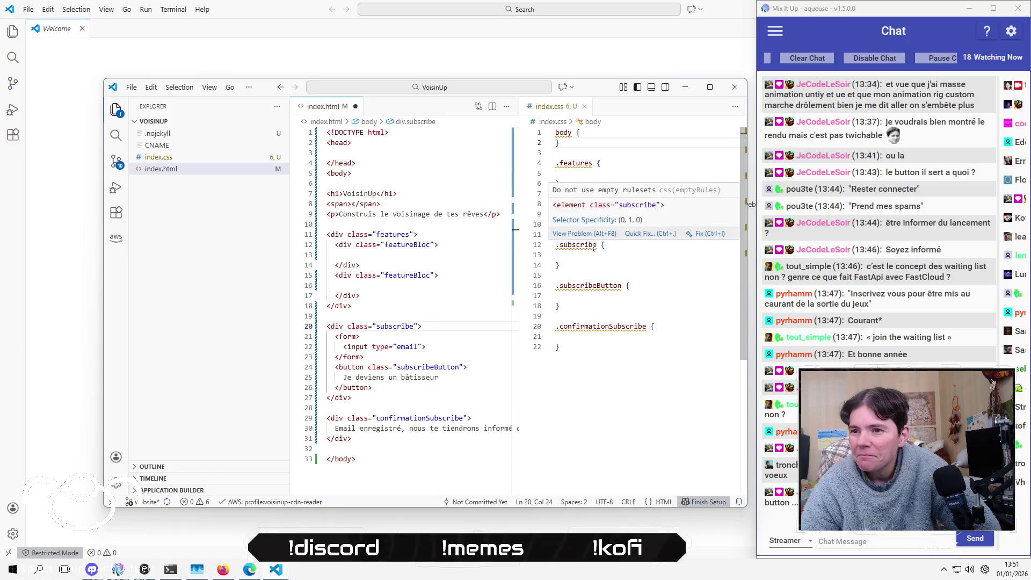
{"action": "left_click", "coordinate": [612, 173]}
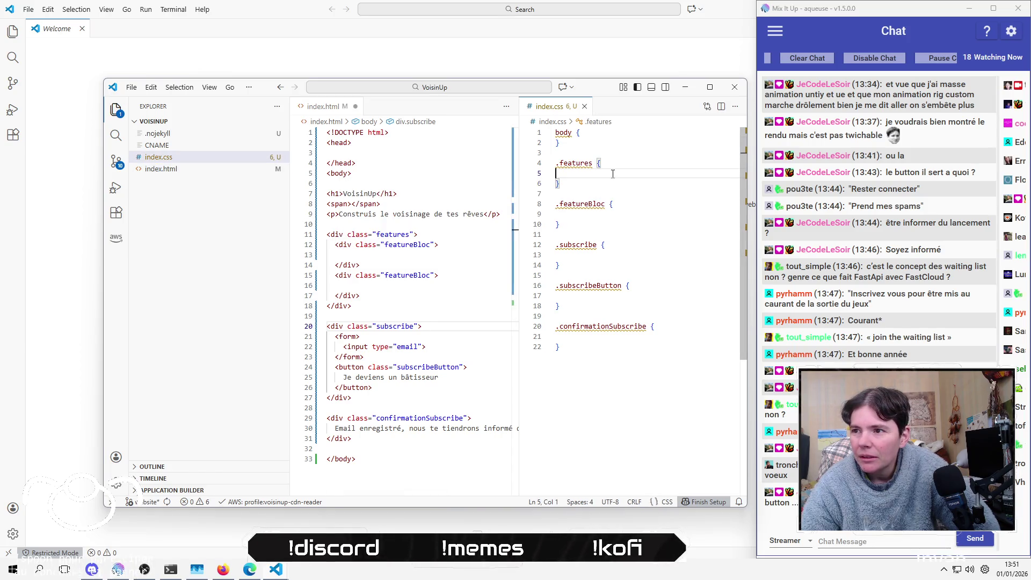
{"action": "key", "text": "Tab"}
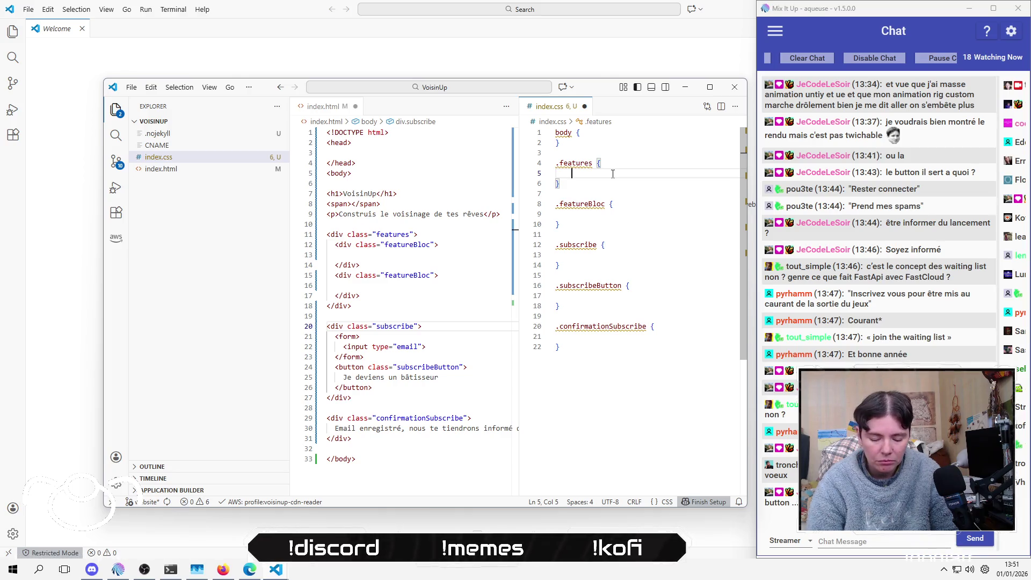
{"action": "type", "text": "la"}
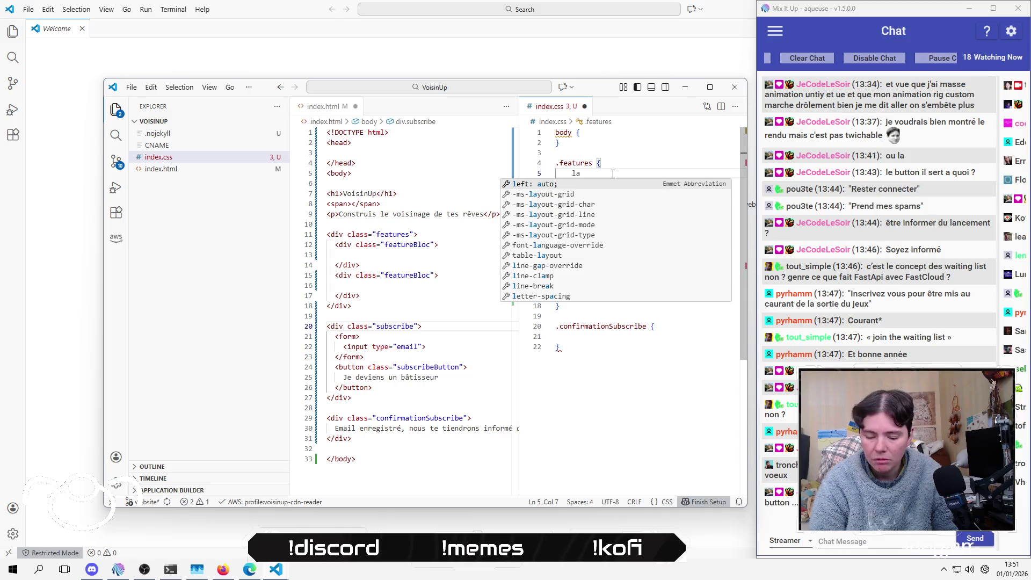
{"action": "type", "text": "yout"}
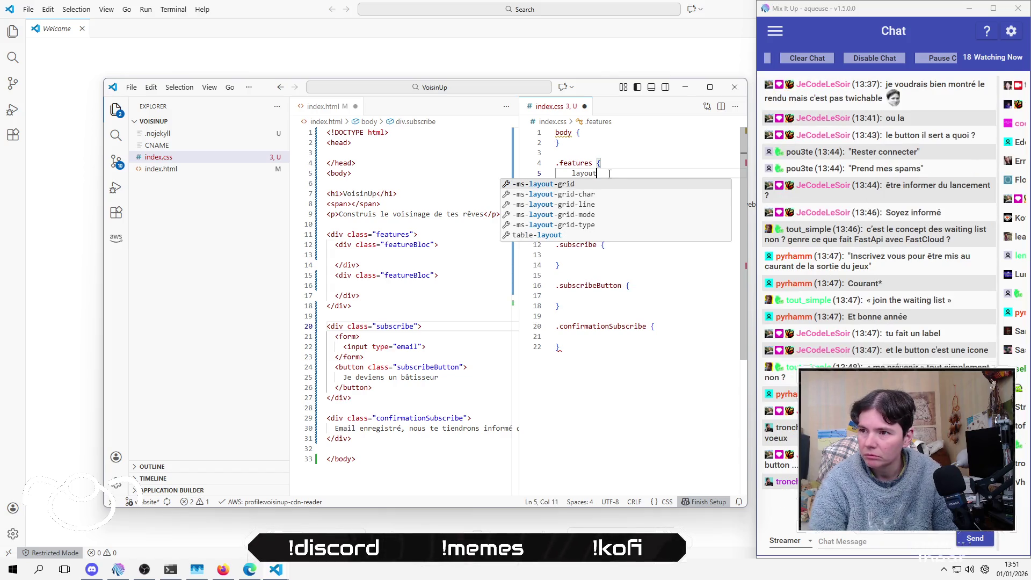
{"action": "type", "text": ": f"}
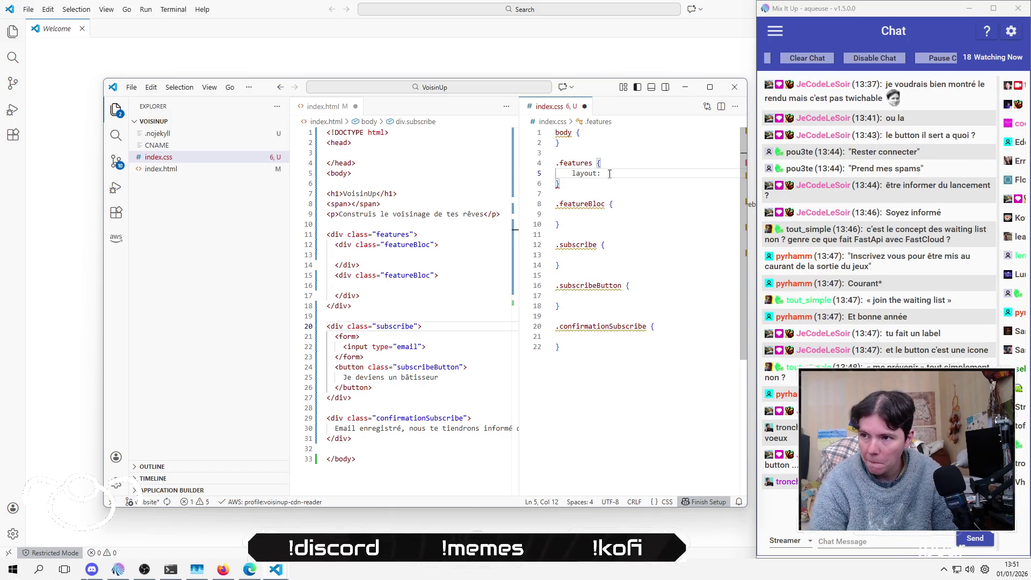
{"action": "key", "text": "BackSpace"}
{"action": "key", "text": "BackSpace"}
{"action": "key", "text": "BackSpace"}
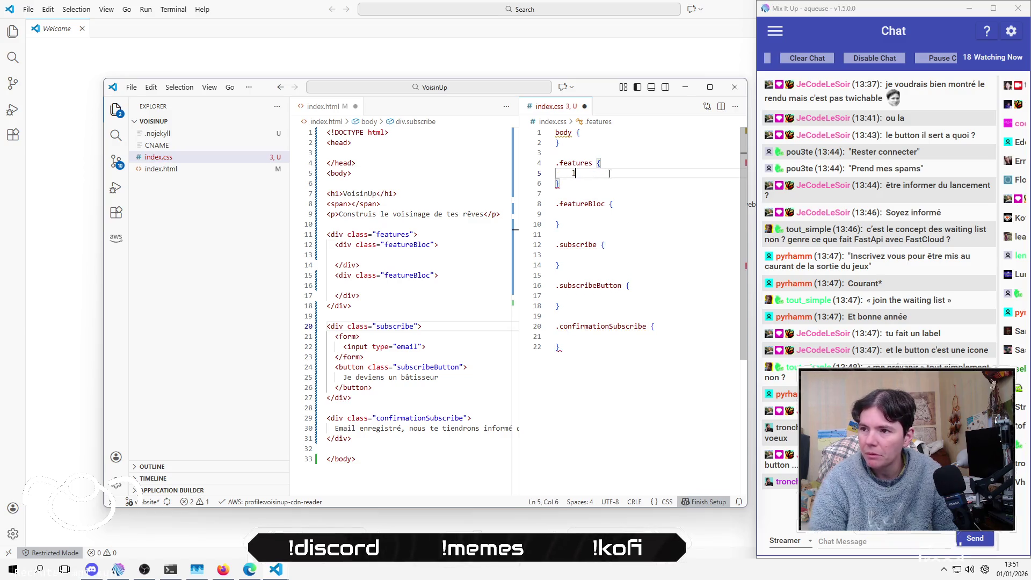
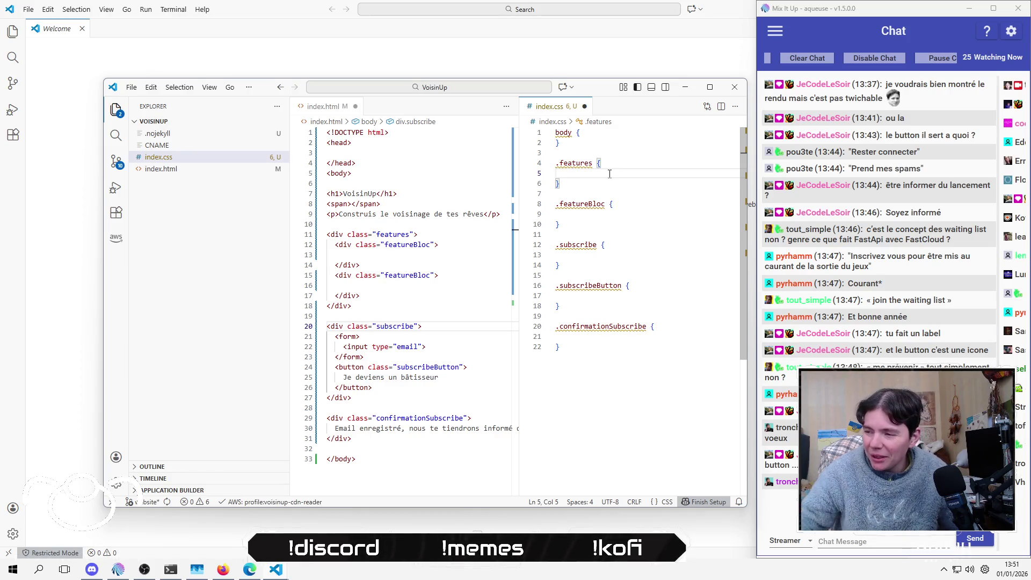
Step: Add an indented empty line inside the .features rule in index.css
{"action": "left_click", "coordinate": [620, 178]}
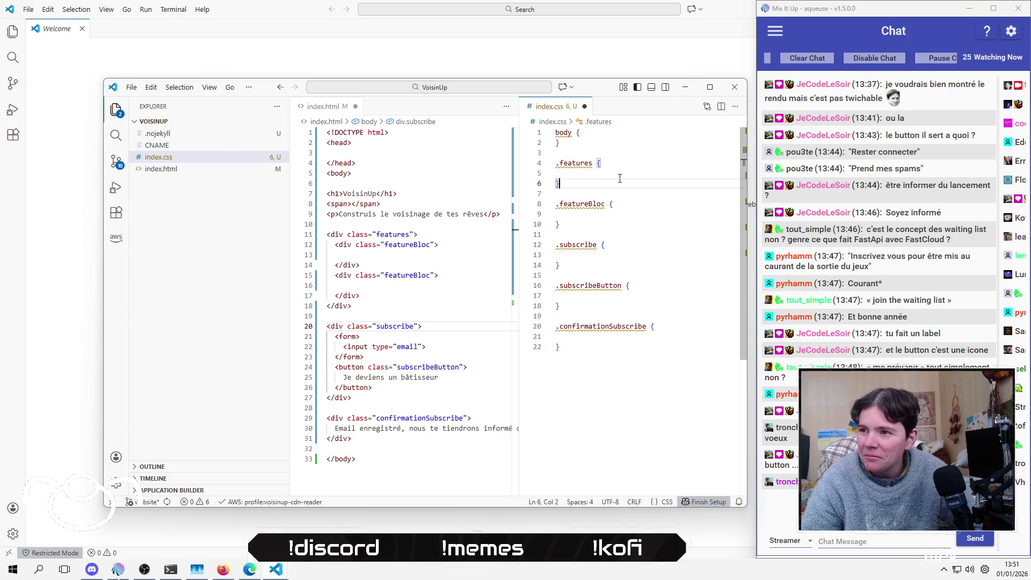
{"action": "key", "text": "Up"}
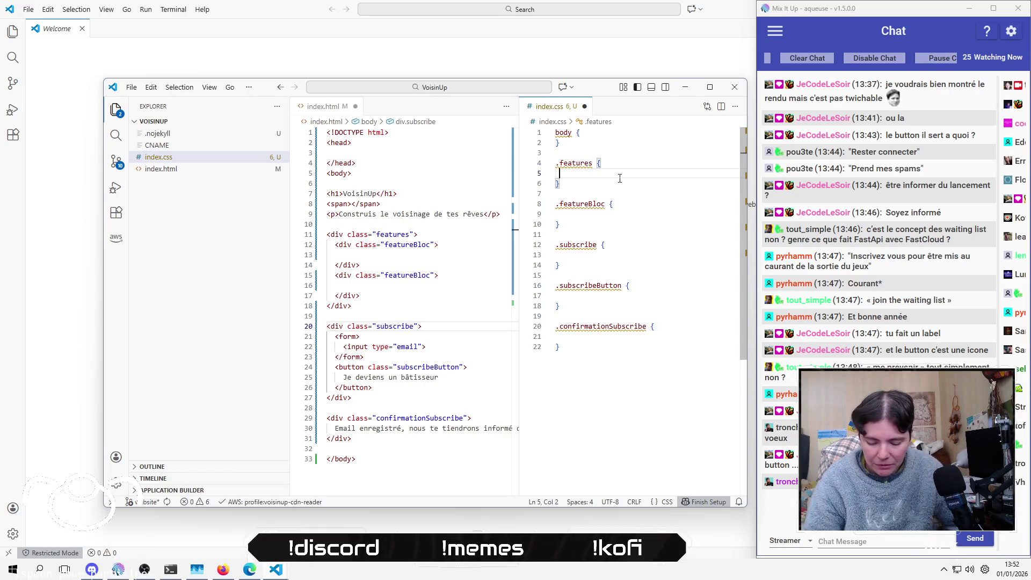
{"action": "key", "text": "Tab"}
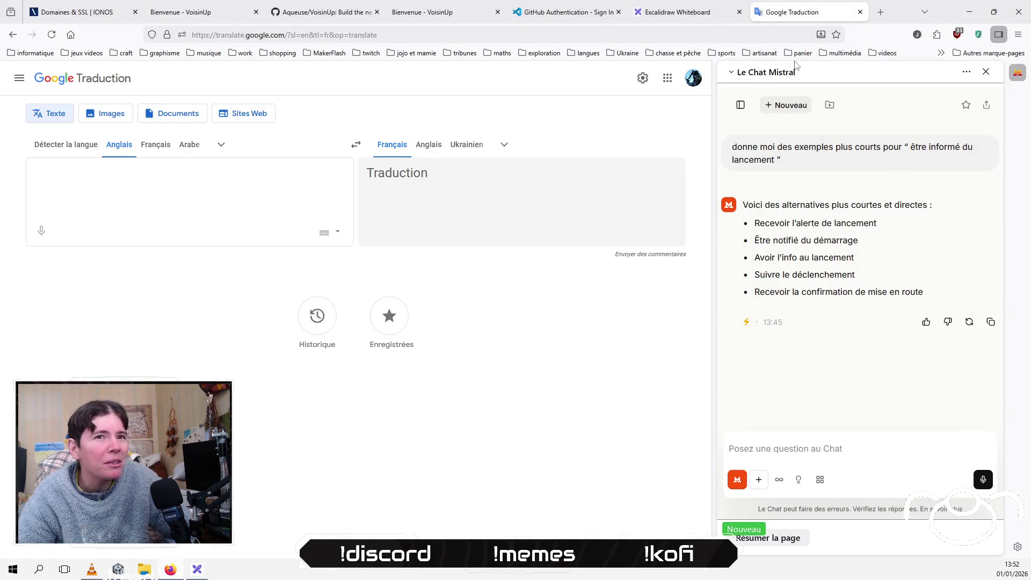
Step: In Firefox, check the Excalidraw tab, open a new tab, then inspect the Google Traduction page
{"action": "left_click", "coordinate": [688, 12]}
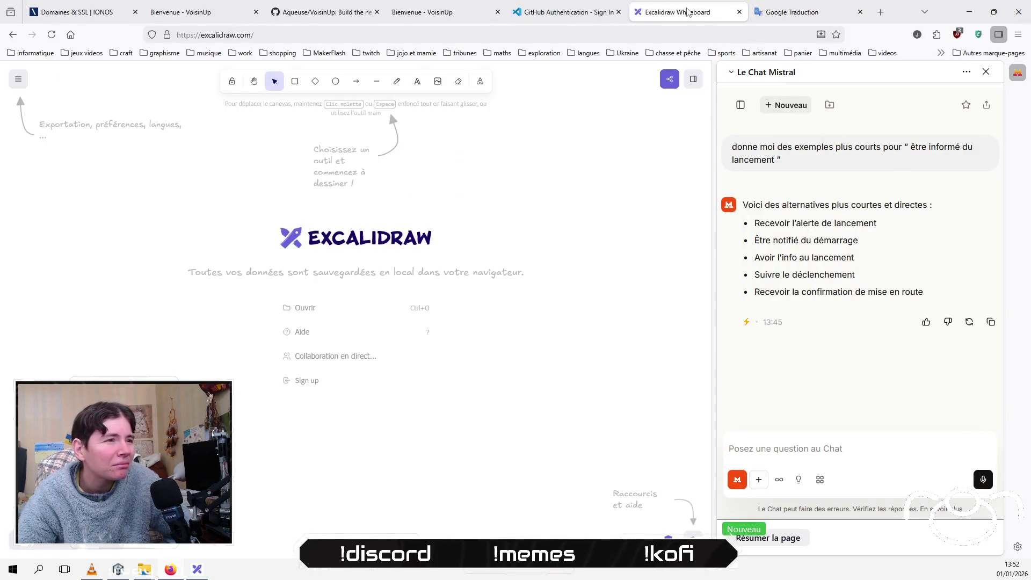
{"action": "right_click", "coordinate": [514, 323]}
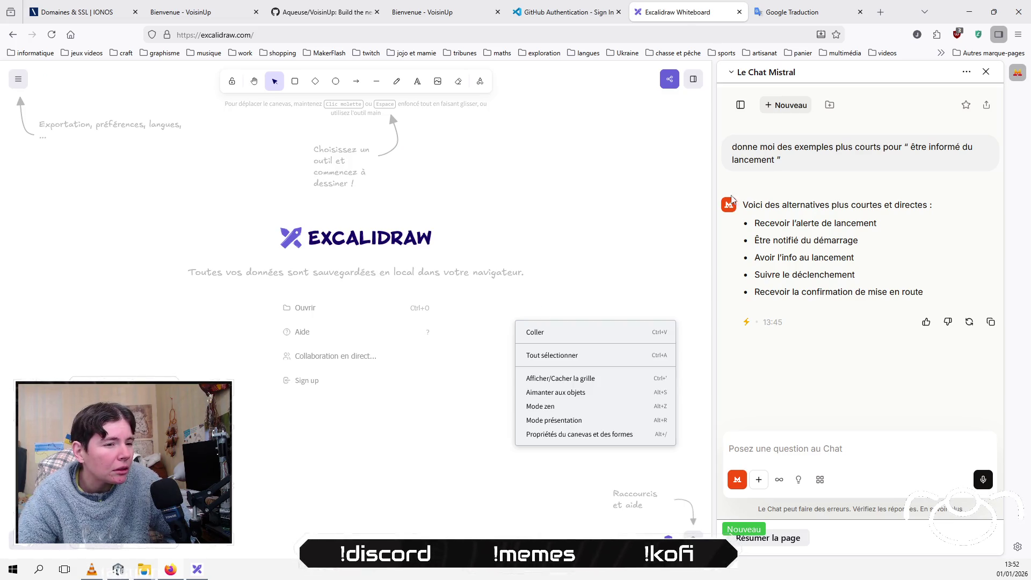
{"action": "left_click", "coordinate": [880, 12]}
{"action": "left_click", "coordinate": [724, 15]}
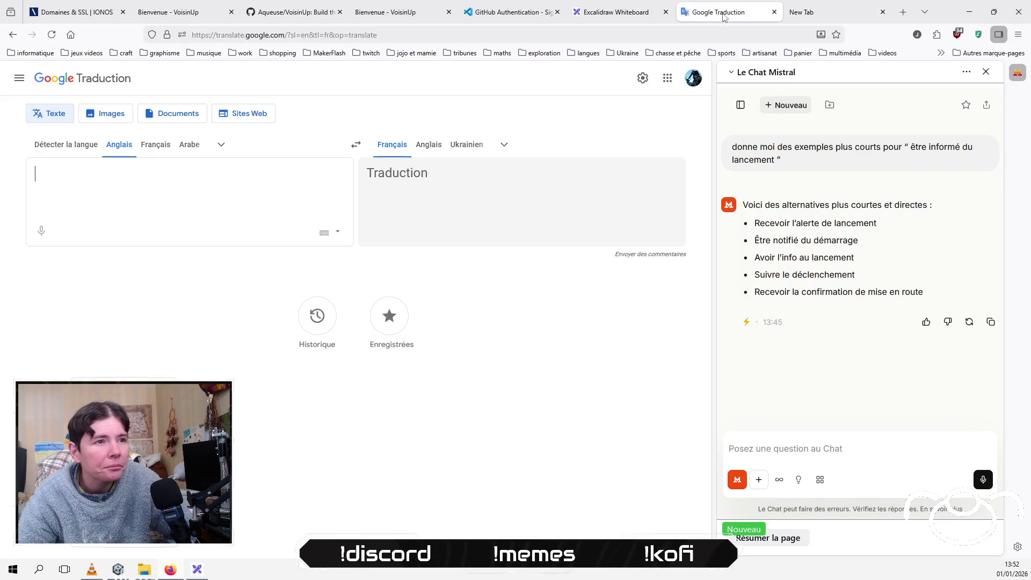
{"action": "right_click", "coordinate": [547, 132]}
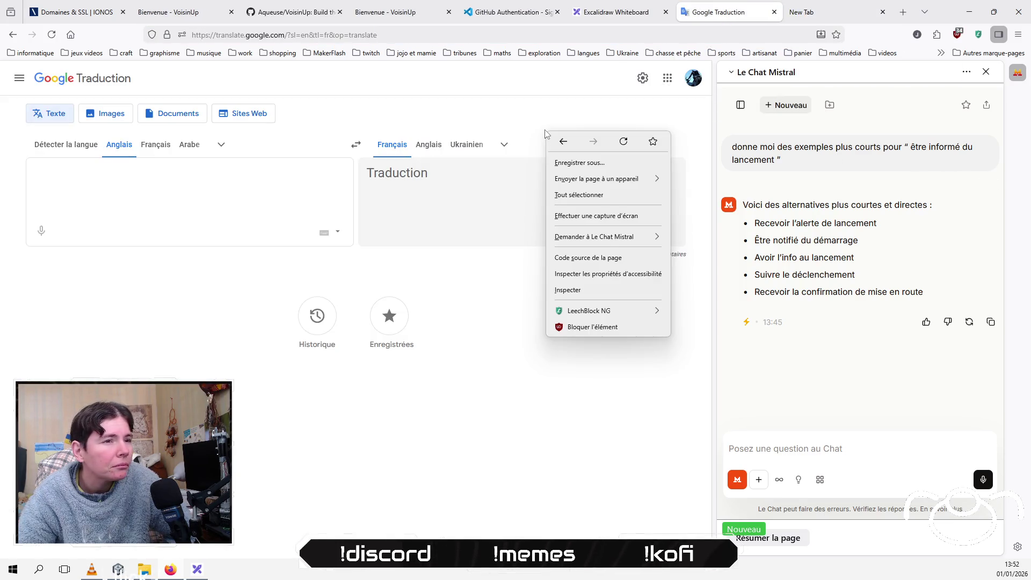
{"action": "left_click", "coordinate": [601, 291]}
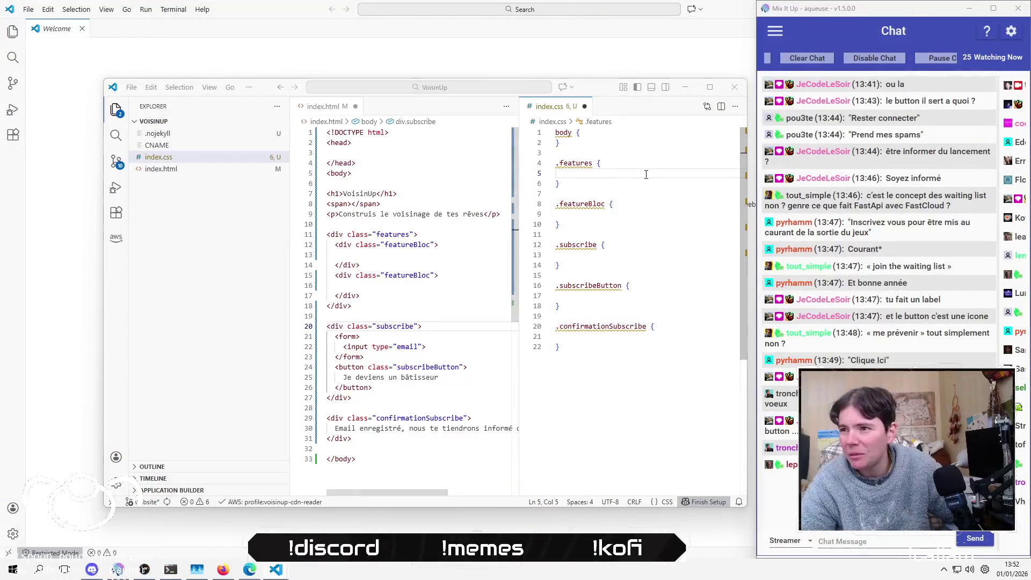
Step: Add display: flex to the .features rule using autocomplete
{"action": "type", "text": "di"}
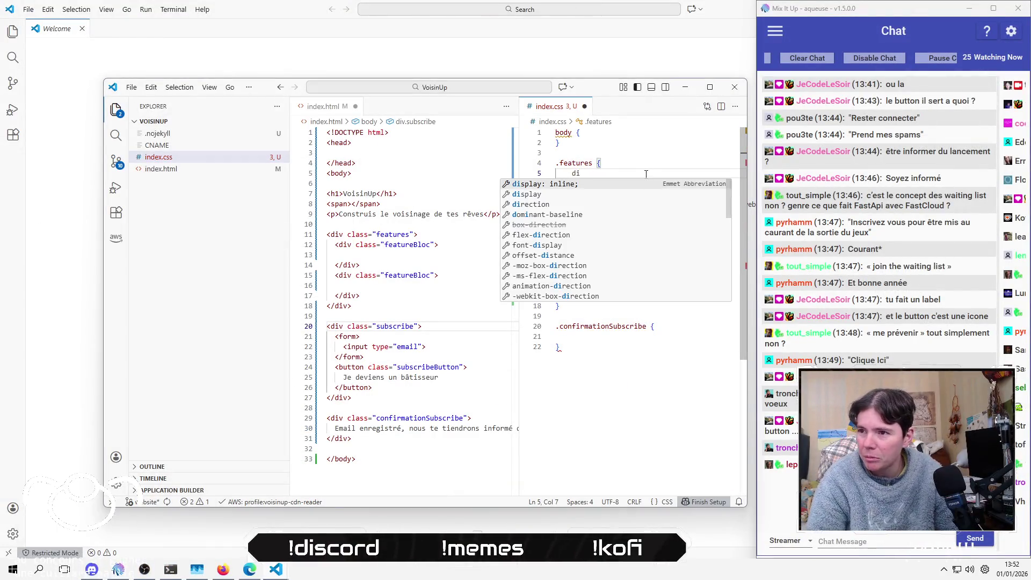
{"action": "key", "text": "Down"}
{"action": "key", "text": "Return"}
{"action": "key", "text": "Down"}
{"action": "key", "text": "Return"}
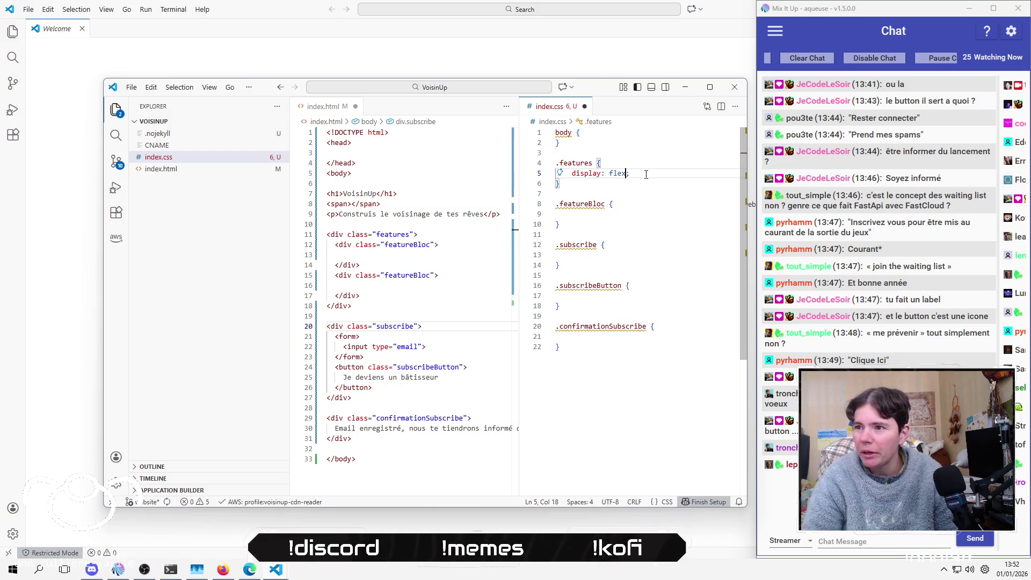
{"action": "key", "text": "Down"}
{"action": "key", "text": "Home"}
Step: Add display: none to the .confirmationSubscribe rule
{"action": "key", "text": "Down"}
{"action": "key", "text": "Down"}
{"action": "key", "text": "Down"}
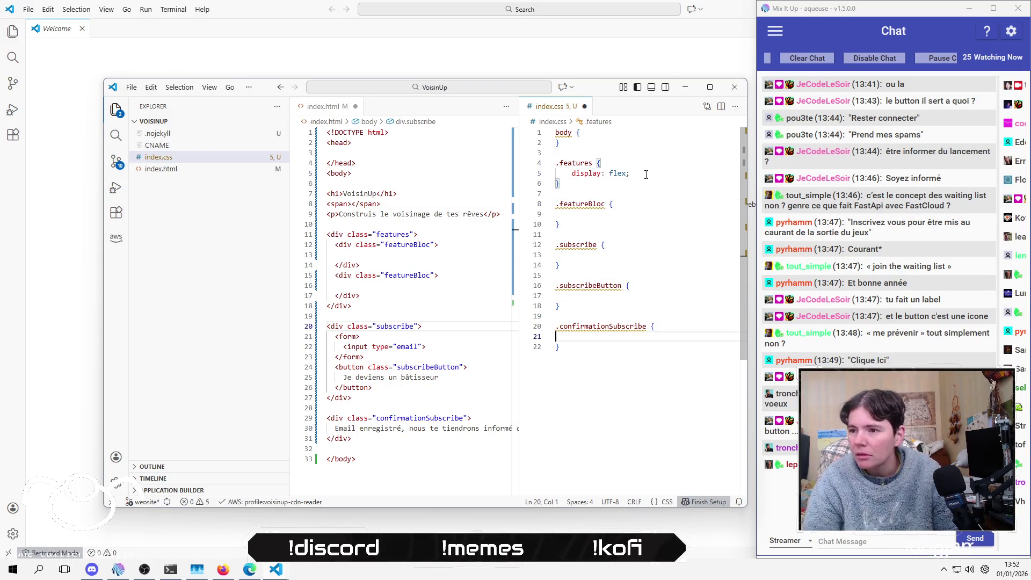
{"action": "type", "text": "d"}
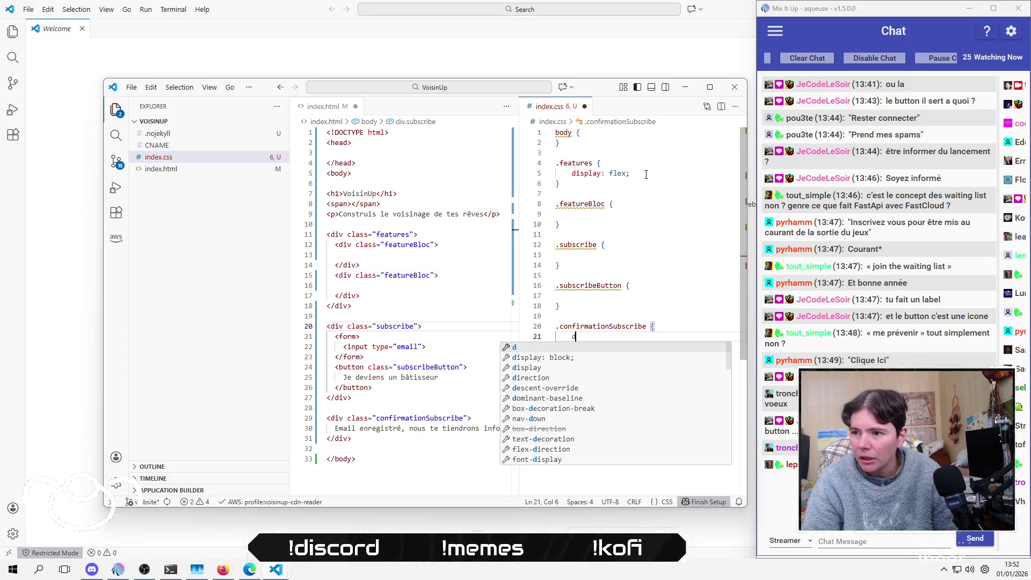
{"action": "key", "text": "Down"}
{"action": "key", "text": "Return"}
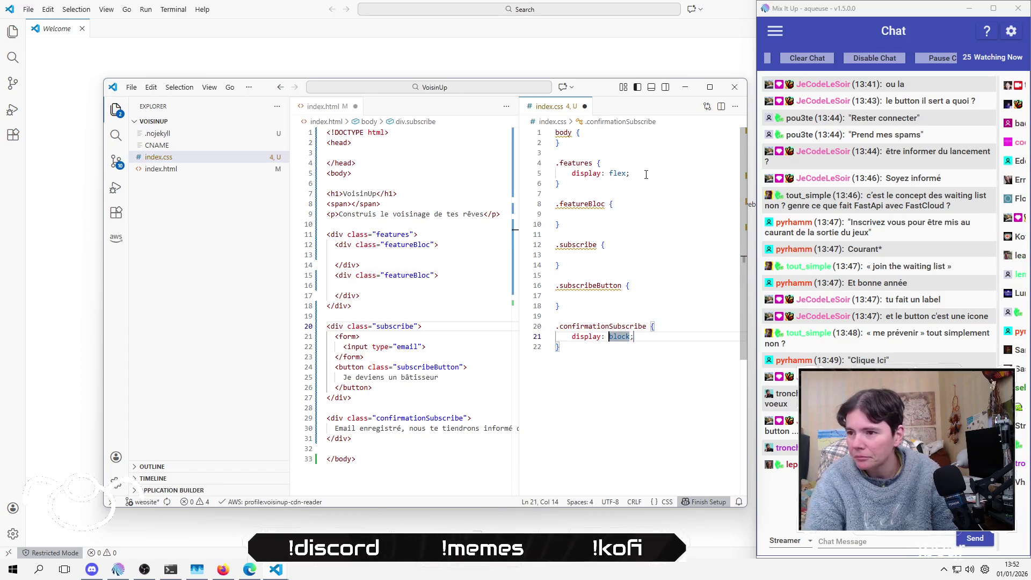
{"action": "type", "text": "none"}
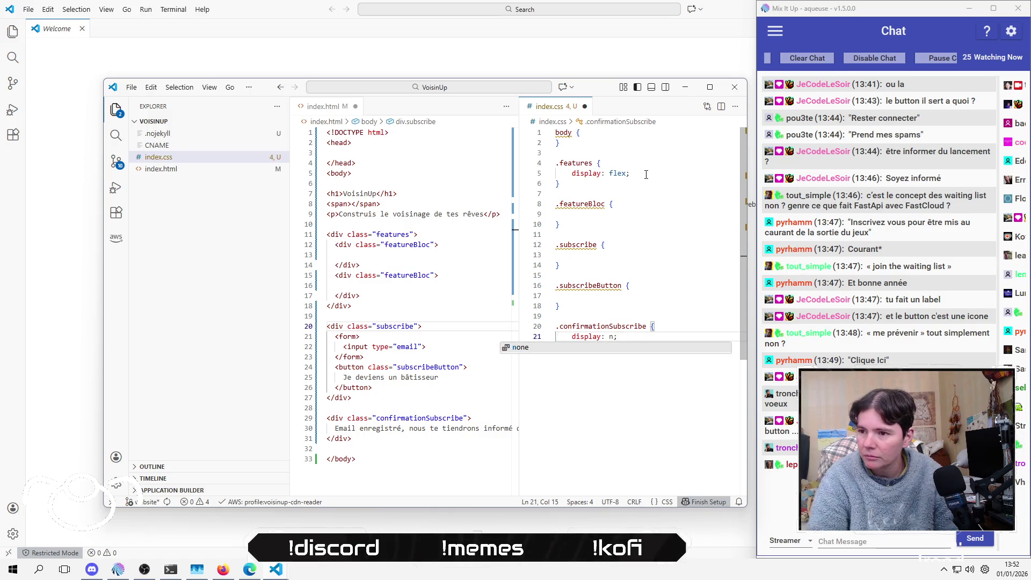
{"action": "key", "text": "Return"}
{"action": "key", "text": "Down"}
Step: Add display: flex to the .subscribe rule, glancing at index.html along the way
{"action": "type", "text": "s"}
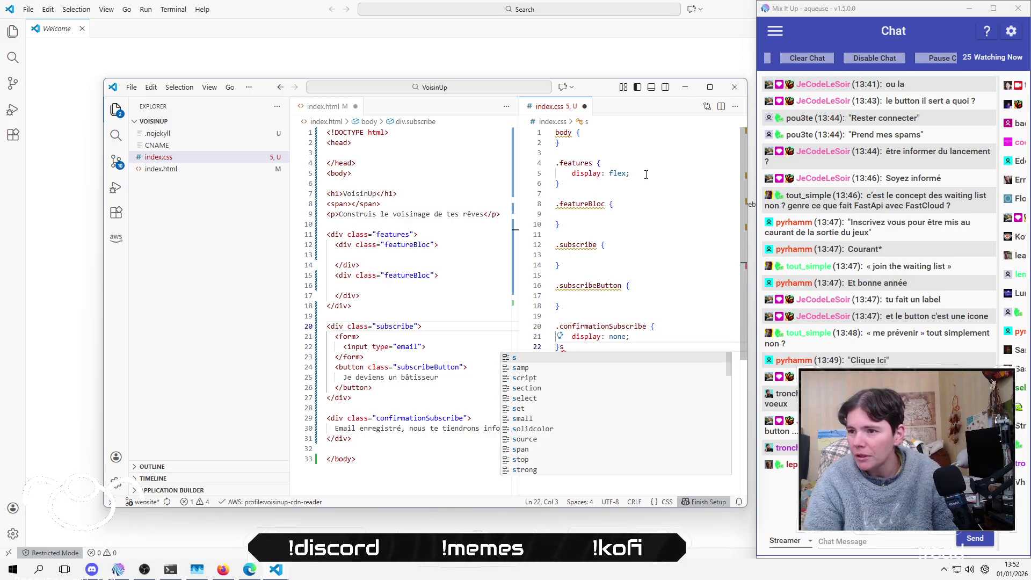
{"action": "key", "text": "BackSpace"}
{"action": "key", "text": "Up"}
{"action": "key", "text": "Up"}
{"action": "key", "text": "Up"}
{"action": "key", "text": "Up"}
{"action": "key", "text": "Up"}
{"action": "key", "text": "Up"}
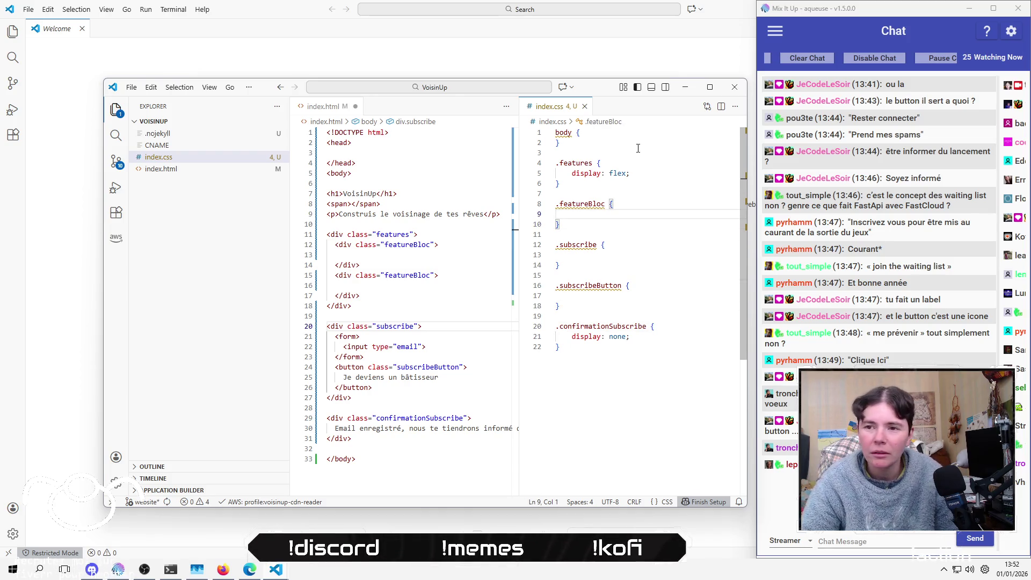
{"action": "left_click", "coordinate": [648, 247]}
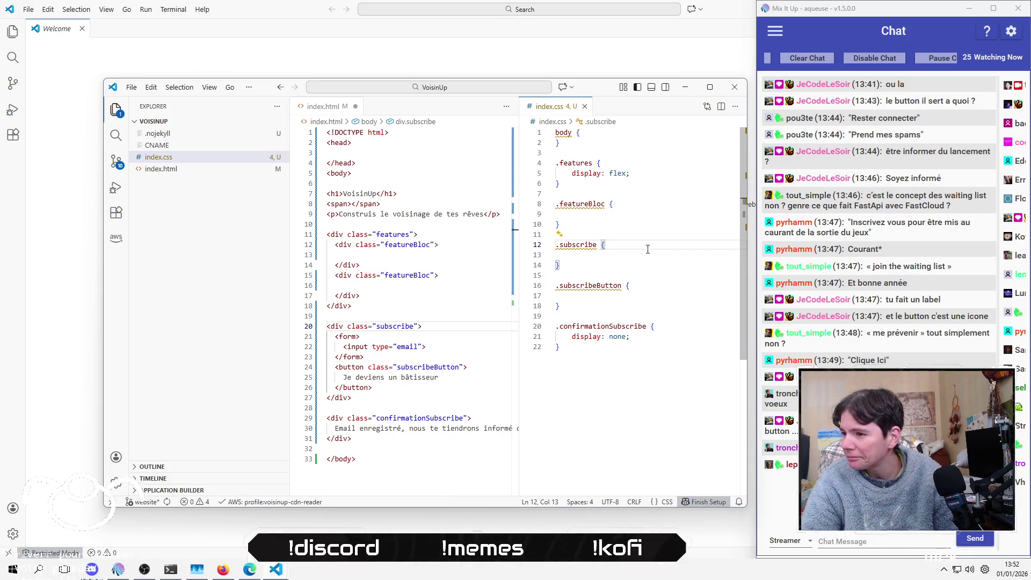
{"action": "left_click", "coordinate": [394, 314]}
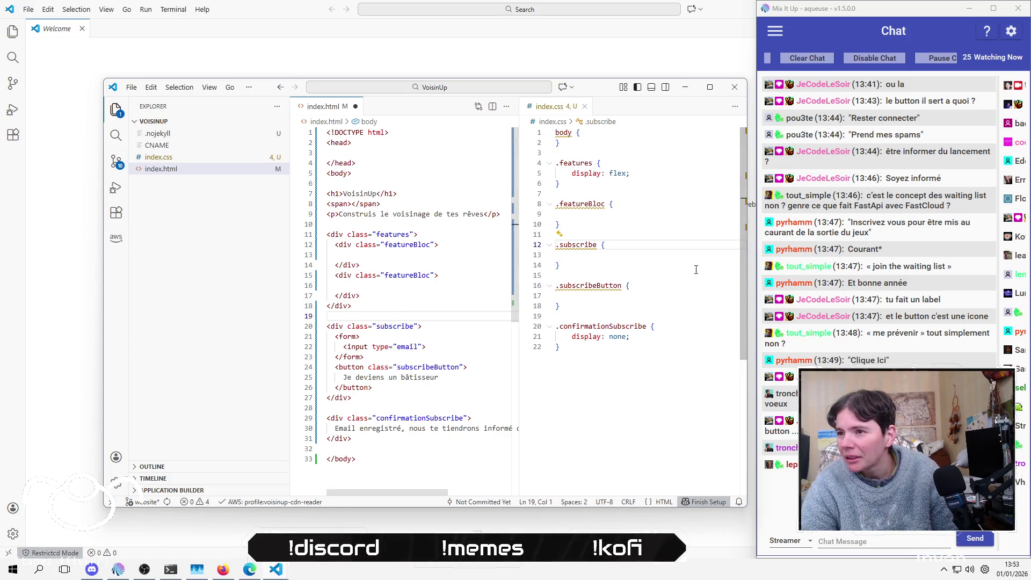
{"action": "left_click", "coordinate": [653, 254]}
{"action": "left_click", "coordinate": [653, 244]}
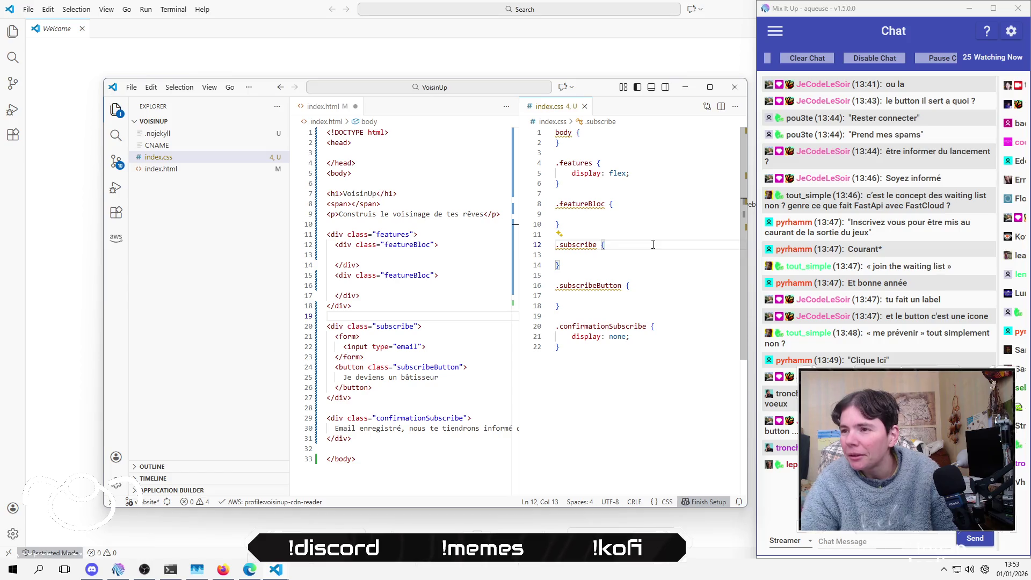
{"action": "key", "text": "Return"}
{"action": "type", "text": "d"}
{"action": "key", "text": "Return"}
{"action": "type", "text": "fl"}
{"action": "key", "text": "Return"}
{"action": "left_click", "coordinate": [652, 244]}
{"action": "left_click", "coordinate": [639, 173]}
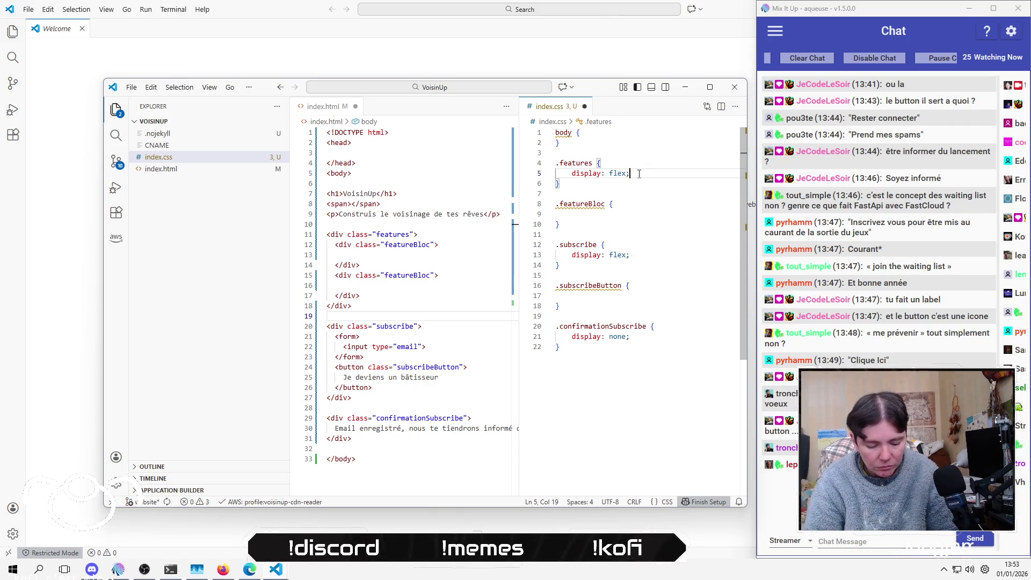
Step: Add flex-wrap: wrap to .features and copy it into .subscribe
{"action": "key", "text": "Return"}
{"action": "type", "text": "wr"}
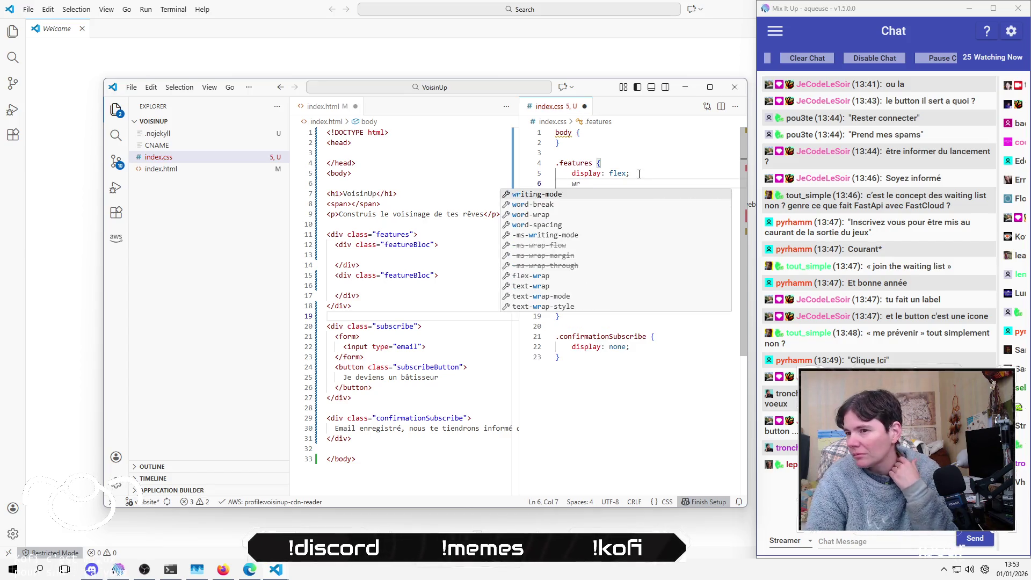
{"action": "key", "text": "Down"}
{"action": "key", "text": "Down"}
{"action": "key", "text": "Down"}
{"action": "key", "text": "Return"}
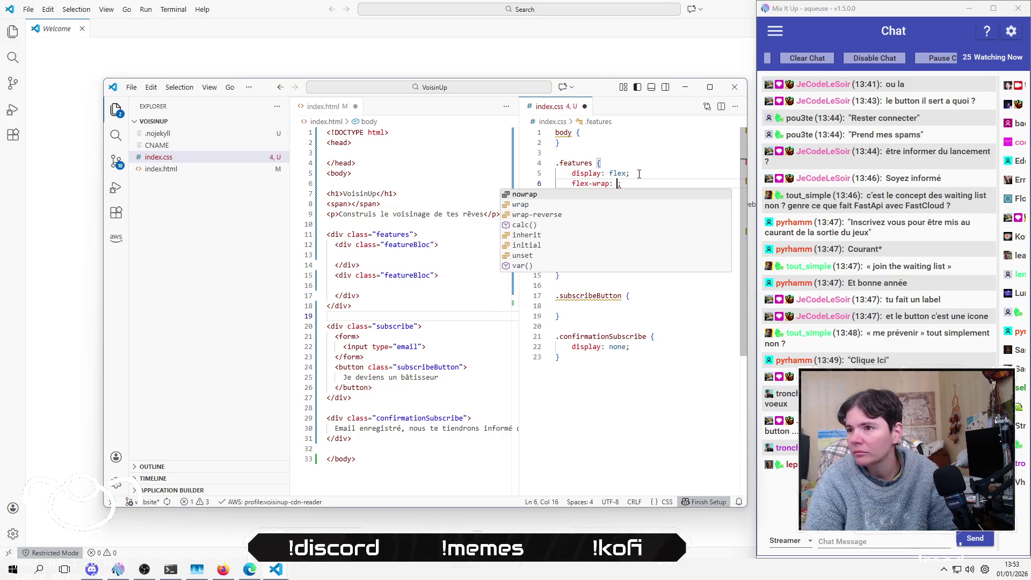
{"action": "key", "text": "Down"}
{"action": "key", "text": "Return"}
{"action": "key", "text": "Down"}
{"action": "key", "text": "Home"}
{"action": "key", "text": "shift+Up"}
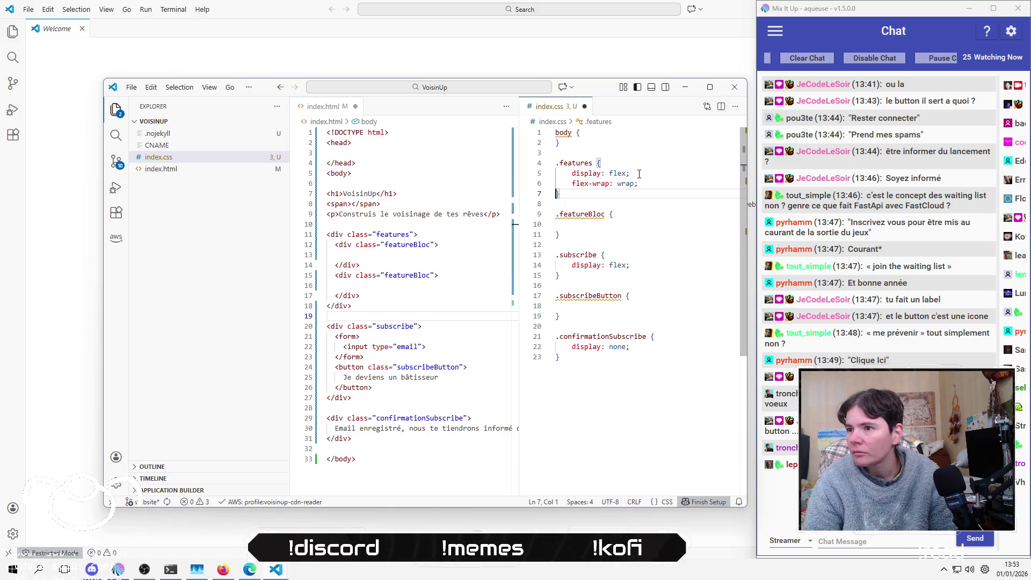
{"action": "key", "text": "ctrl+c"}
{"action": "key", "text": "Down"}
{"action": "key", "text": "Down"}
{"action": "key", "text": "Down"}
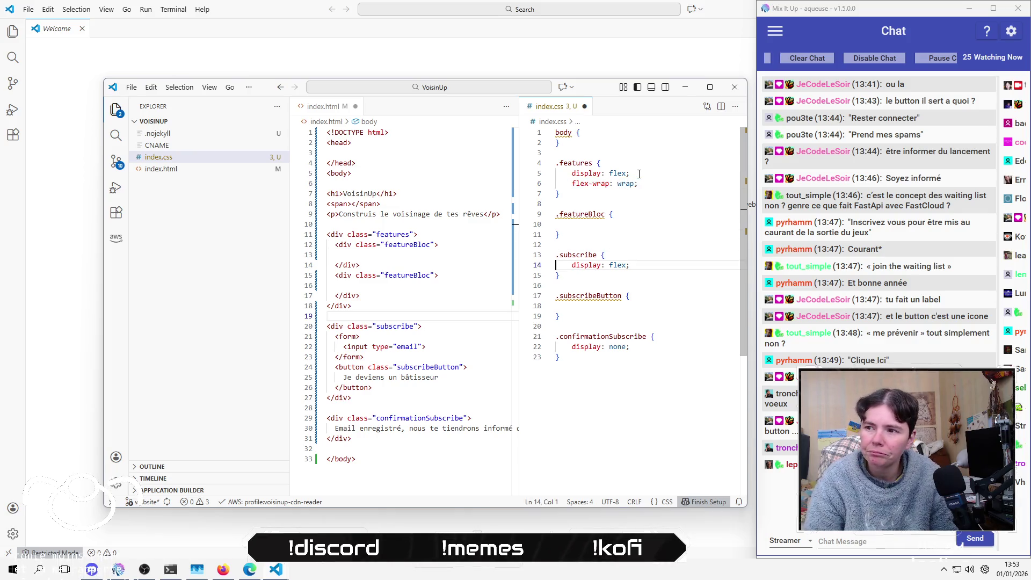
{"action": "key", "text": "ctrl+v"}
{"action": "key", "text": "Up"}
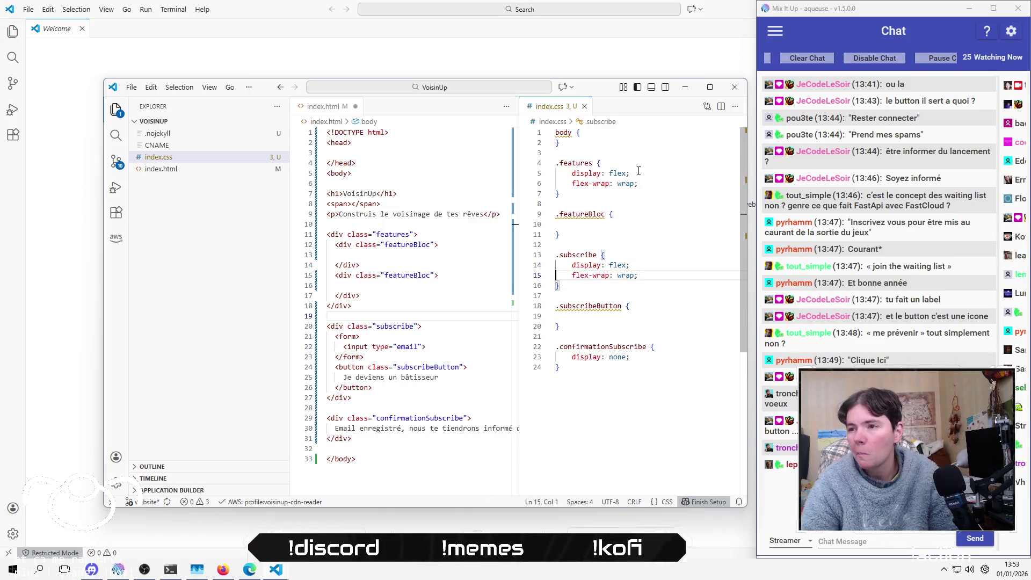
Step: Give .featureBloc border-radius: 20px and paste the same line into .subscribe
{"action": "left_click", "coordinate": [604, 225]}
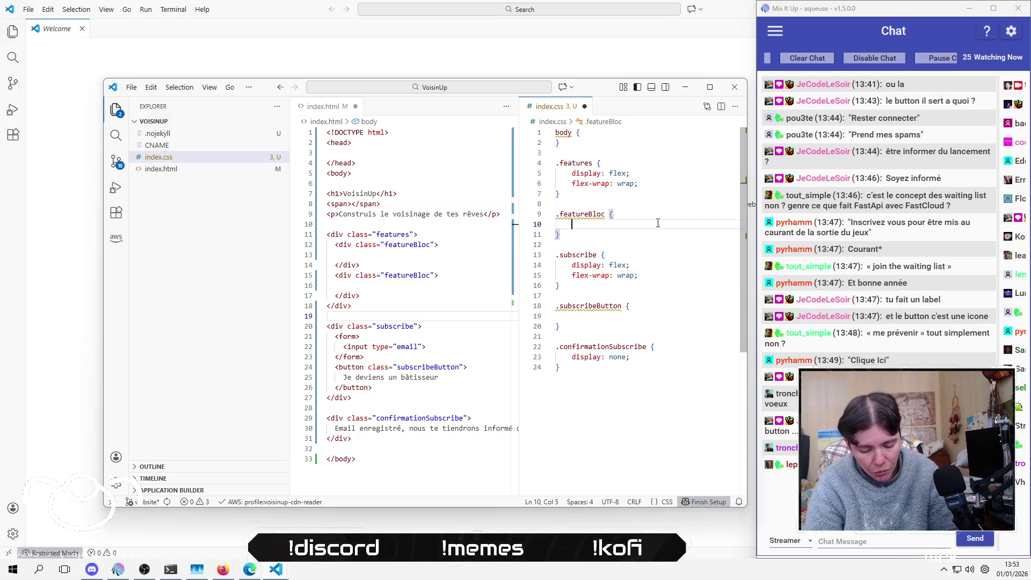
{"action": "type", "text": "bor"}
{"action": "key", "text": "Down"}
{"action": "key", "text": "Return"}
{"action": "type", "text": "20"}
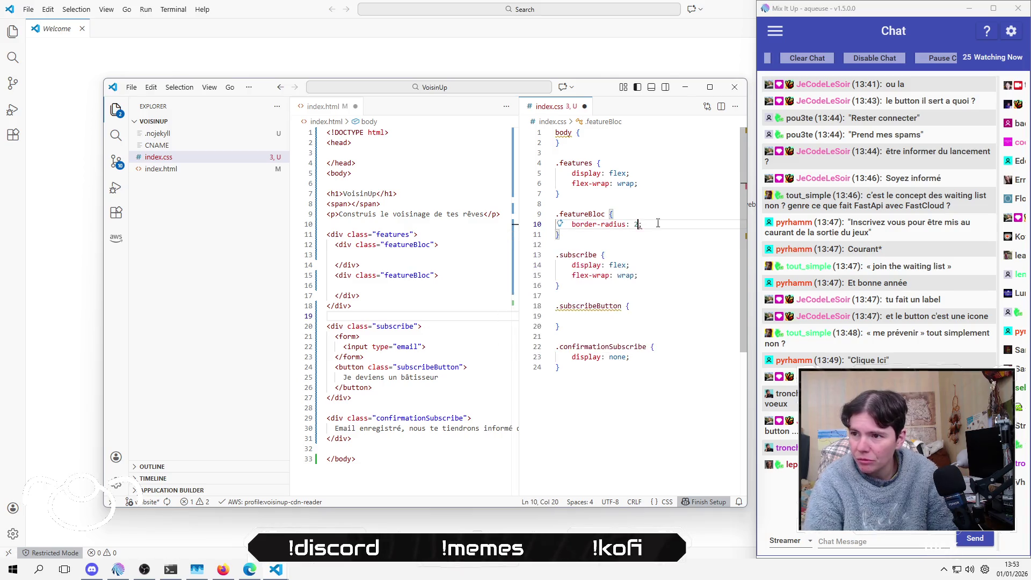
{"action": "type", "text": "px"}
{"action": "key", "text": "Home"}
{"action": "key", "text": "Home"}
{"action": "key", "text": "shift+Down"}
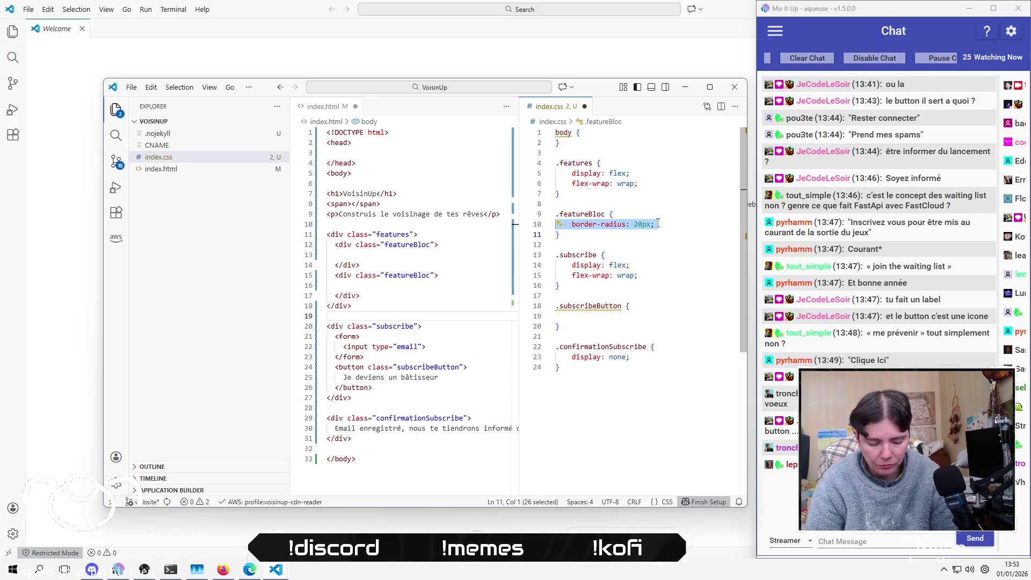
{"action": "key", "text": "ctrl+c"}
{"action": "key", "text": "Down"}
{"action": "key", "text": "Down"}
{"action": "key", "text": "Down"}
{"action": "key", "text": "ctrl+v"}
Step: Paste border-radius: 20px into .subscribeButton and .confirmationSubscribe, tidying indentation and trailing lines
{"action": "key", "text": "Down"}
{"action": "key", "text": "Down"}
{"action": "key", "text": "Down"}
{"action": "key", "text": "ctrl+v"}
{"action": "key", "text": "BackSpace"}
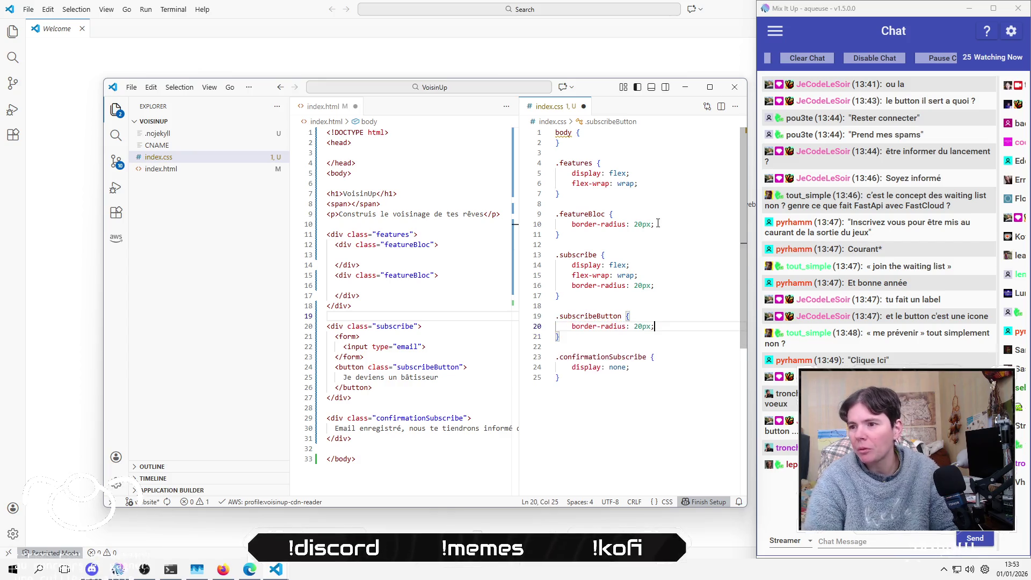
{"action": "key", "text": "Down"}
{"action": "key", "text": "Down"}
{"action": "key", "text": "Down"}
{"action": "key", "text": "Return"}
{"action": "key", "text": "ctrl+v"}
{"action": "key", "text": "Delete"}
{"action": "key", "text": "Up"}
{"action": "key", "text": "shift+Tab"}
{"action": "key", "text": "Down"}
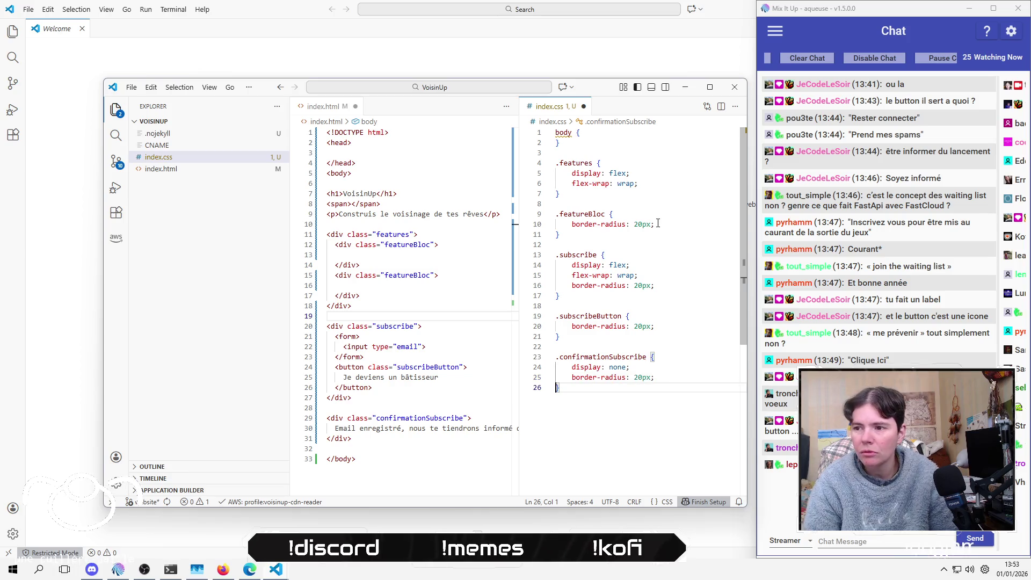
Step: Save index.css and add an indented blank line inside the body rule
{"action": "left_click", "coordinate": [640, 132]}
{"action": "key", "text": "ctrl+s"}
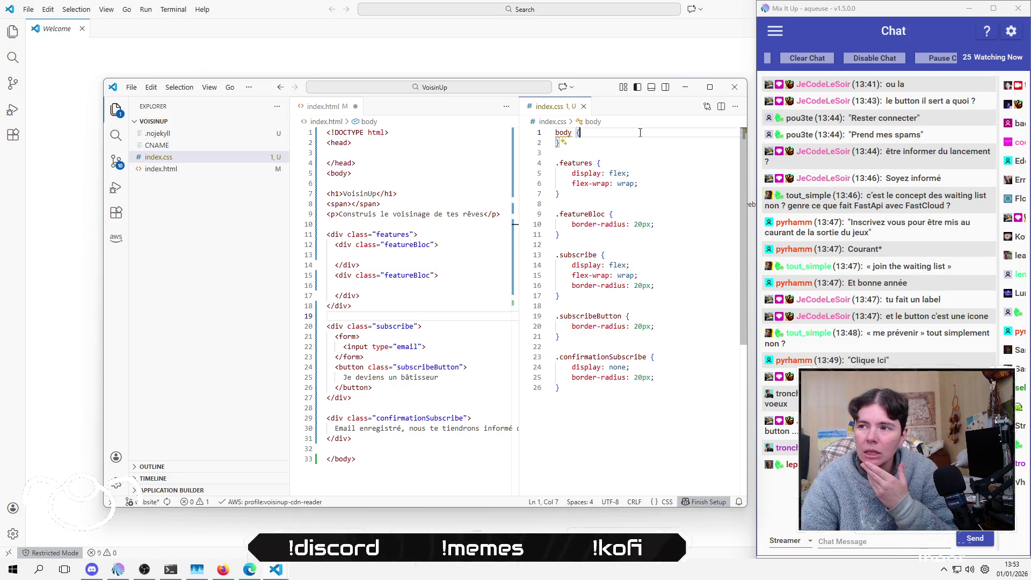
{"action": "key", "text": "Return"}
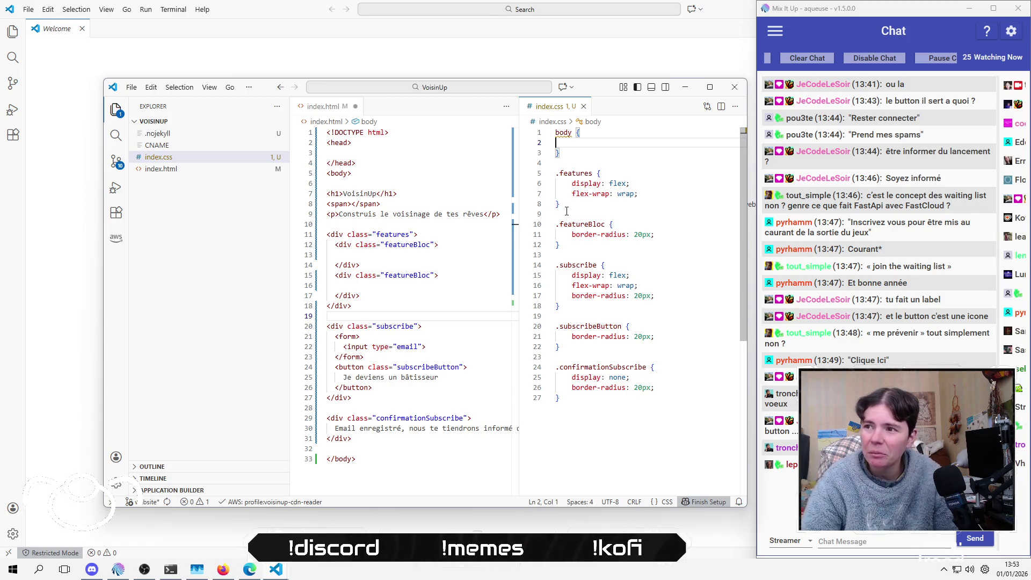
Step: Switch to the GridBuildingSystem – GAME – Android Unity window
{"action": "key", "text": "alt+Tab"}
{"action": "key", "text": "alt+Tab"}
{"action": "key", "text": "alt+Tab"}
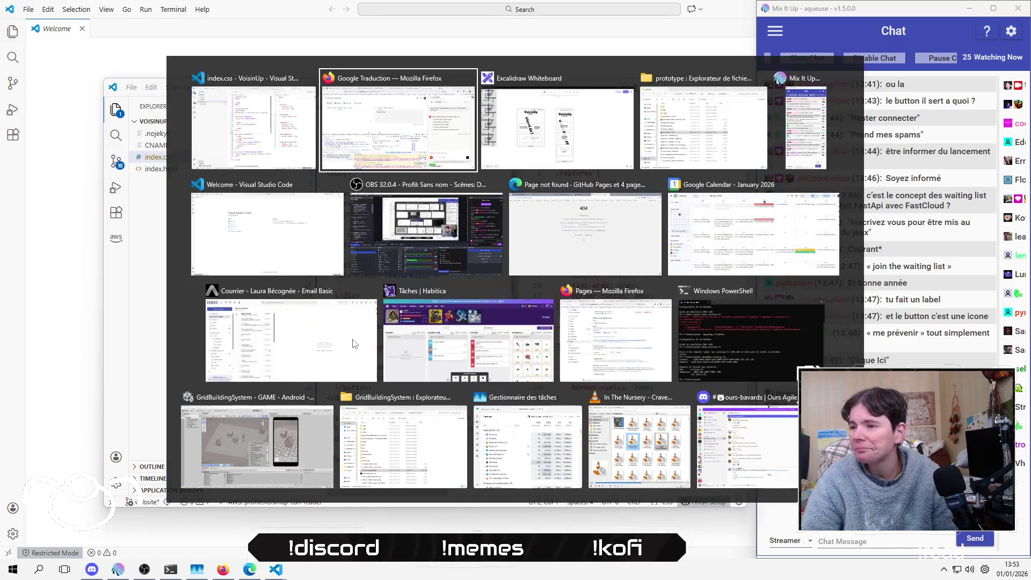
{"action": "key", "text": "alt+Tab"}
{"action": "key", "text": "alt+Tab"}
{"action": "key", "text": "alt+Tab"}
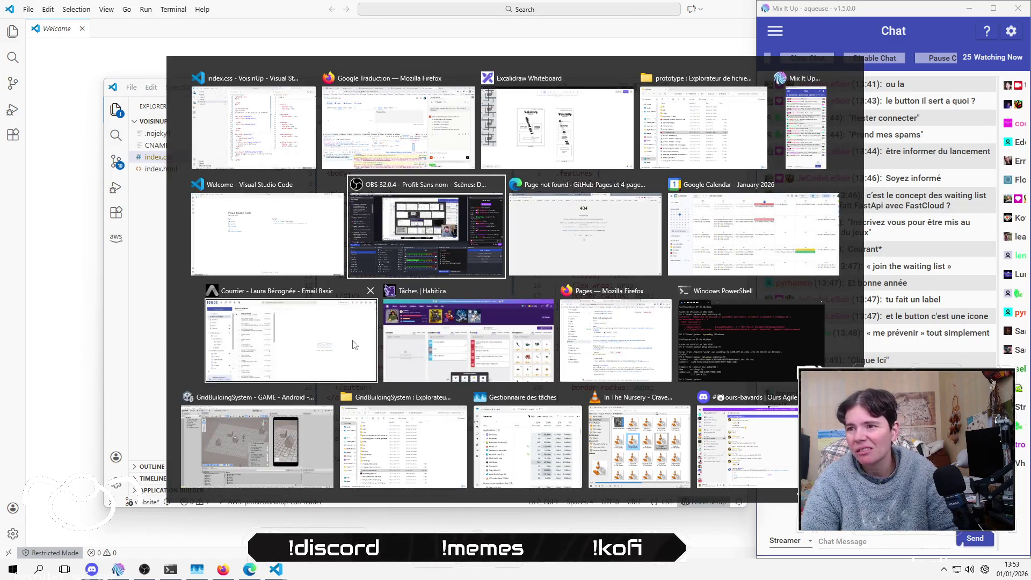
{"action": "key", "text": "alt+Tab"}
{"action": "key", "text": "alt+Tab"}
{"action": "key", "text": "alt+Tab"}
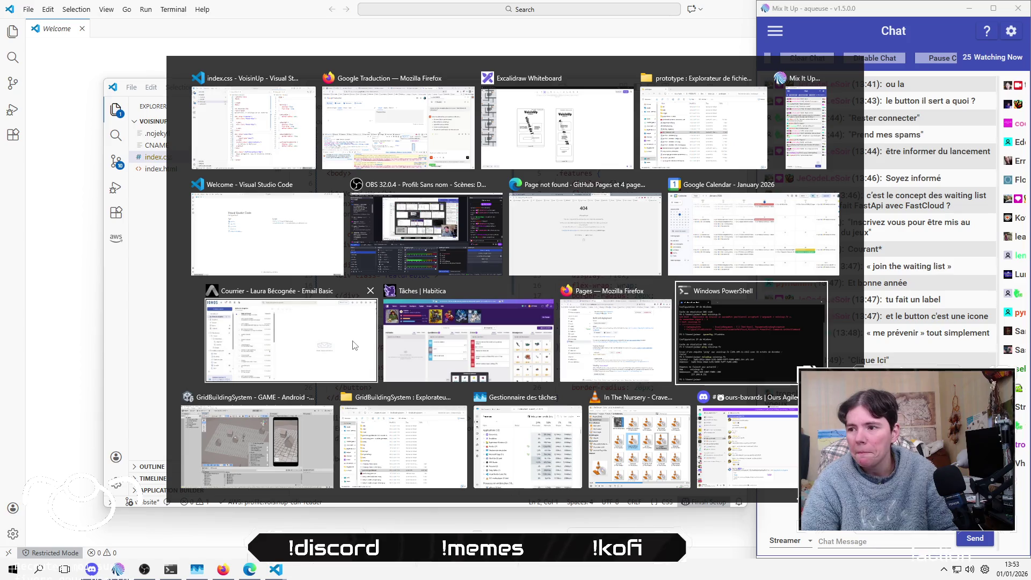
{"action": "key", "text": "Escape"}
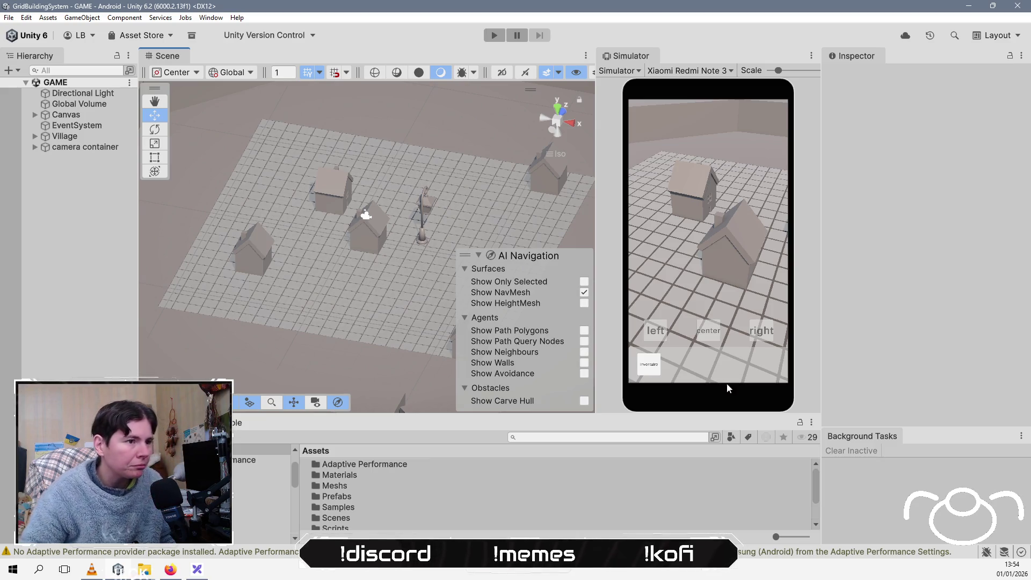
{"action": "left_click", "coordinate": [144, 569]}
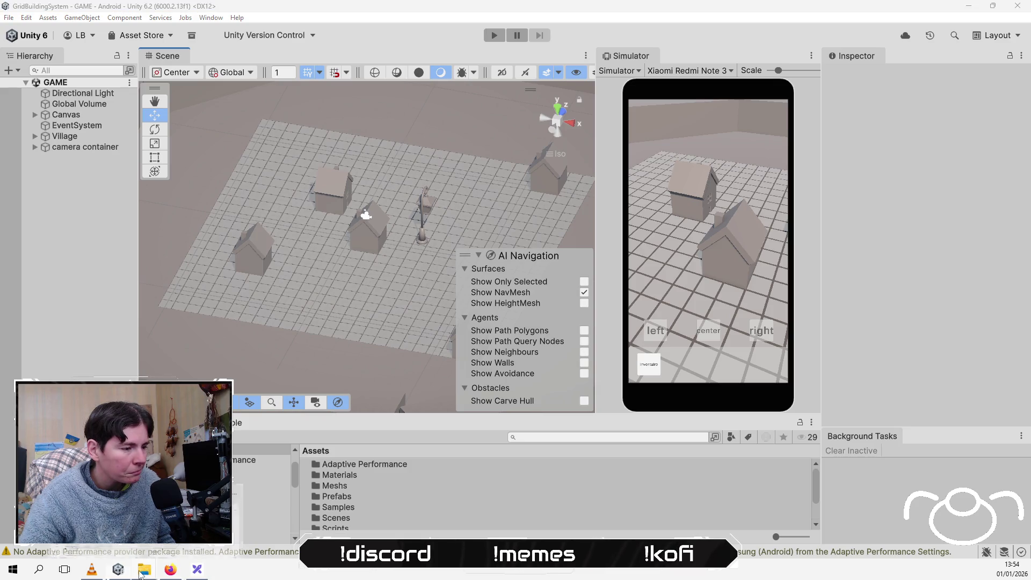
Step: Copy gridBuildingSystem.apk from the project's build folder
{"action": "left_click", "coordinate": [161, 516]}
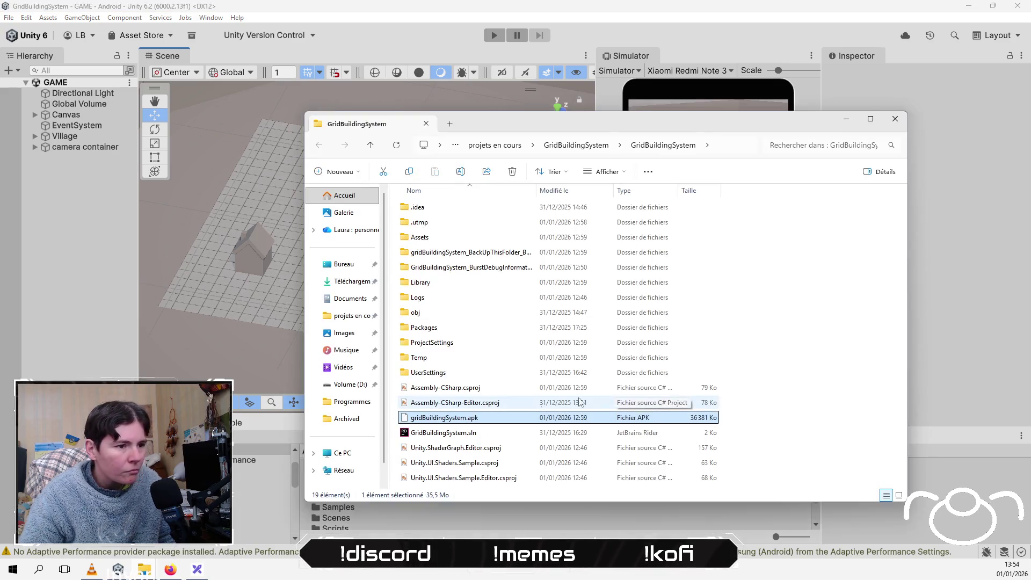
{"action": "right_click", "coordinate": [465, 426]}
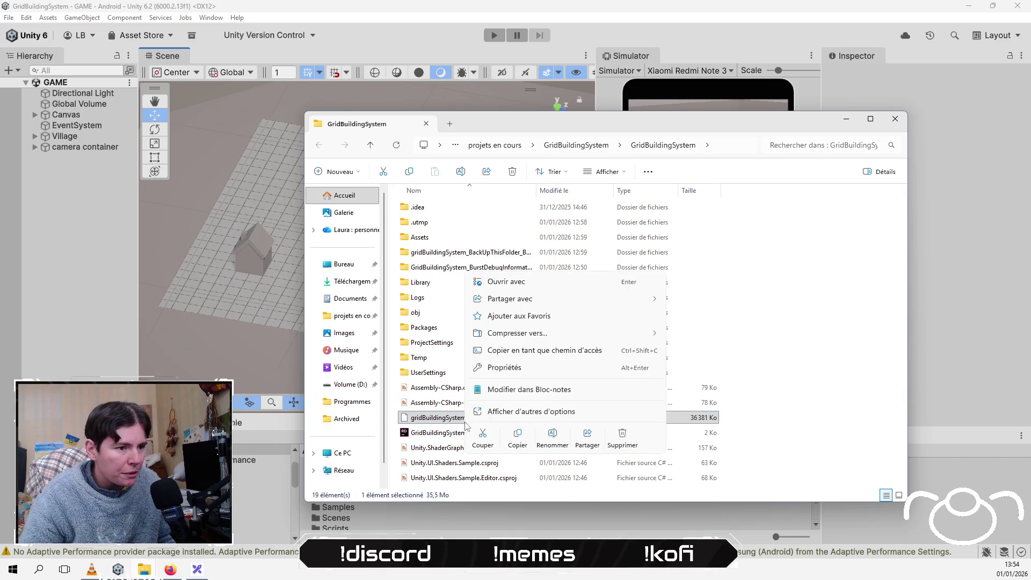
{"action": "key", "text": "Escape"}
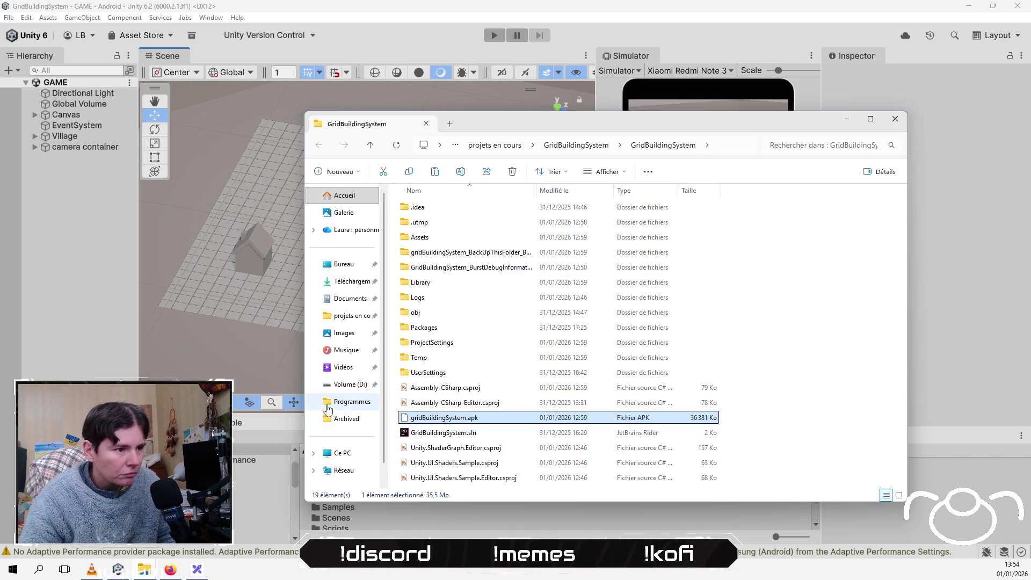
Step: Paste the apk into Redmi Note 13 Pro 5G > Espace de stockage interne partagé > Download
{"action": "left_click", "coordinate": [336, 457]}
{"action": "double_click", "coordinate": [465, 215]}
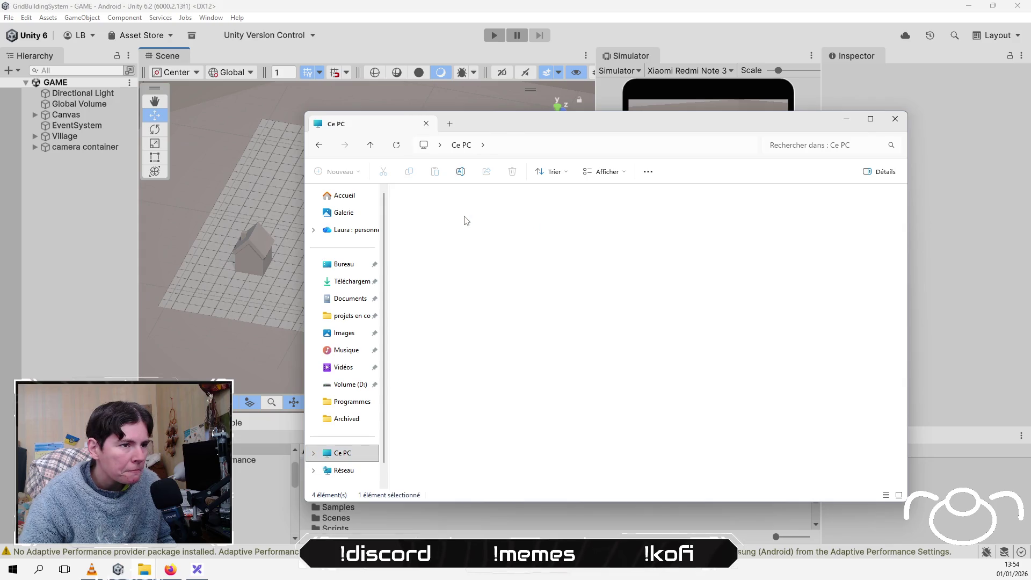
{"action": "double_click", "coordinate": [488, 202]}
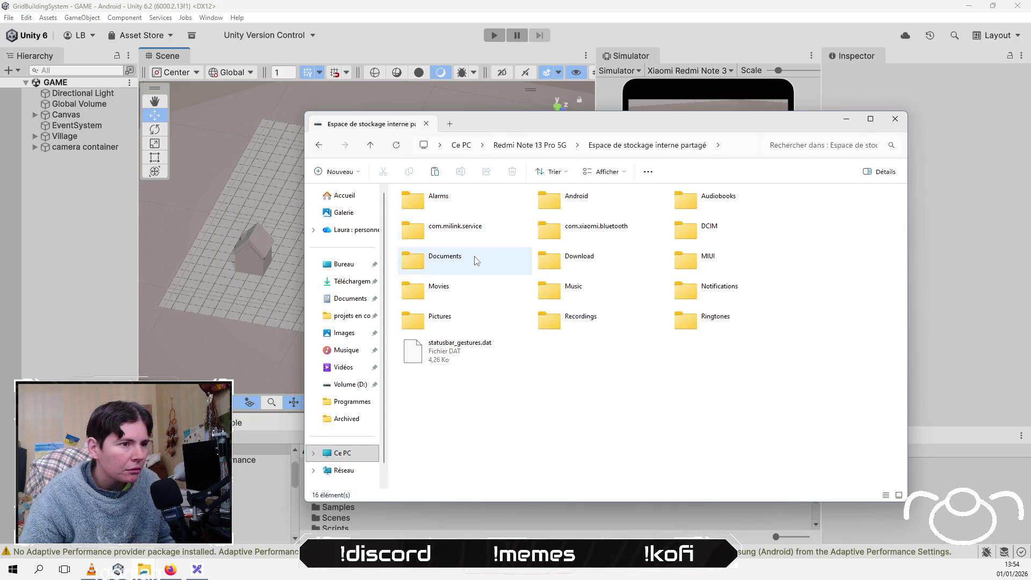
{"action": "double_click", "coordinate": [631, 270]}
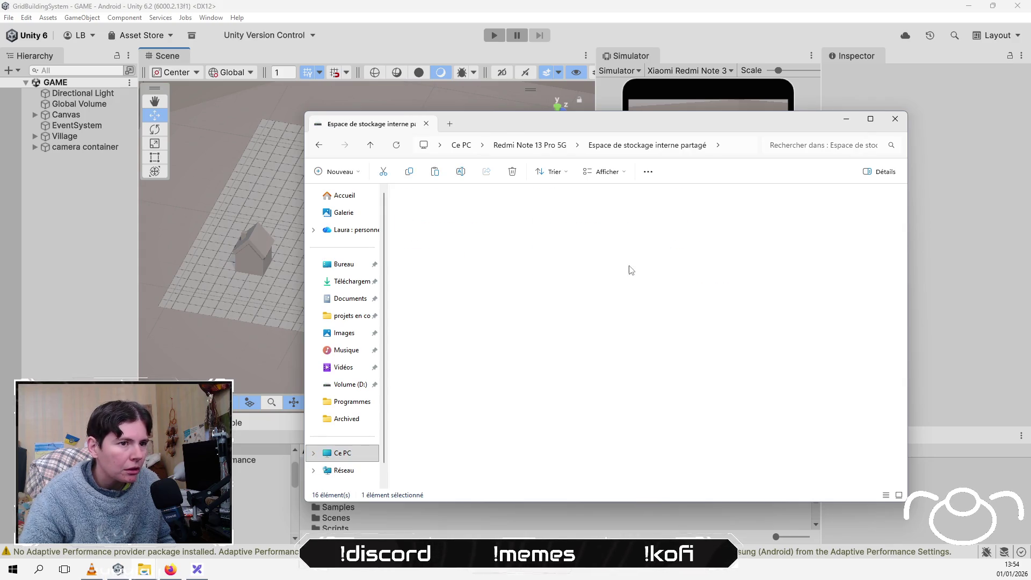
{"action": "right_click", "coordinate": [842, 287]}
{"action": "left_click", "coordinate": [863, 299]}
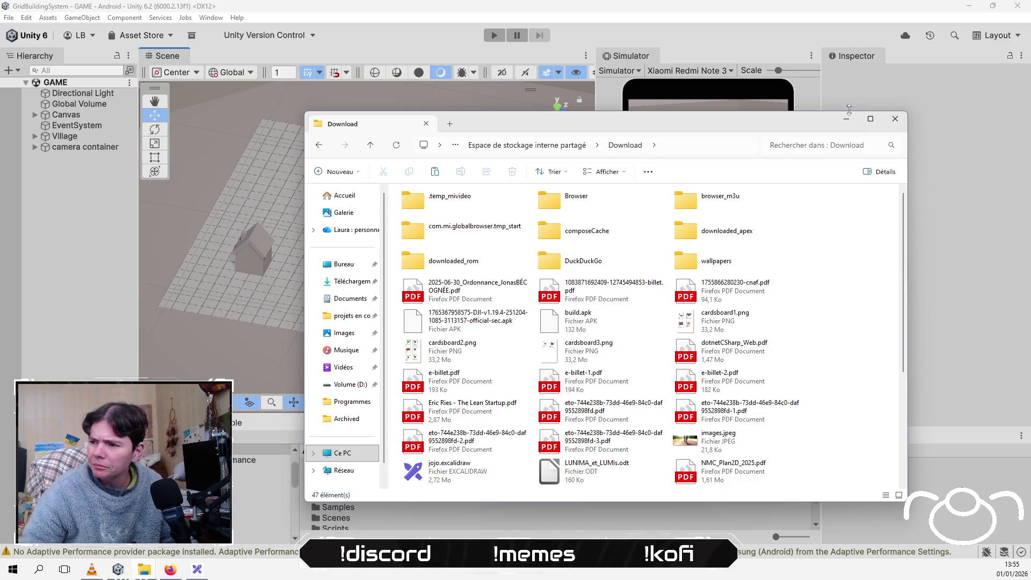
{"action": "left_click", "coordinate": [78, 207]}
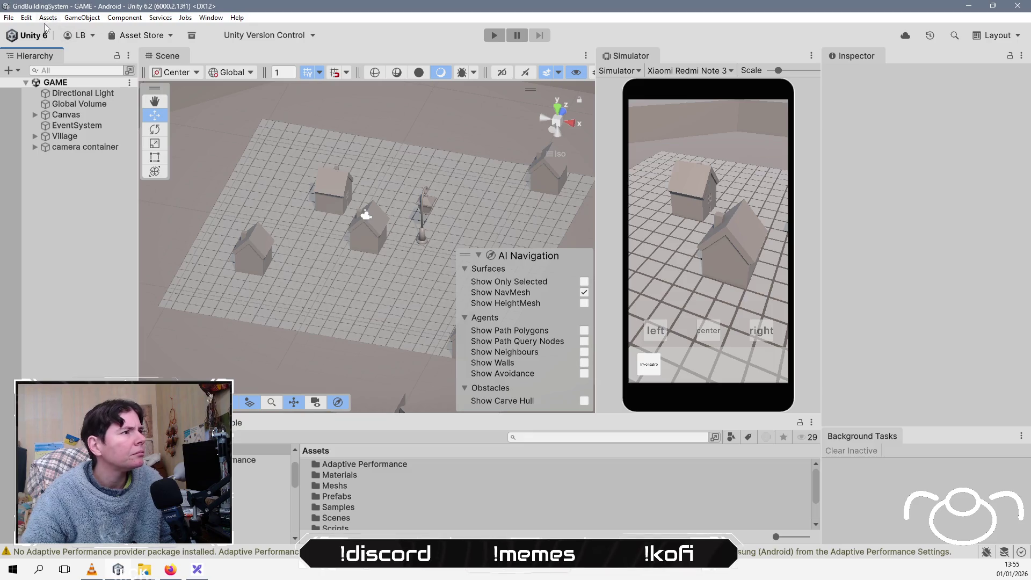
Step: Open File > Build Profiles to see Android as the active platform
{"action": "key", "text": "alt+f"}
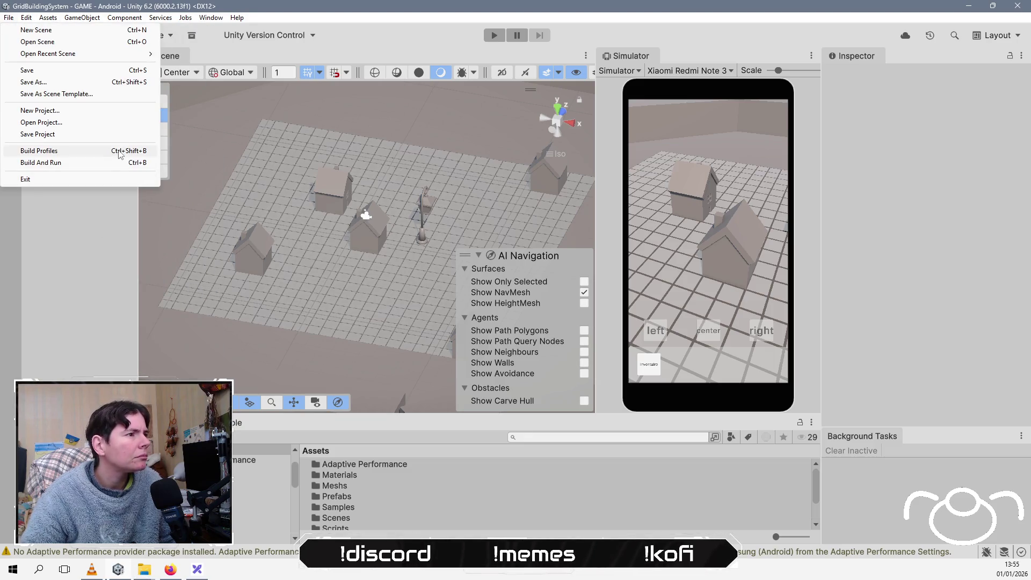
{"action": "left_click", "coordinate": [39, 151]}
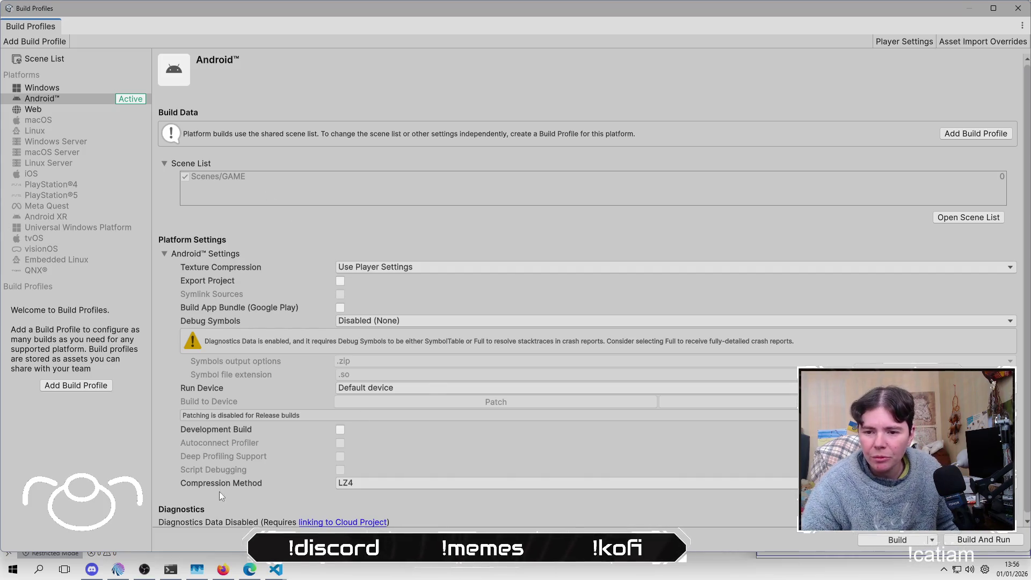
Step: Close Build Profiles and start the GAME scene in Play mode
{"action": "left_click", "coordinate": [144, 570]}
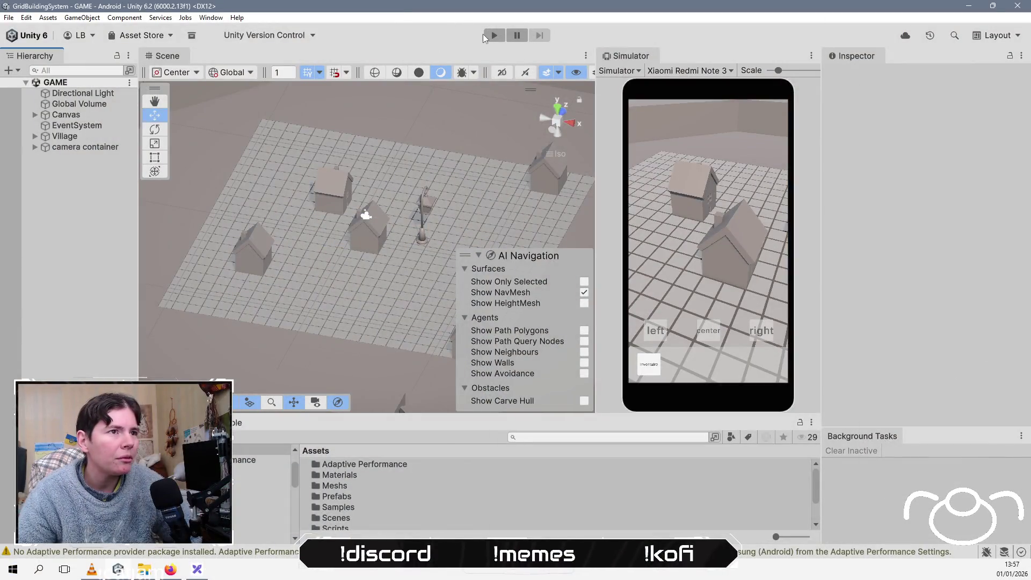
{"action": "left_click", "coordinate": [484, 34]}
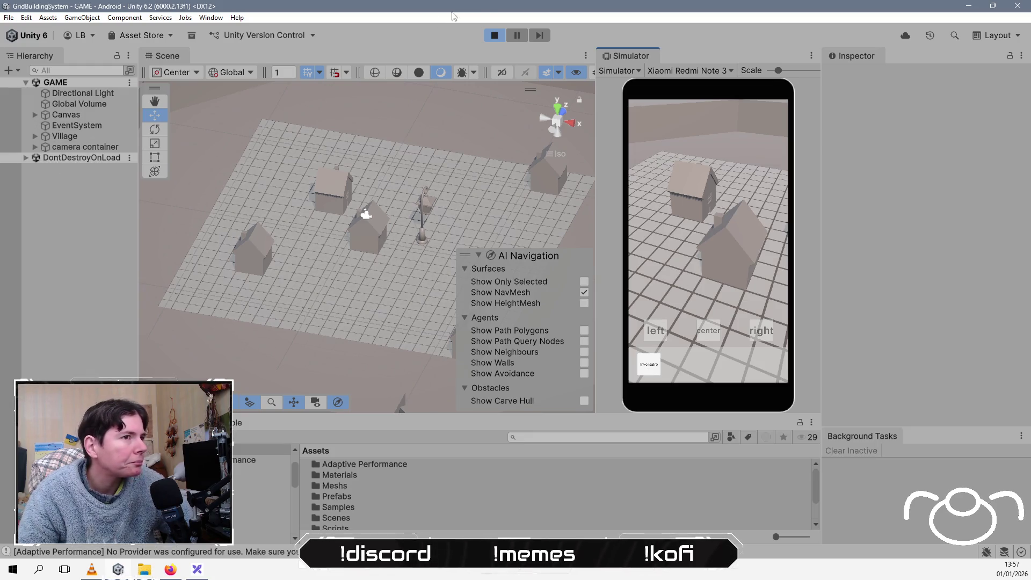
Step: Stop the running village game, returning to the GAME scene editor
{"action": "left_click", "coordinate": [493, 35]}
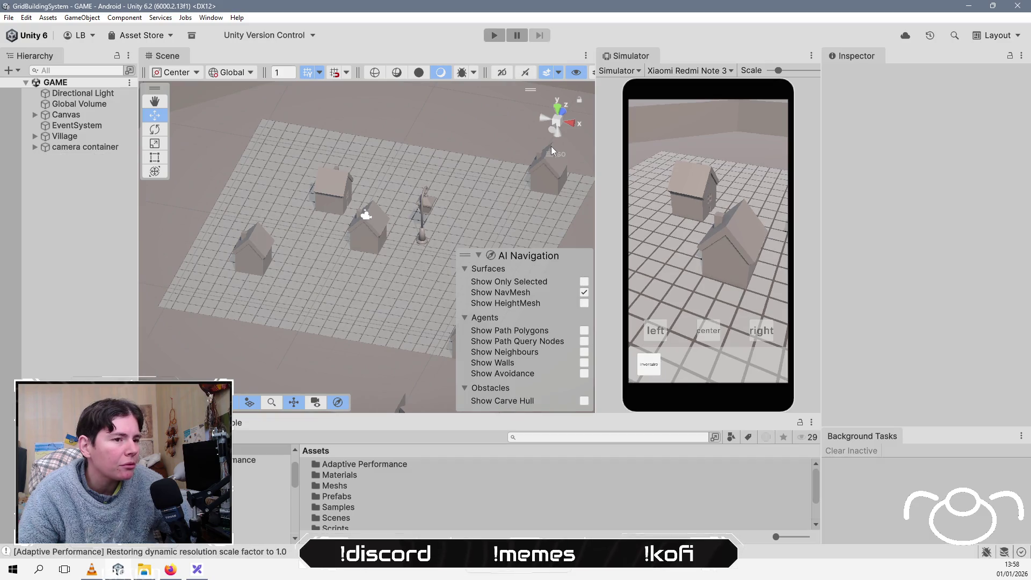
{"action": "key", "text": "ctrl+shift+b"}
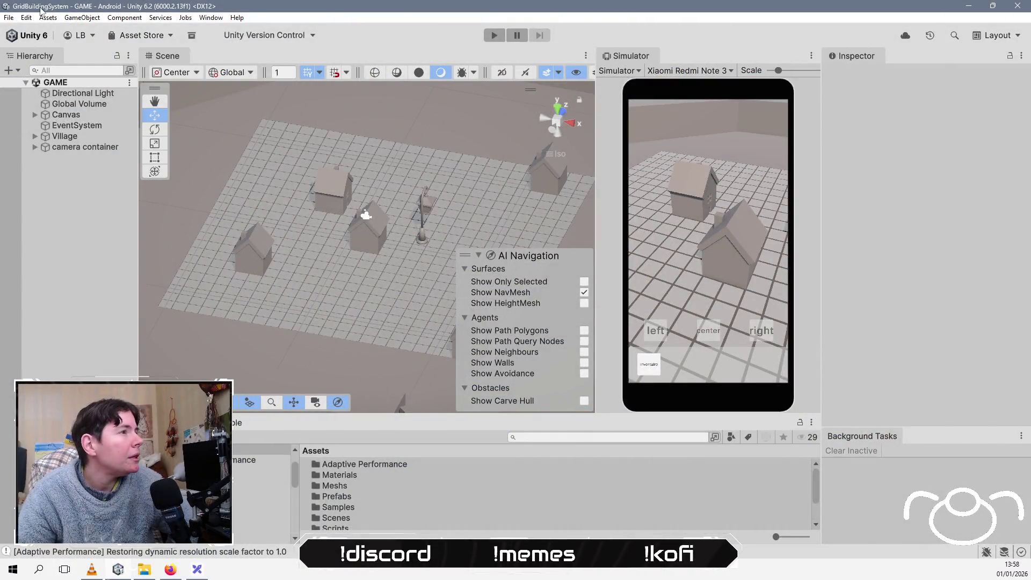
{"action": "left_click", "coordinate": [25, 18]}
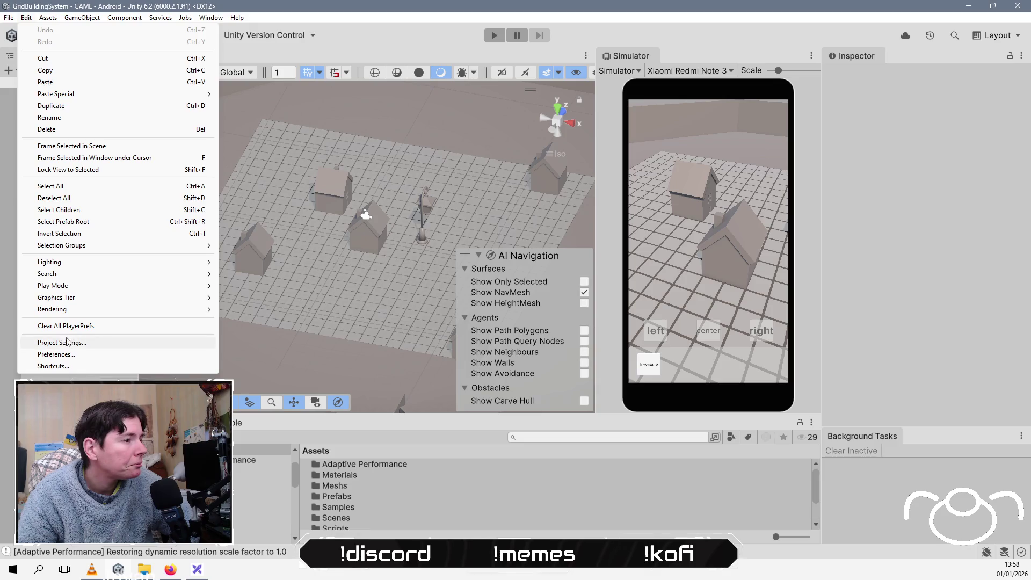
Step: In Player settings, keep Fullscreen Window, resolution scaling Disabled, and Native Aspect Ratio
{"action": "left_click", "coordinate": [63, 343]}
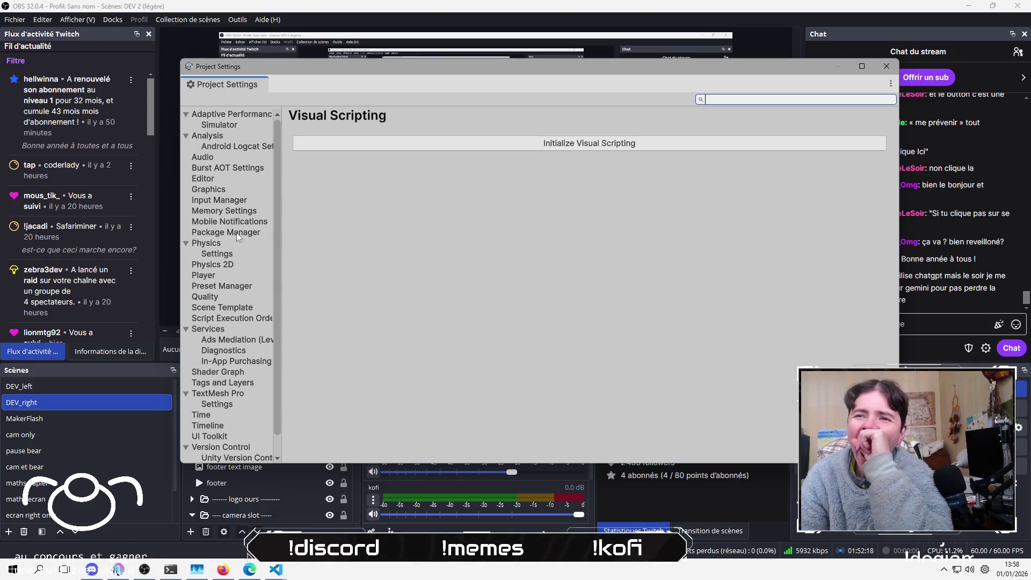
{"action": "left_click", "coordinate": [220, 276]}
{"action": "scroll", "coordinate": [598, 202], "scroll_direction": "down", "scroll_amount": 3}
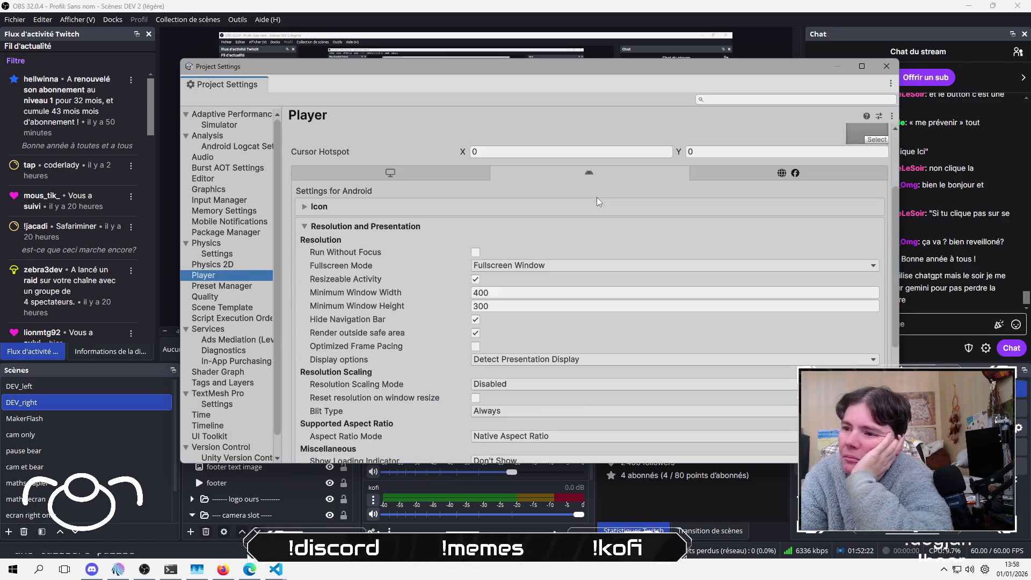
{"action": "left_click", "coordinate": [531, 267]}
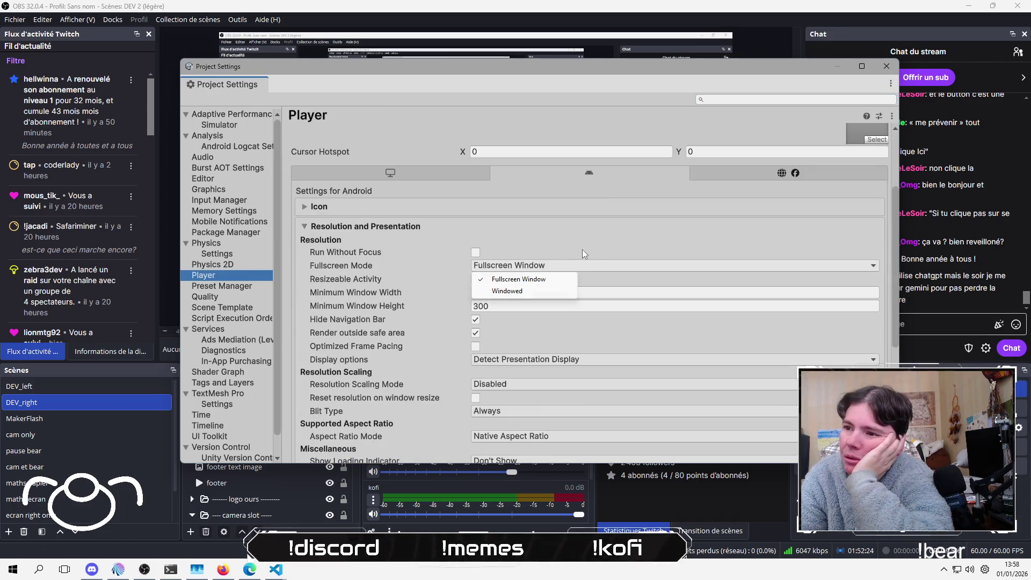
{"action": "left_click", "coordinate": [542, 137]}
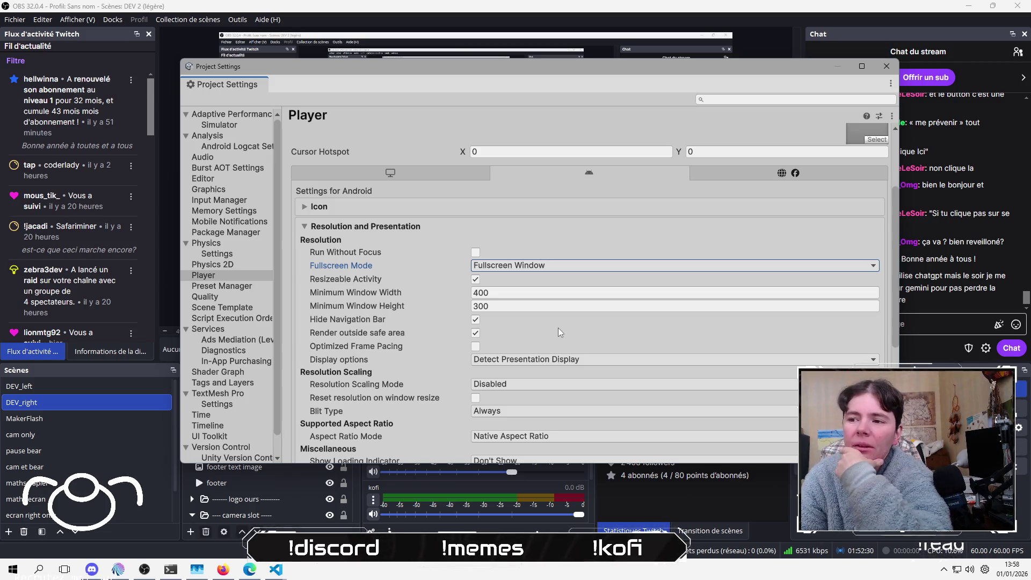
{"action": "scroll", "coordinate": [560, 332], "scroll_direction": "down", "scroll_amount": 3}
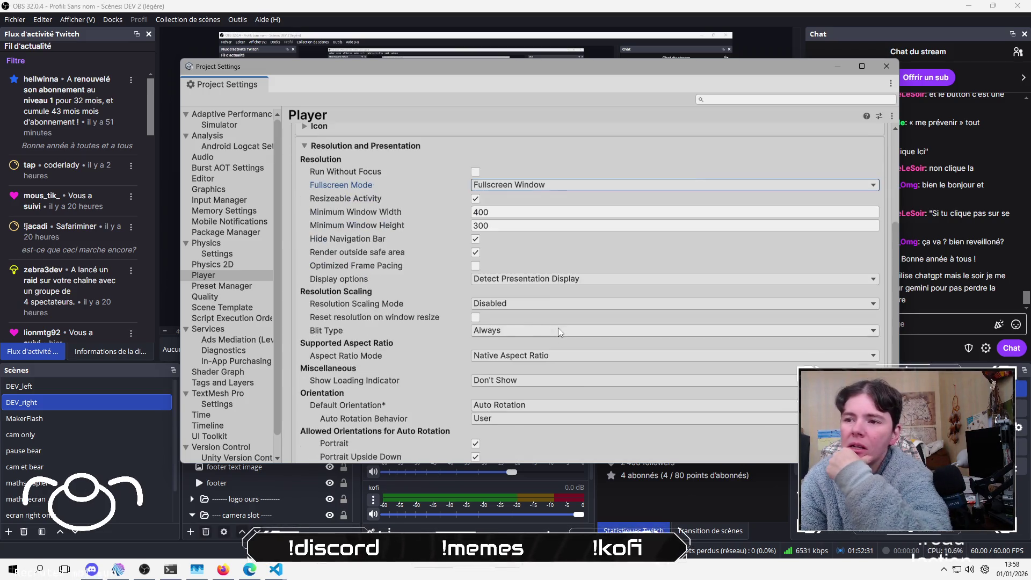
{"action": "left_click", "coordinate": [527, 304]}
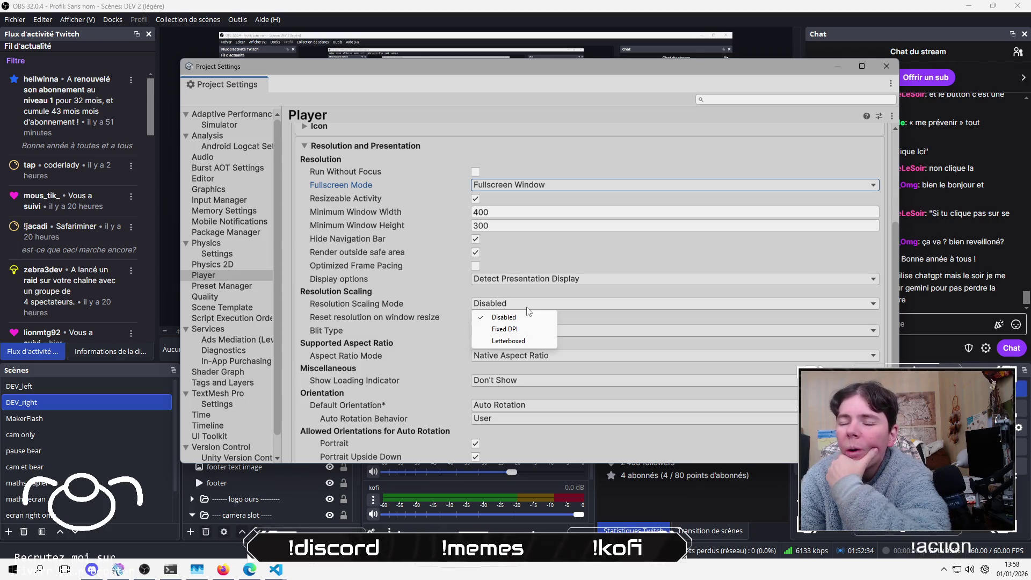
{"action": "left_click", "coordinate": [516, 316]}
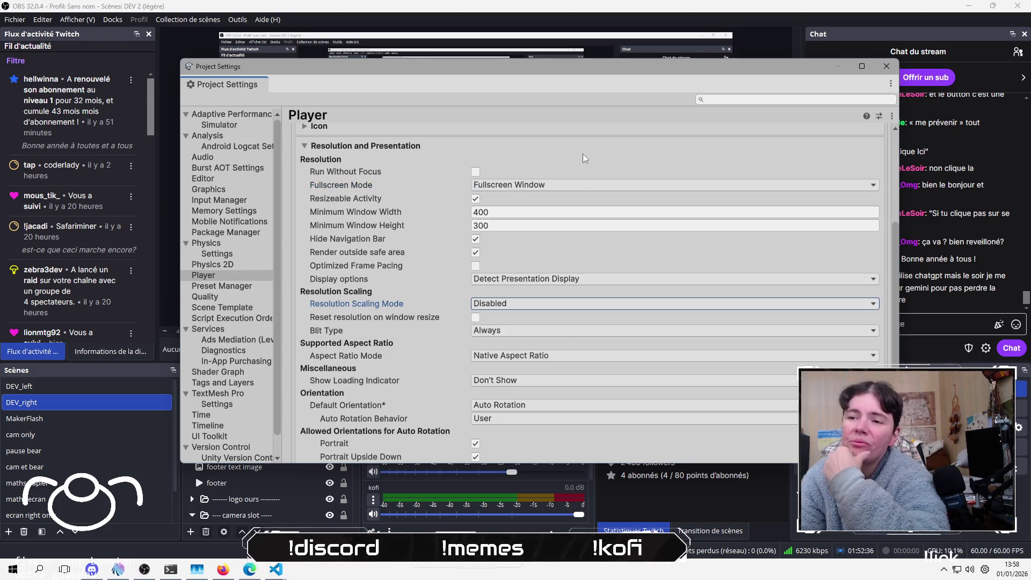
{"action": "left_click", "coordinate": [531, 357]}
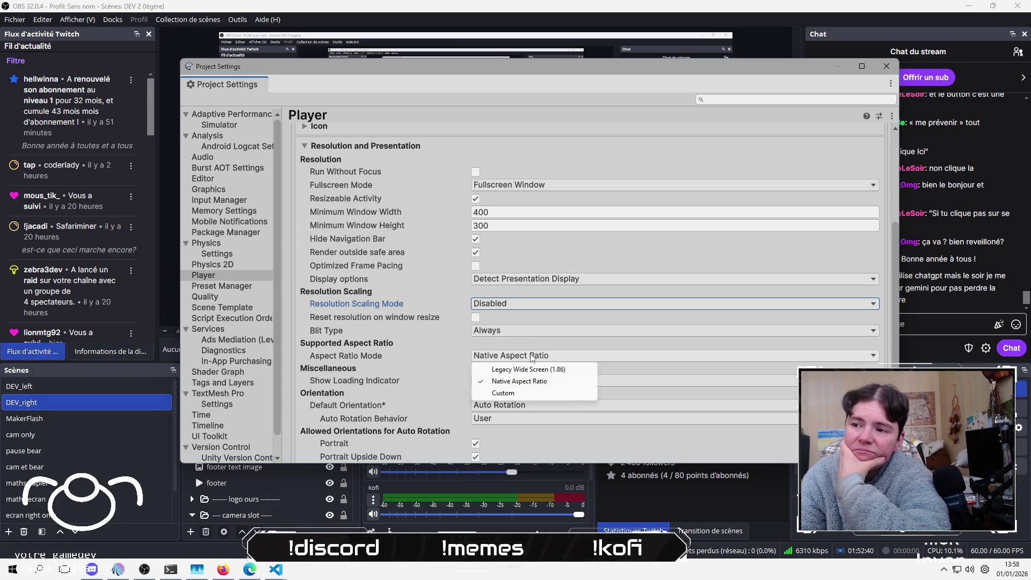
{"action": "left_click", "coordinate": [620, 151]}
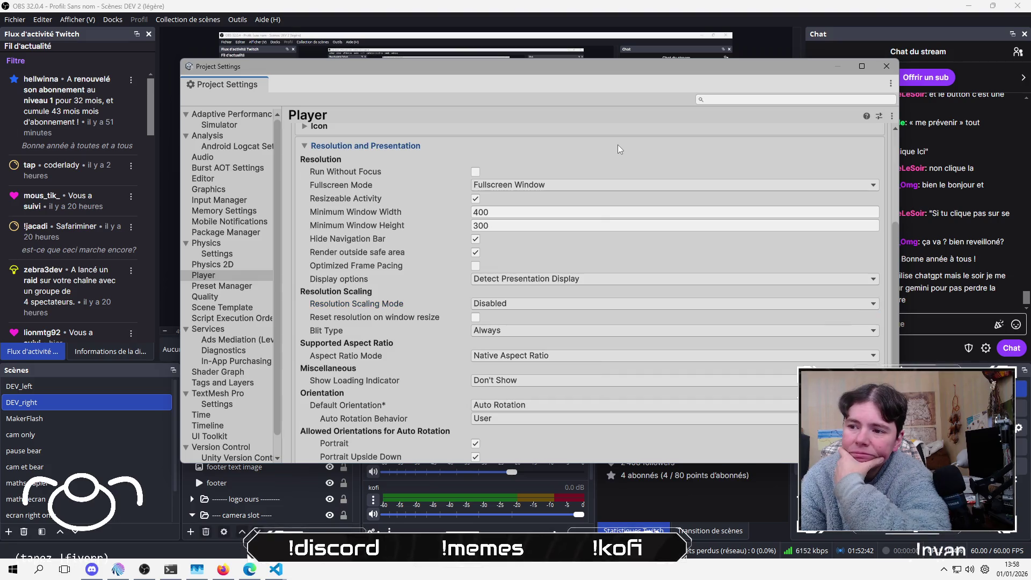
Step: Collapse and re-expand Resolution and Presentation, then open the Default Orientation dropdown
{"action": "left_click", "coordinate": [620, 148]}
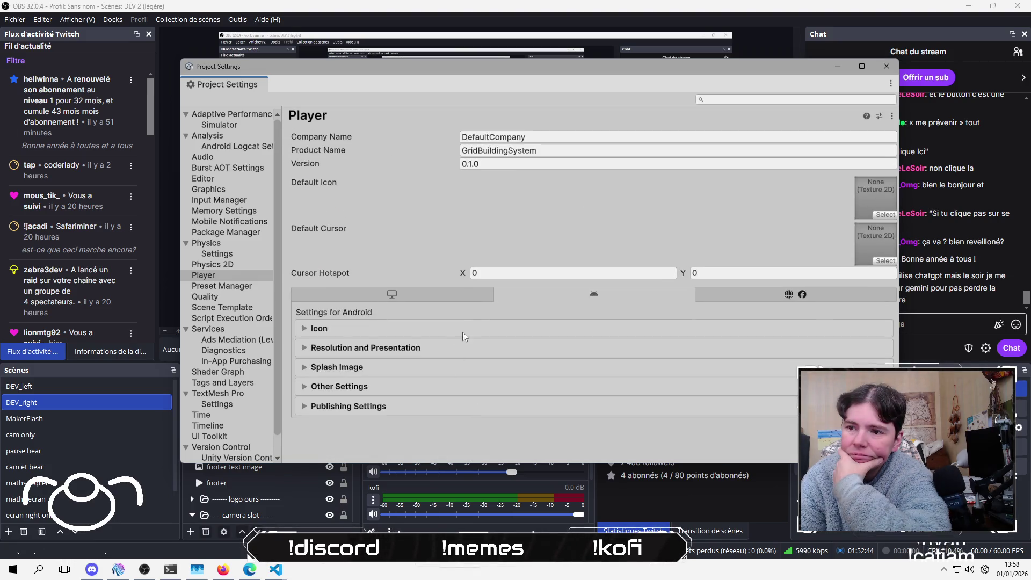
{"action": "left_click", "coordinate": [445, 348]}
{"action": "scroll", "coordinate": [456, 333], "scroll_direction": "down", "scroll_amount": 10}
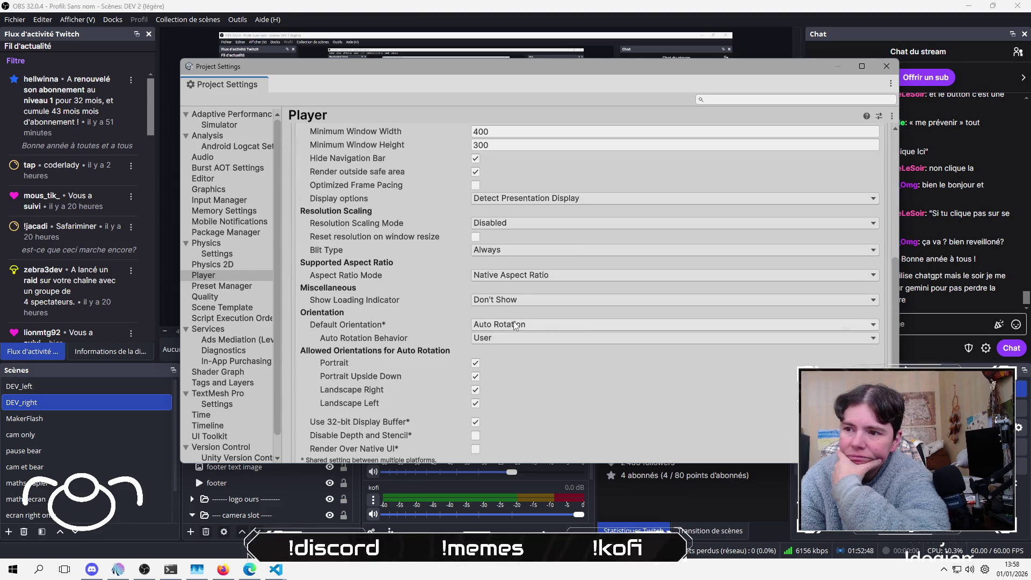
{"action": "left_click", "coordinate": [514, 325]}
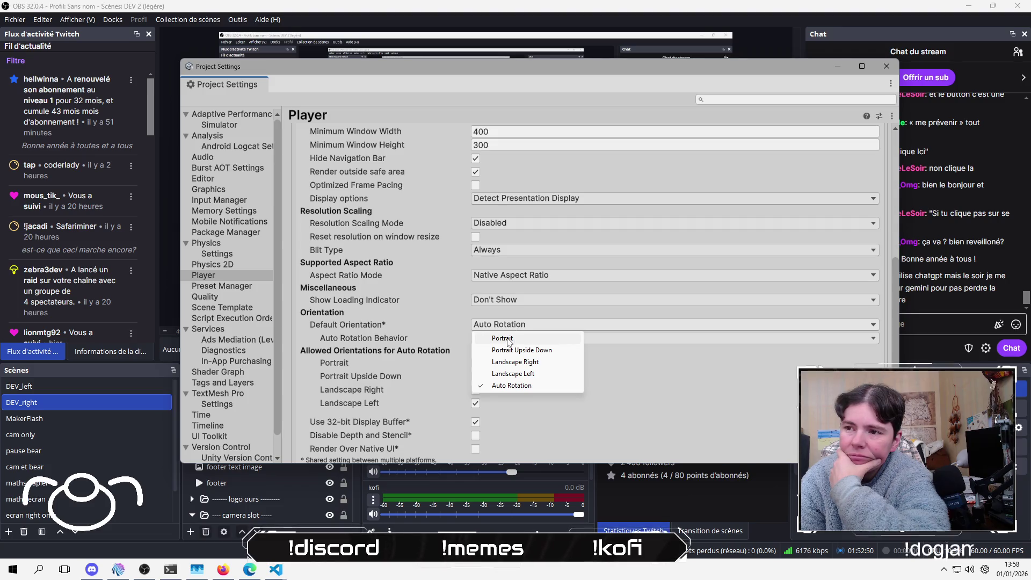
Step: Set Default Orientation to Portrait, leaving Resolution Scaling Mode Disabled
{"action": "left_click", "coordinate": [508, 340]}
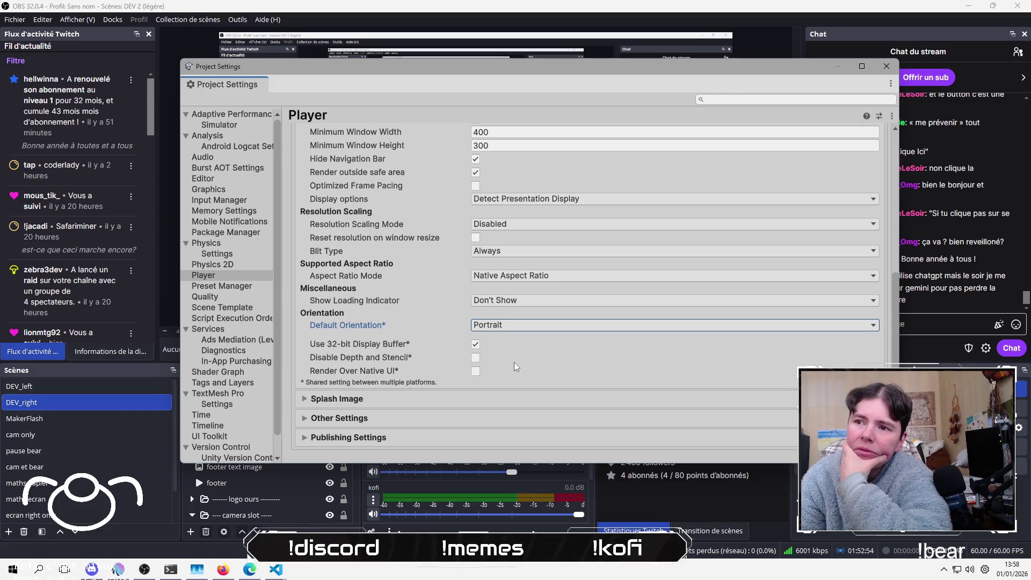
{"action": "left_click", "coordinate": [515, 228]}
{"action": "left_click", "coordinate": [509, 237]}
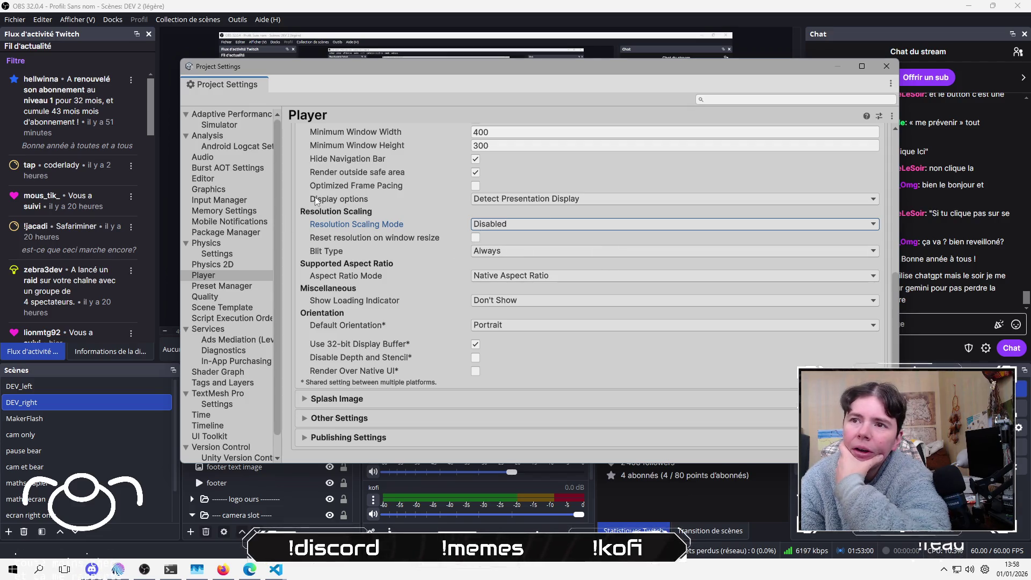
Step: Scroll back to the DefaultCompany company name field, then view the Graphics settings page
{"action": "scroll", "coordinate": [322, 200], "scroll_direction": "up", "scroll_amount": 5}
{"action": "scroll", "coordinate": [459, 227], "scroll_direction": "down", "scroll_amount": 3}
{"action": "scroll", "coordinate": [459, 228], "scroll_direction": "down", "scroll_amount": 2}
{"action": "scroll", "coordinate": [459, 228], "scroll_direction": "up", "scroll_amount": 4}
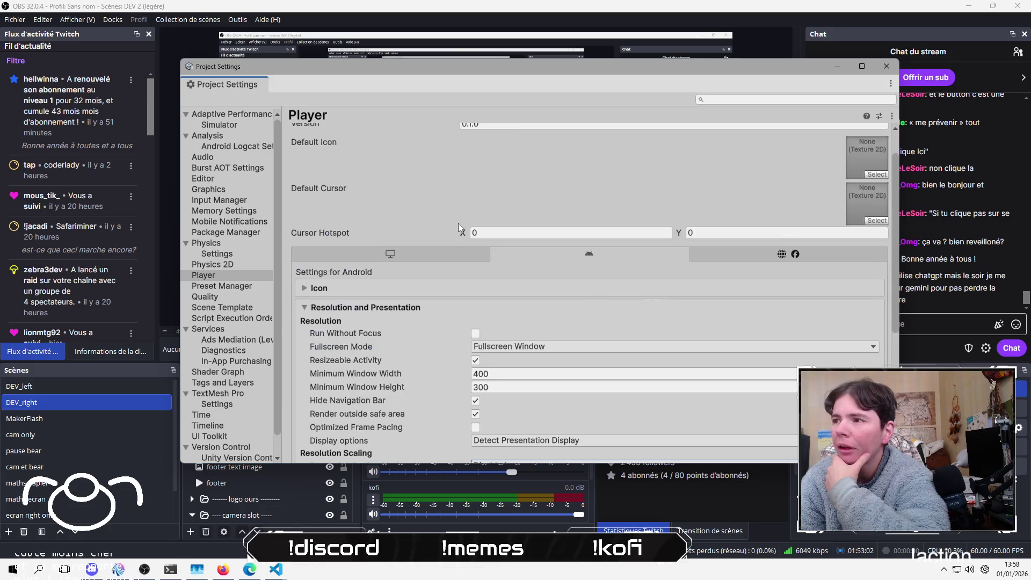
{"action": "scroll", "coordinate": [459, 228], "scroll_direction": "up", "scroll_amount": 2}
{"action": "left_click", "coordinate": [544, 138]}
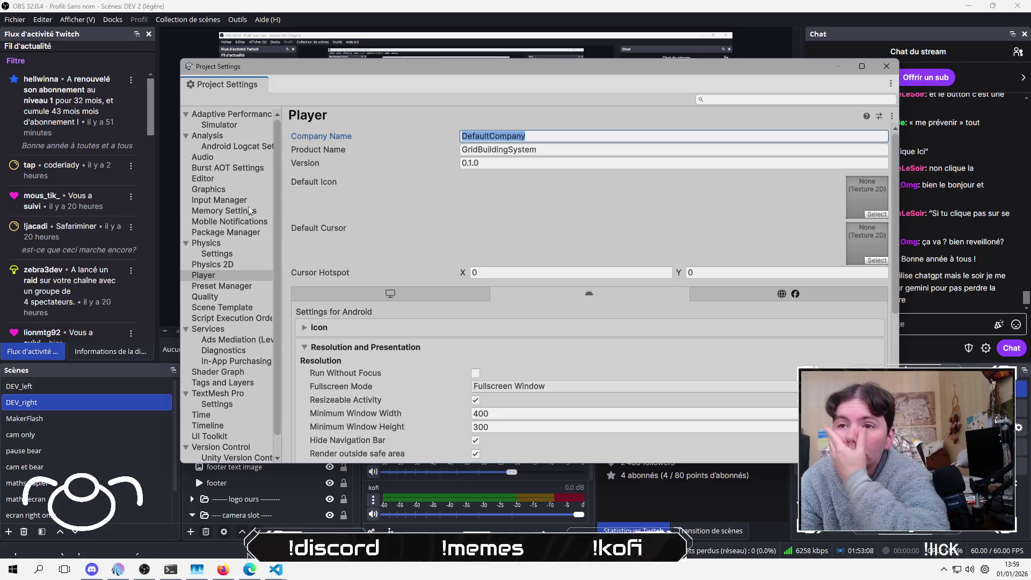
{"action": "left_click", "coordinate": [229, 192]}
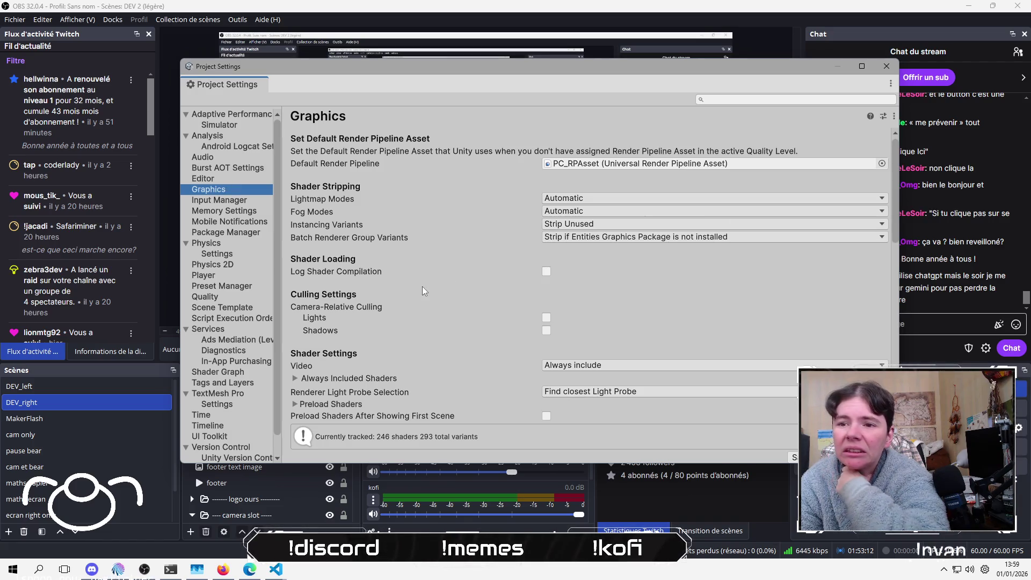
Step: Look over the Graphics, Quality and Preset Manager settings pages, then return to Player
{"action": "scroll", "coordinate": [210, 378], "scroll_direction": "down", "scroll_amount": 1}
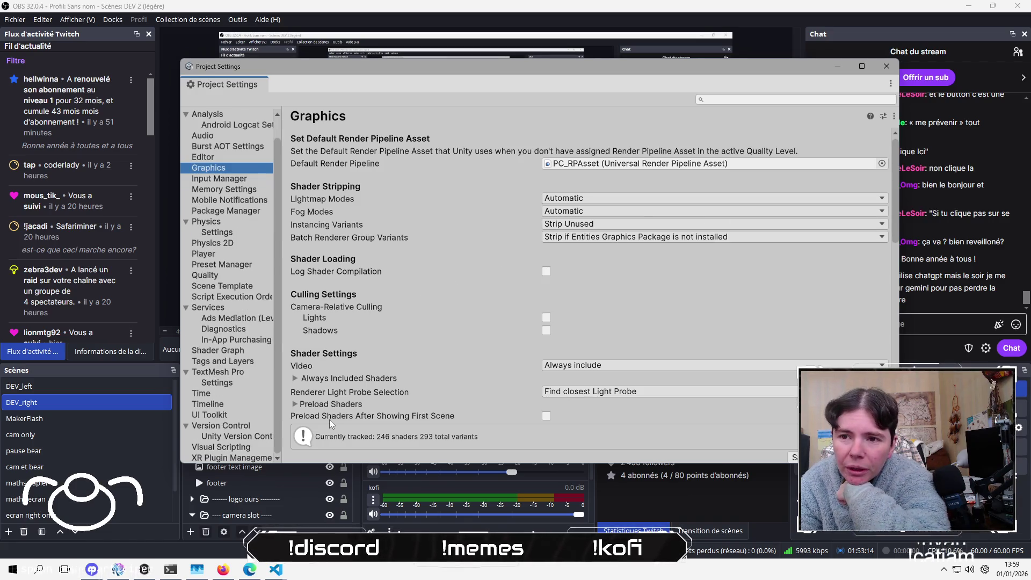
{"action": "left_click", "coordinate": [228, 276]}
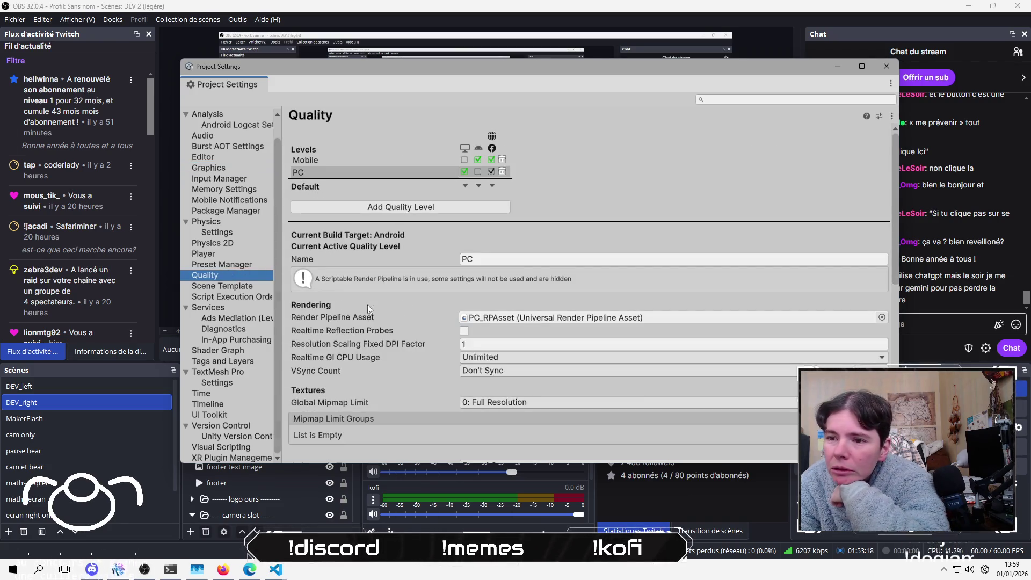
{"action": "scroll", "coordinate": [427, 319], "scroll_direction": "down", "scroll_amount": 5}
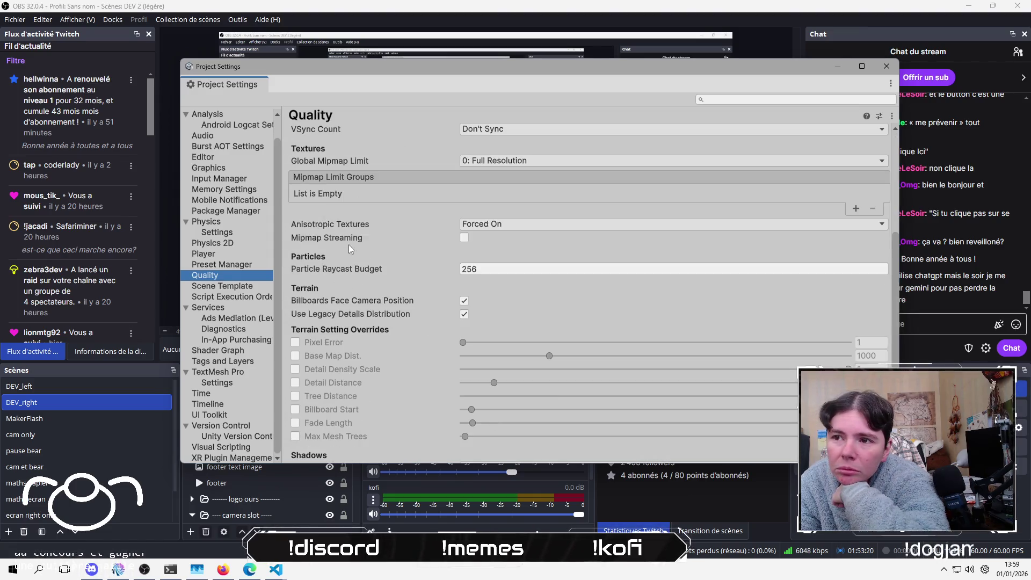
{"action": "left_click", "coordinate": [232, 263]}
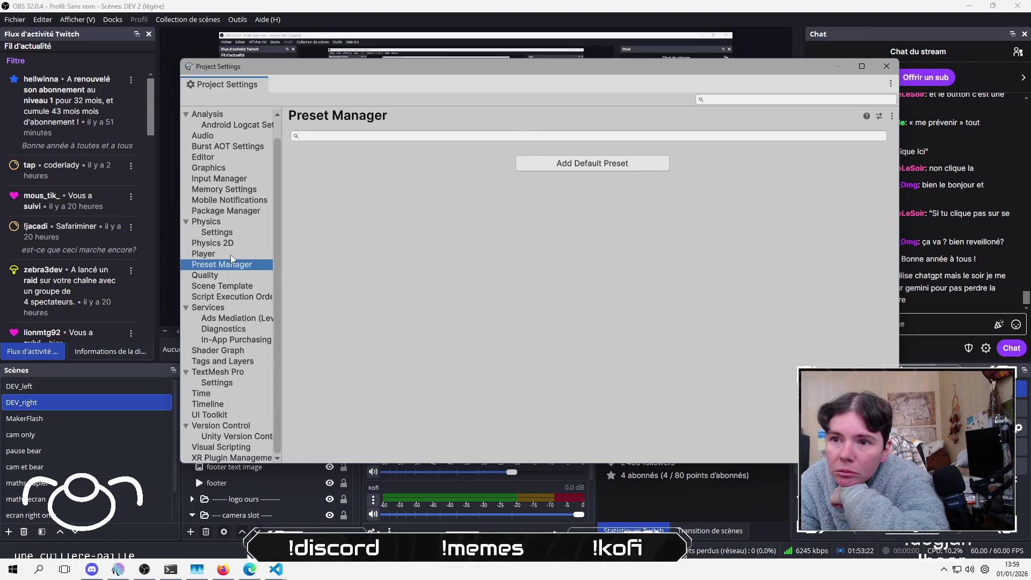
{"action": "left_click", "coordinate": [230, 254]}
Step: Keep Player display options at Detect Presentation Display and close Project Settings
{"action": "scroll", "coordinate": [553, 267], "scroll_direction": "down", "scroll_amount": 3}
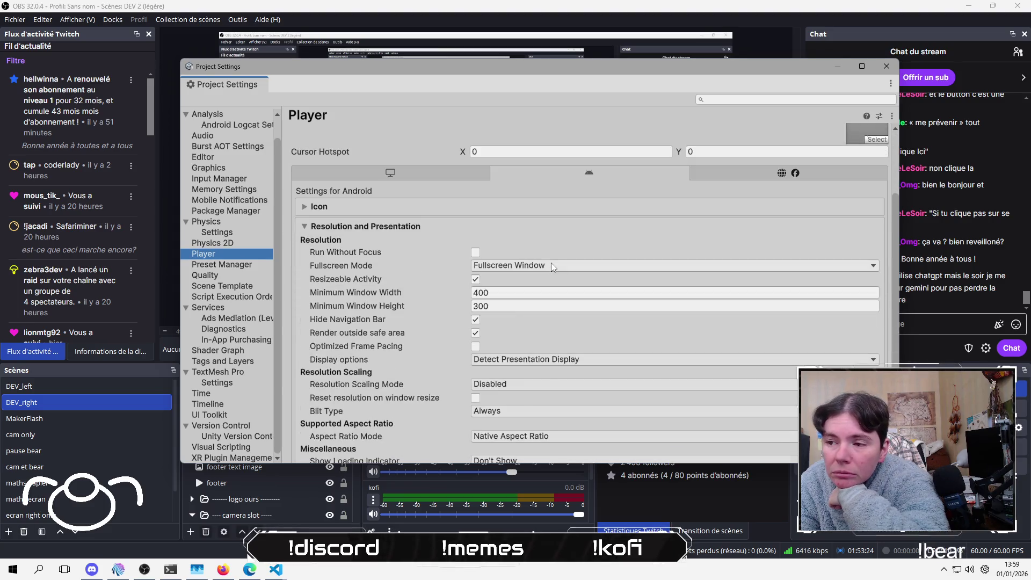
{"action": "scroll", "coordinate": [553, 267], "scroll_direction": "down", "scroll_amount": 3}
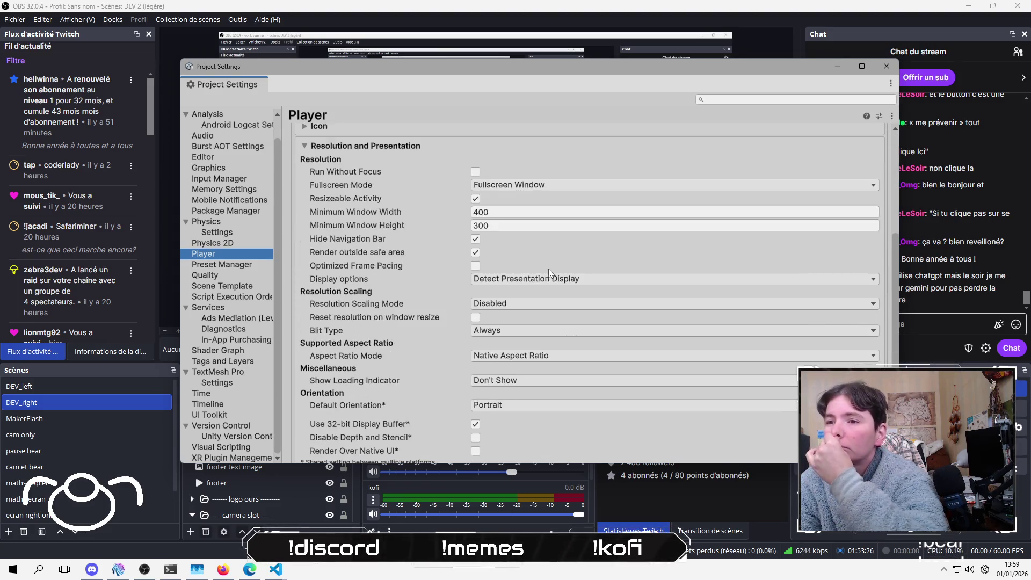
{"action": "left_click", "coordinate": [545, 281]}
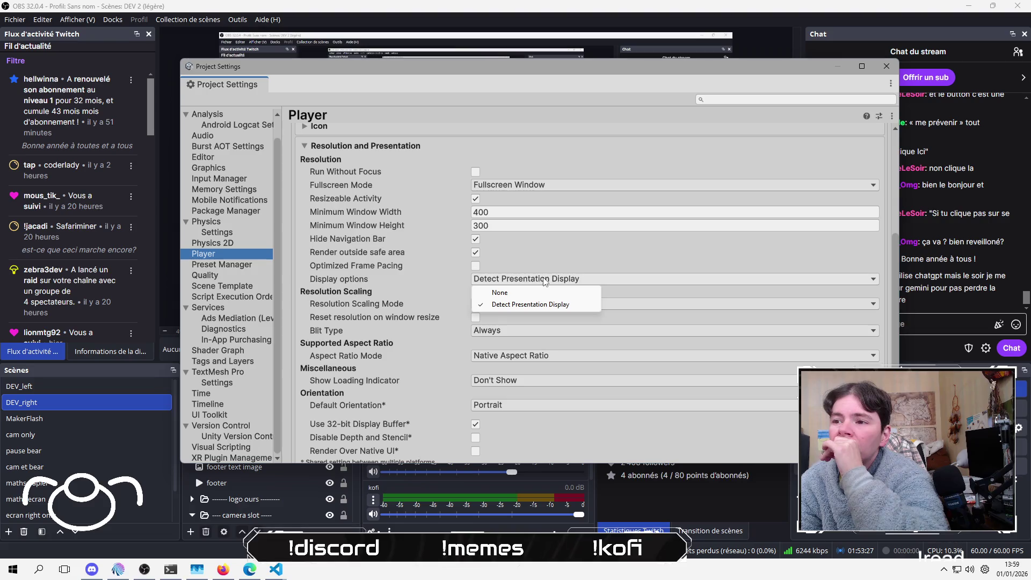
{"action": "left_click", "coordinate": [534, 152]}
{"action": "left_click", "coordinate": [534, 152]}
{"action": "left_click", "coordinate": [388, 348]}
{"action": "scroll", "coordinate": [388, 349], "scroll_direction": "down", "scroll_amount": 7}
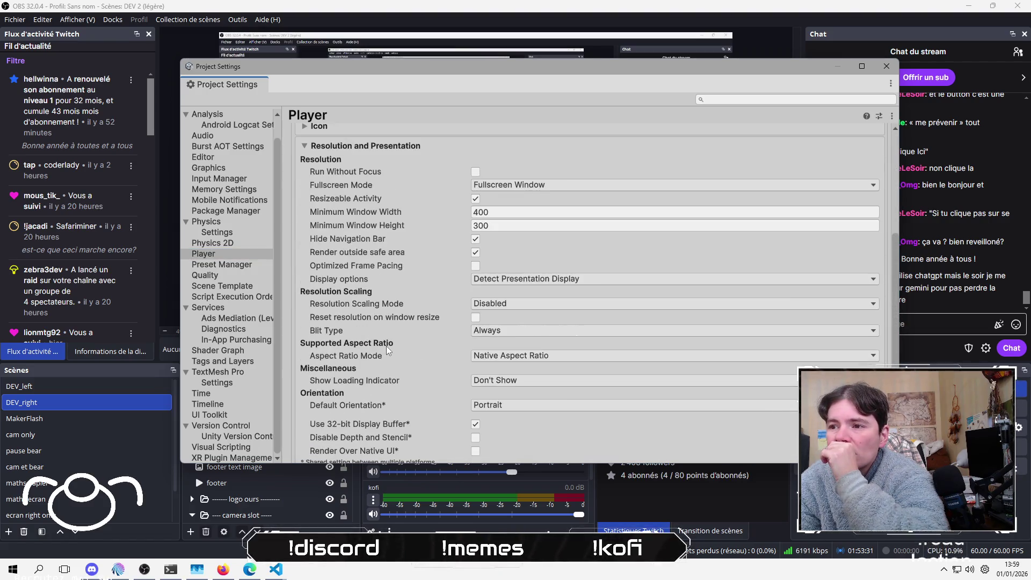
{"action": "left_click", "coordinate": [886, 66]}
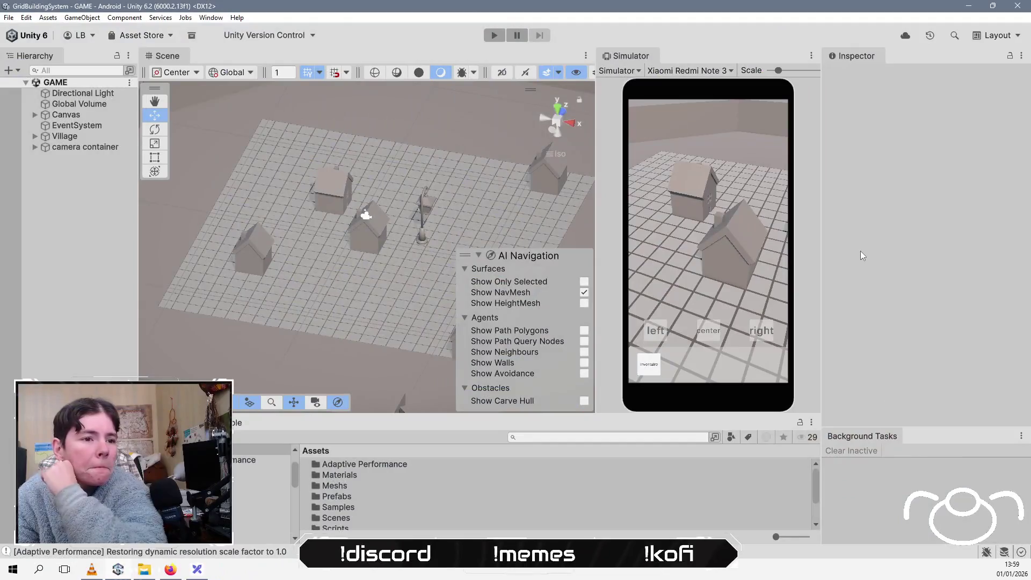
{"action": "left_click", "coordinate": [861, 253]}
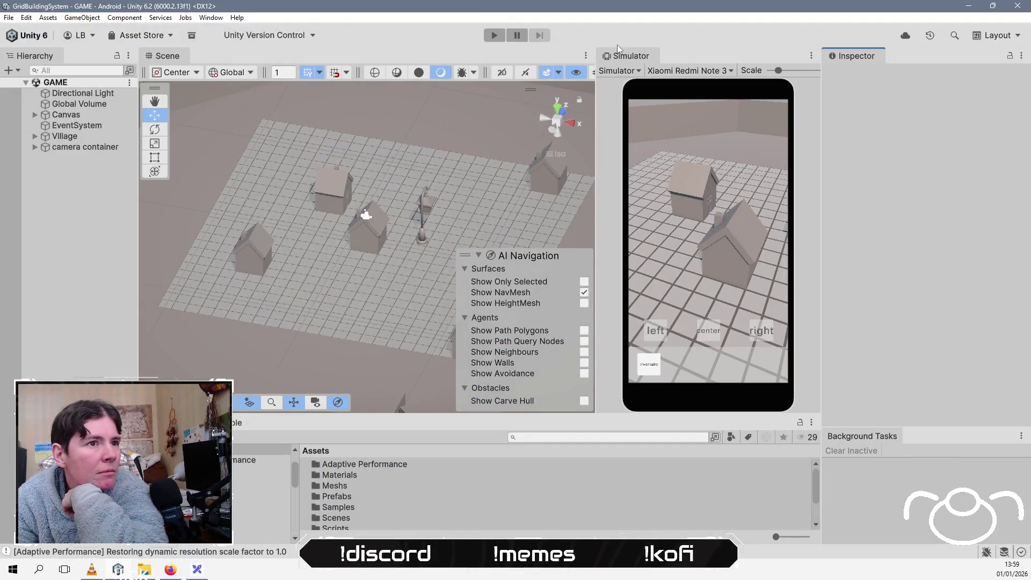
Step: Switch the preview from Simulator to Game at 16:9 Landscape and widen it
{"action": "left_click", "coordinate": [618, 70]}
{"action": "left_click", "coordinate": [635, 85]}
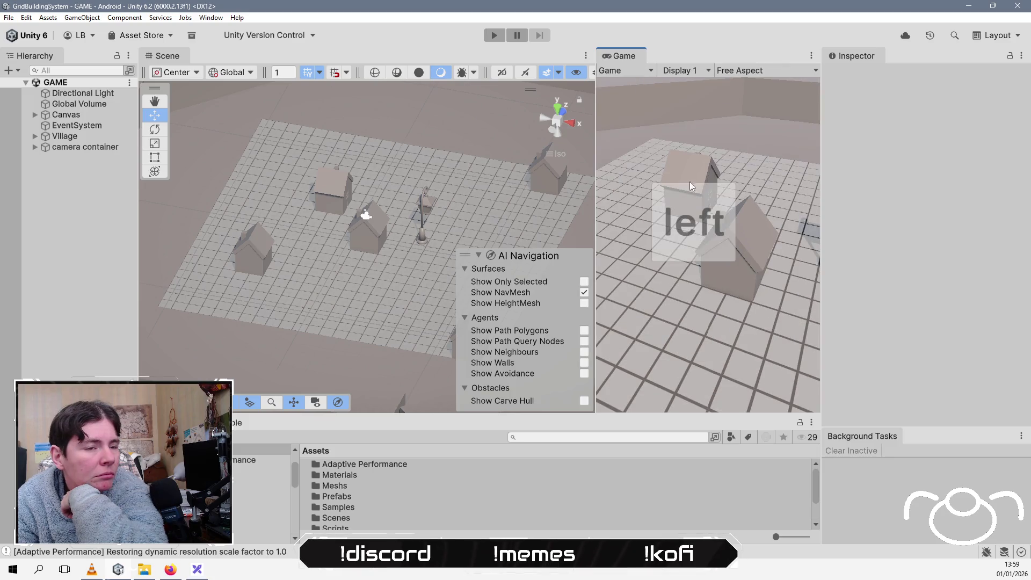
{"action": "left_click", "coordinate": [736, 70]}
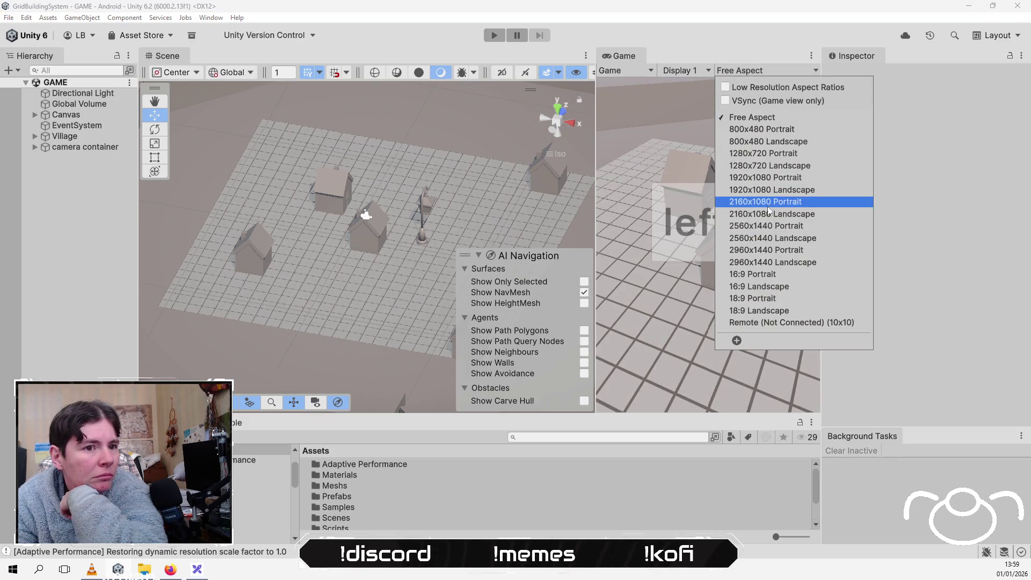
{"action": "left_click", "coordinate": [754, 292]}
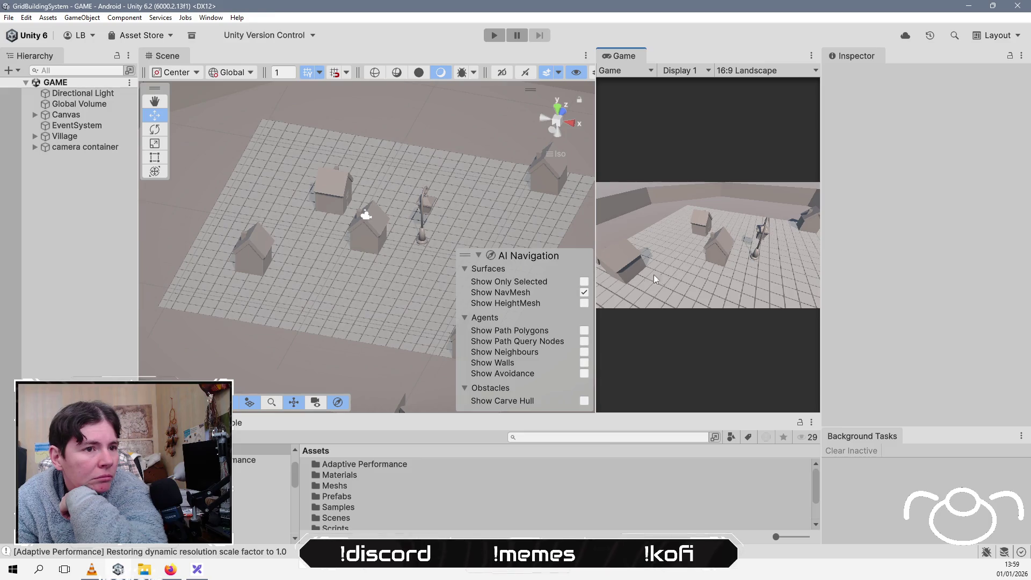
{"action": "mouse_move", "coordinate": [596, 234]}
{"action": "left_mouse_down"}
{"action": "mouse_move", "coordinate": [396, 234]}
{"action": "mouse_move", "coordinate": [429, 235]}
{"action": "left_mouse_up"}
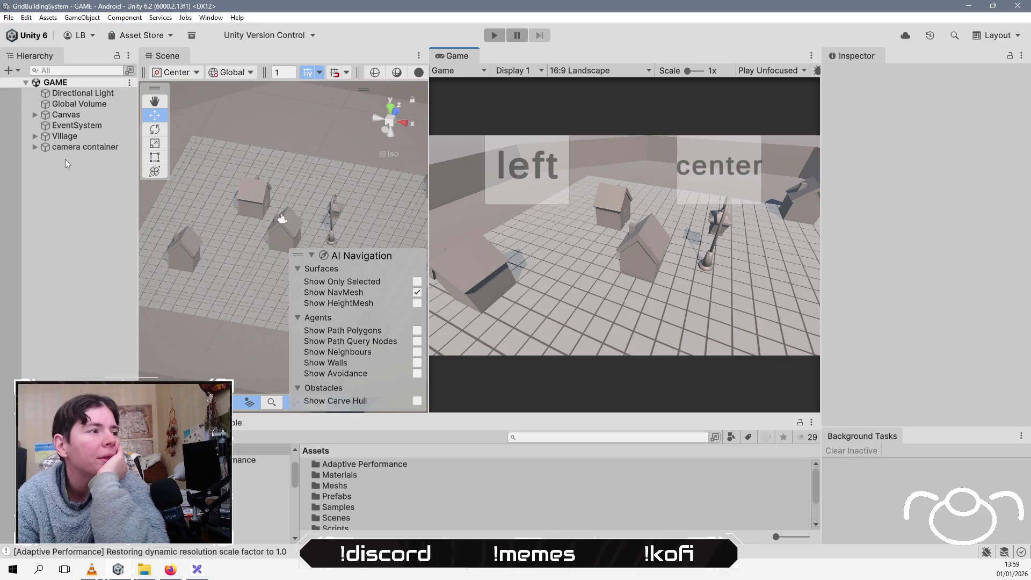
Step: Select the Canvas and set the Game view aspect to 1920x1080 Portrait
{"action": "double_click", "coordinate": [79, 117]}
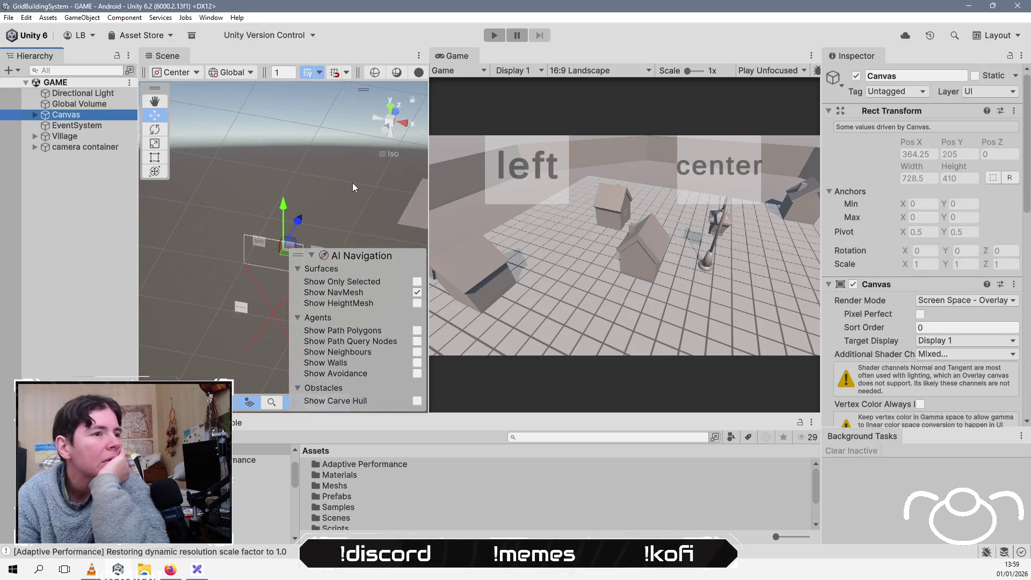
{"action": "left_click", "coordinate": [541, 70]}
{"action": "left_click", "coordinate": [598, 69]}
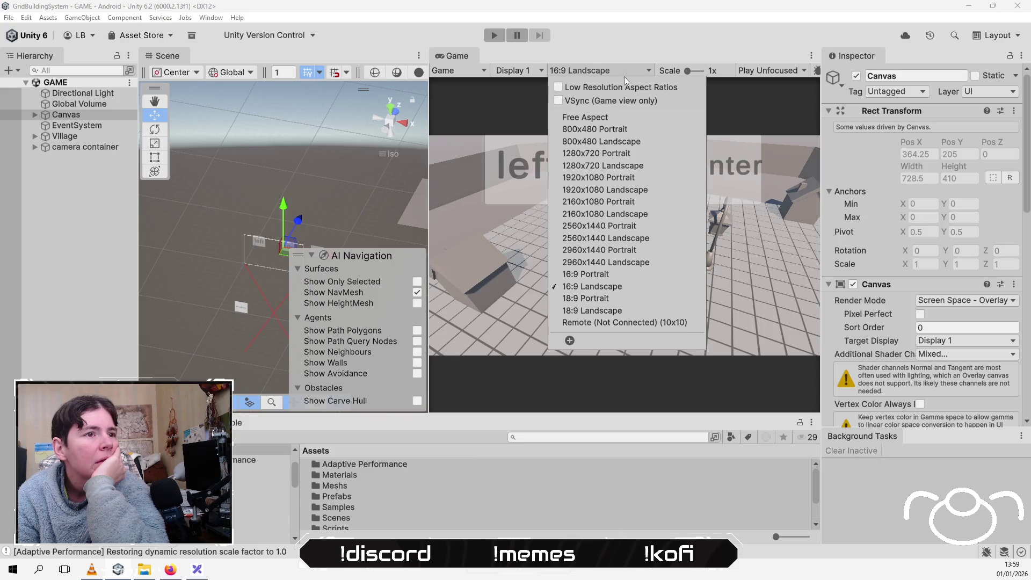
{"action": "left_click", "coordinate": [616, 117]}
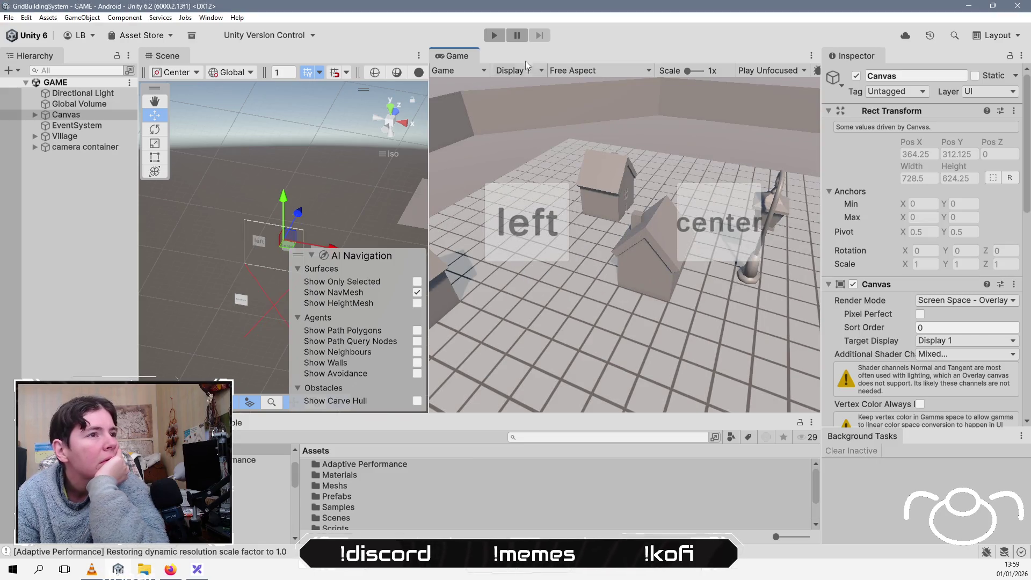
{"action": "left_click", "coordinate": [568, 71]}
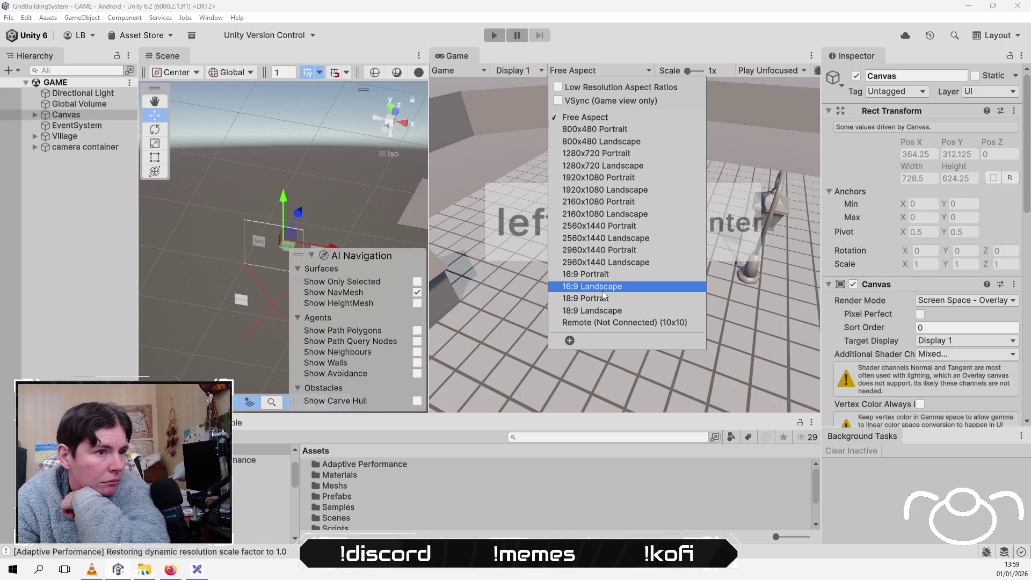
{"action": "left_click", "coordinate": [627, 176]}
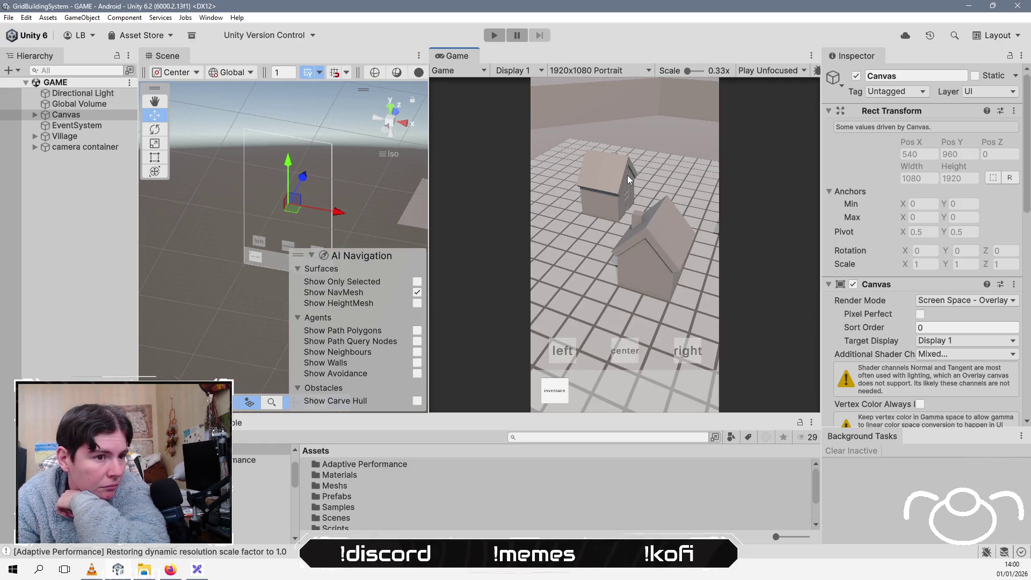
Step: Frame the Canvas and select the bottom buttons panel in a level front view
{"action": "left_click_drag", "start_coordinate": [218, 256], "coordinate": [262, 199]}
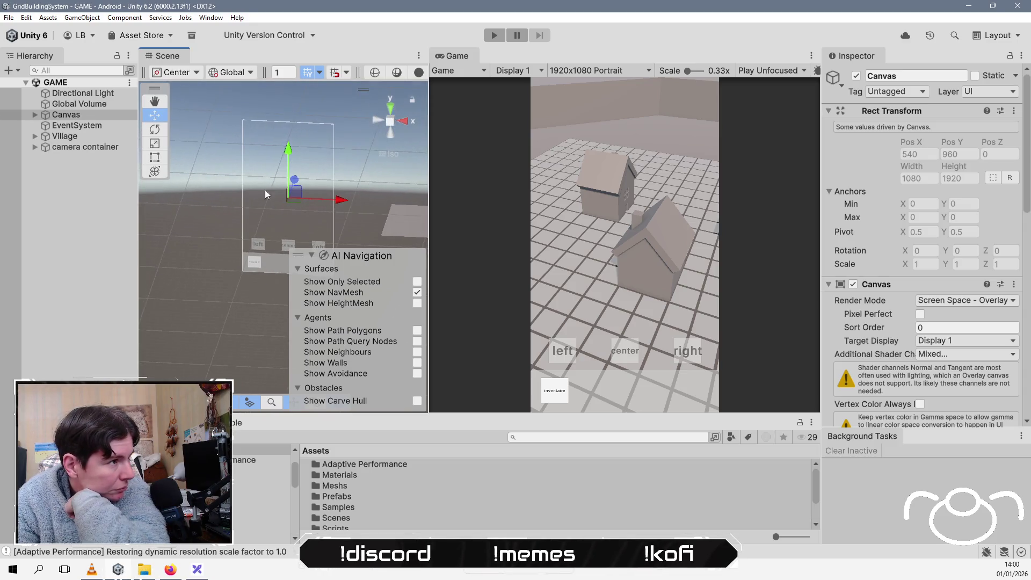
{"action": "double_click", "coordinate": [82, 115]}
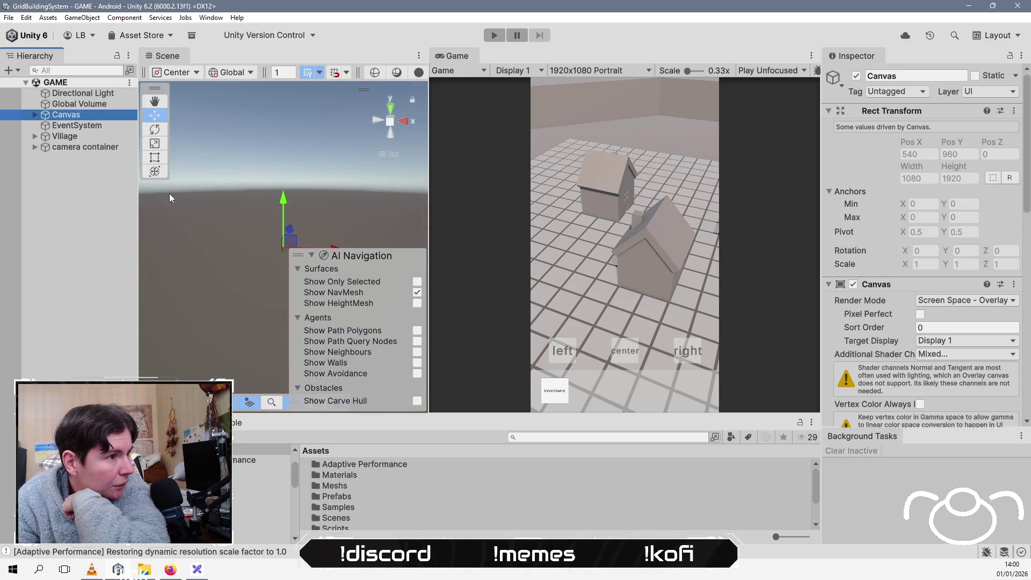
{"action": "left_click", "coordinate": [35, 114]}
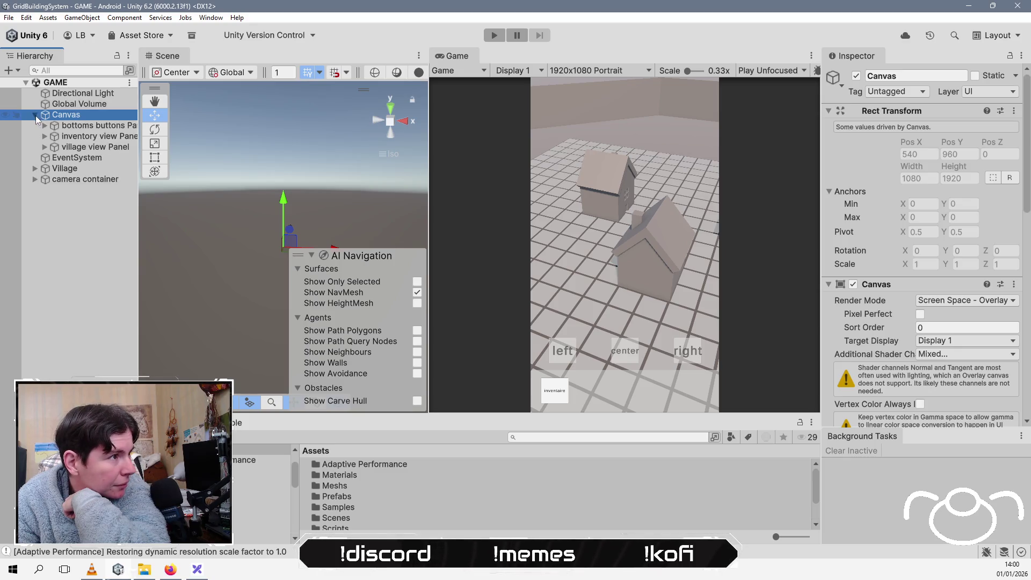
{"action": "double_click", "coordinate": [84, 127]}
{"action": "left_click_drag", "start_coordinate": [263, 189], "coordinate": [259, 209]}
{"action": "scroll", "coordinate": [259, 213], "scroll_direction": "down", "scroll_amount": 5}
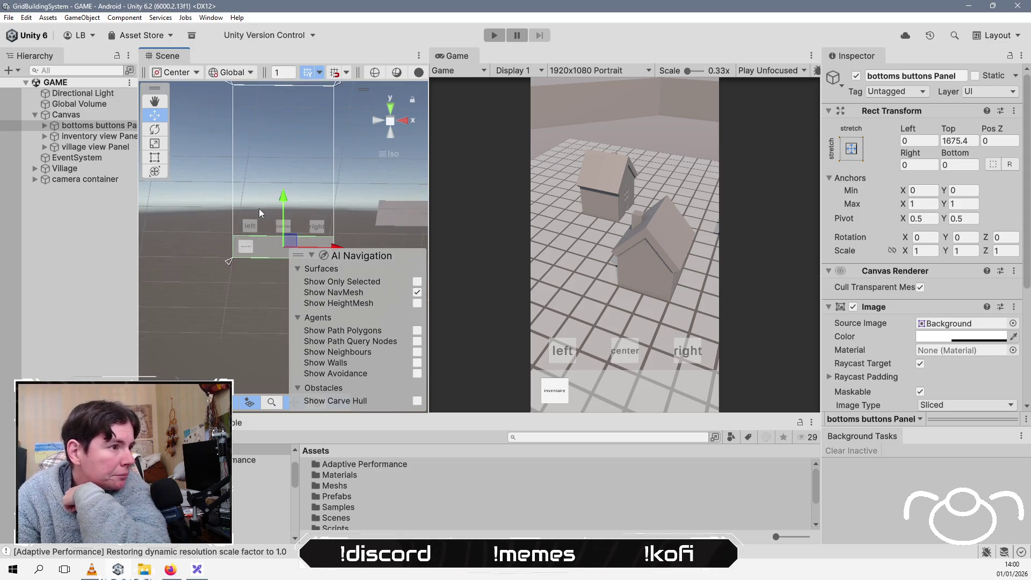
Step: Drag the panel's top anchors down to Anchor Max Y ≈ 0.125, then select the navigation Panel
{"action": "left_click_drag", "start_coordinate": [324, 122], "coordinate": [346, 233]}
{"action": "left_click", "coordinate": [94, 137]}
{"action": "left_click", "coordinate": [353, 217]}
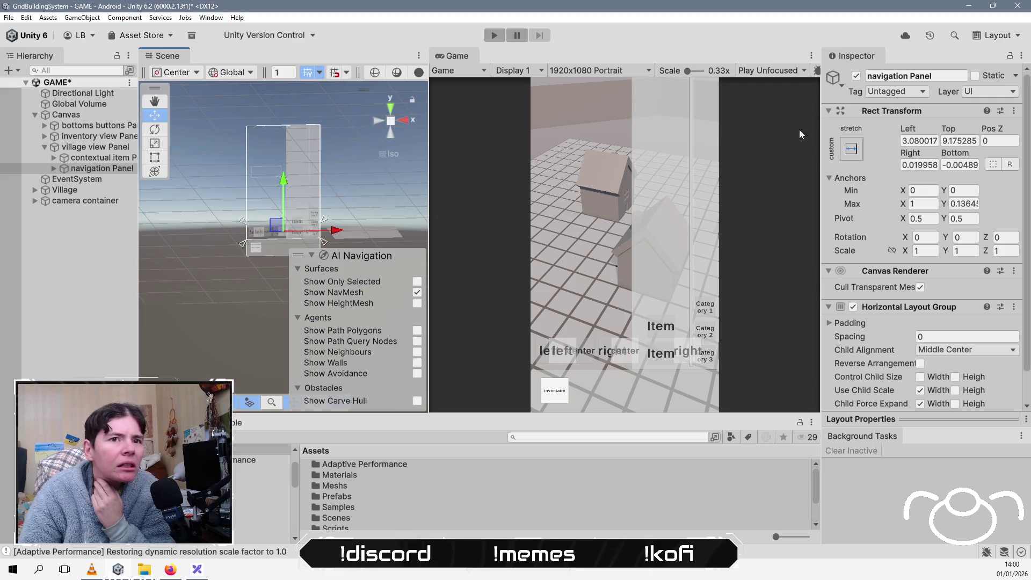
{"action": "left_click", "coordinate": [852, 151]}
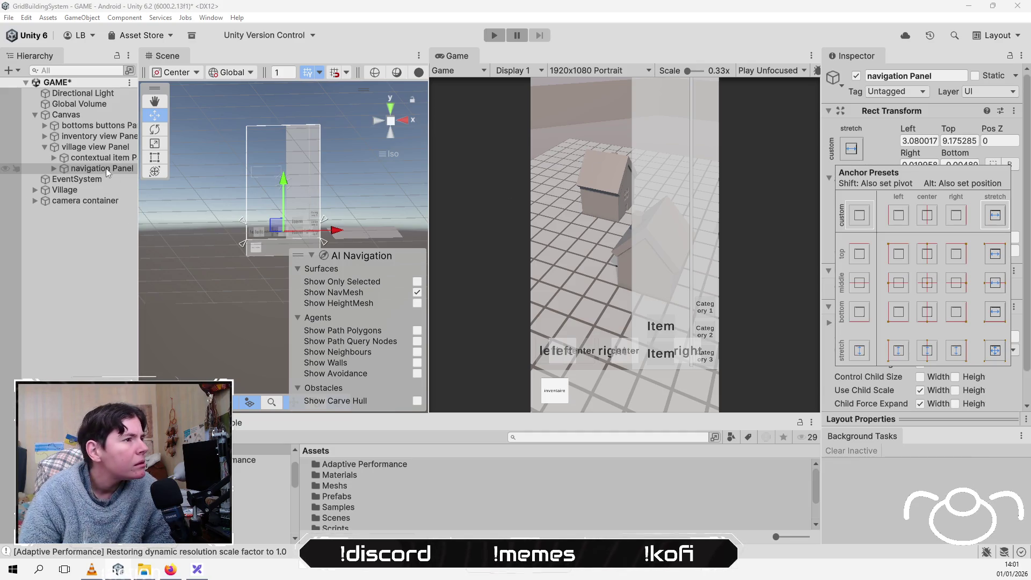
Step: Apply the bottom-stretch anchor preset with pivot and position to the bottom buttons panel
{"action": "left_click", "coordinate": [90, 126]}
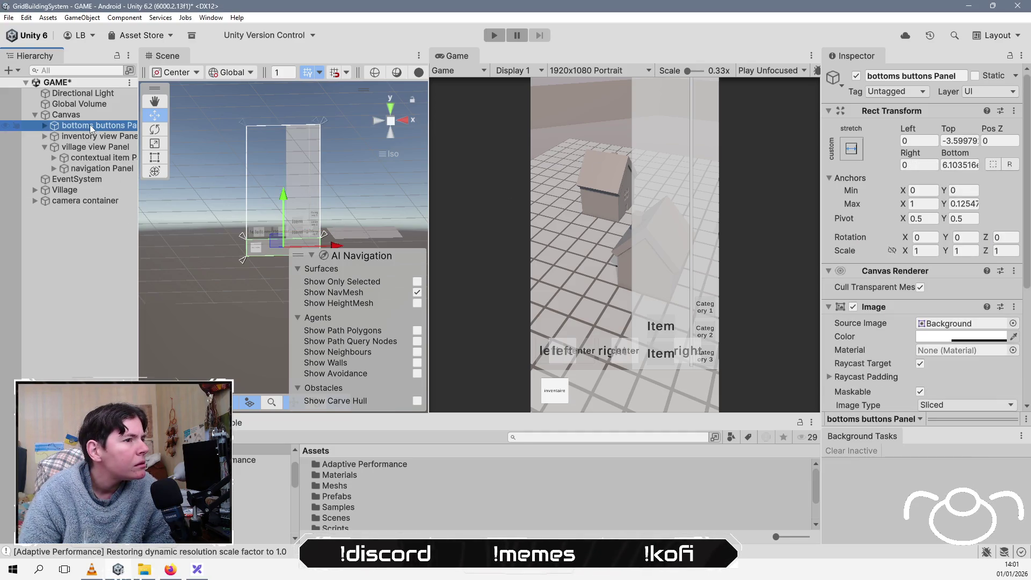
{"action": "left_click", "coordinate": [853, 152]}
{"action": "key", "text": "shift+alt"}
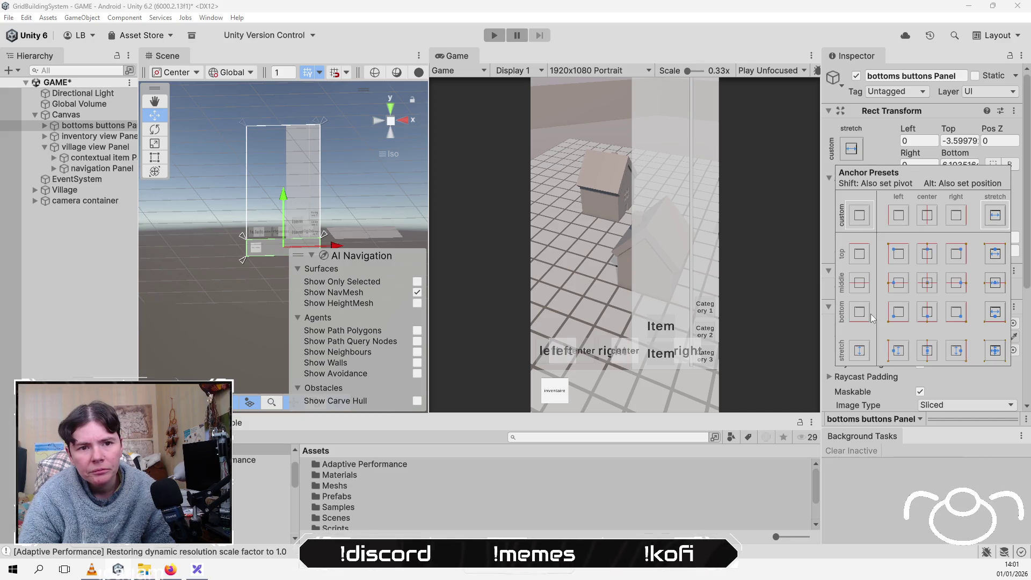
{"action": "key", "text": "shift+alt"}
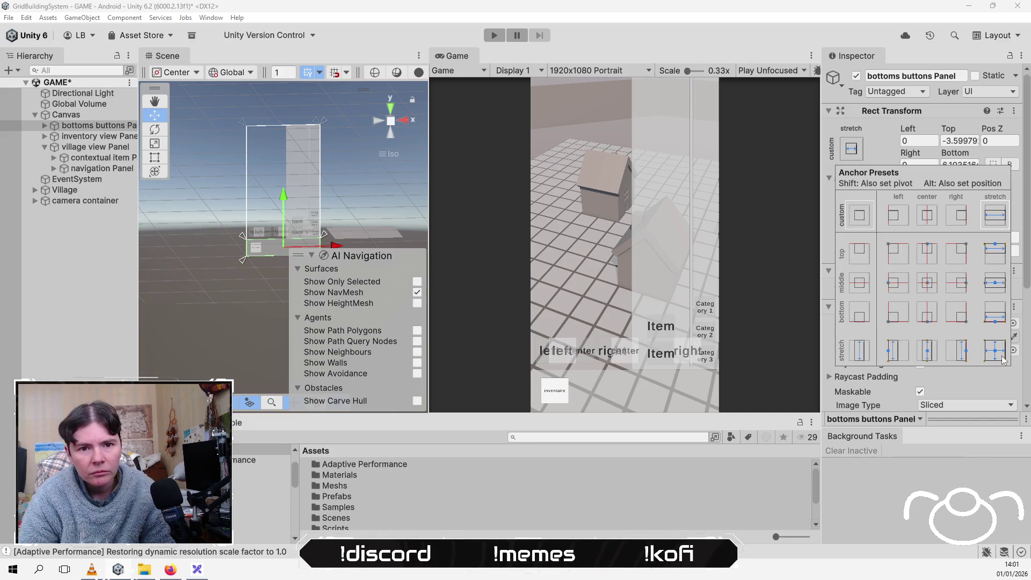
{"action": "left_click", "coordinate": [1001, 318], "text": "alt+shift"}
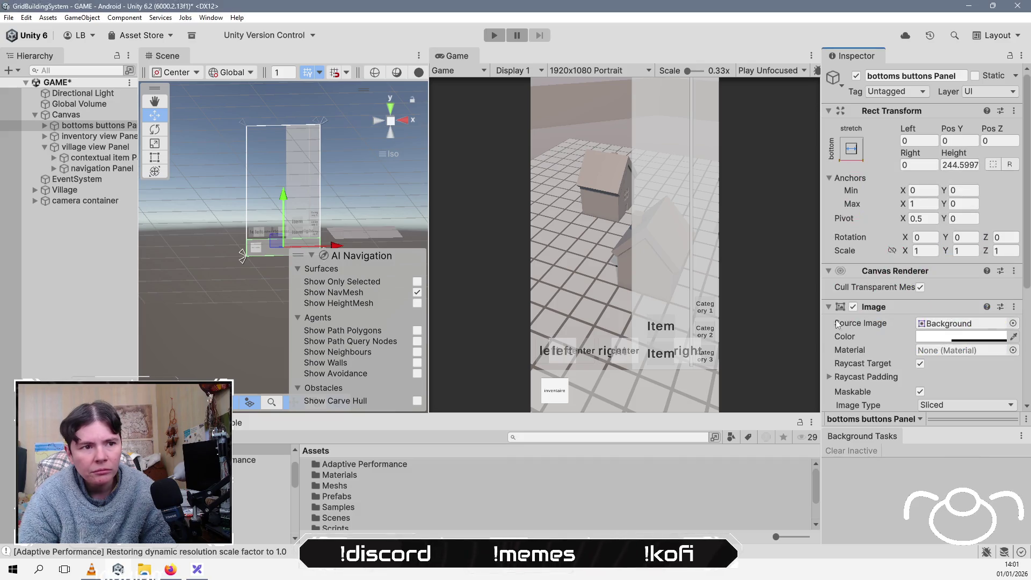
Step: Clear the selection and select the village view panel
{"action": "left_click", "coordinate": [84, 250]}
{"action": "left_click_drag", "start_coordinate": [170, 224], "coordinate": [168, 198]}
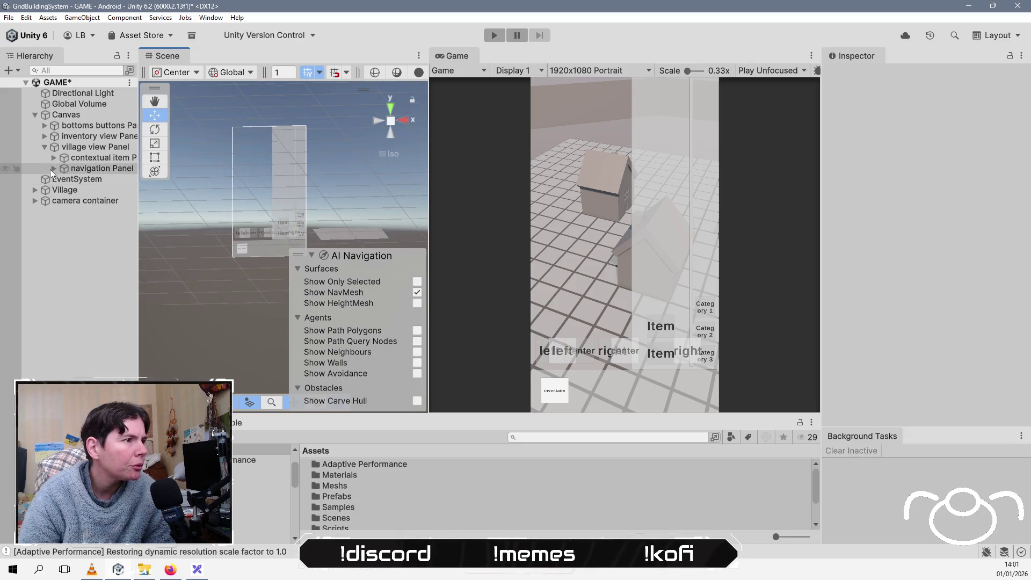
{"action": "left_click", "coordinate": [94, 157]}
{"action": "left_click", "coordinate": [101, 149]}
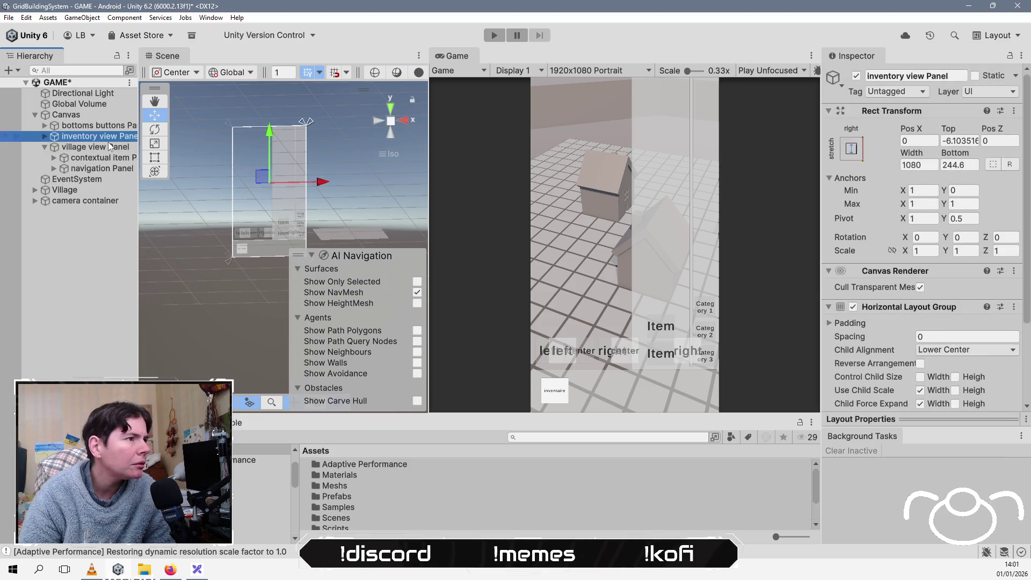
Step: Set the village view panel's Canvas Group Alpha to 0 and select the inventory view panel
{"action": "left_click_drag", "start_coordinate": [882, 321], "coordinate": [836, 322]}
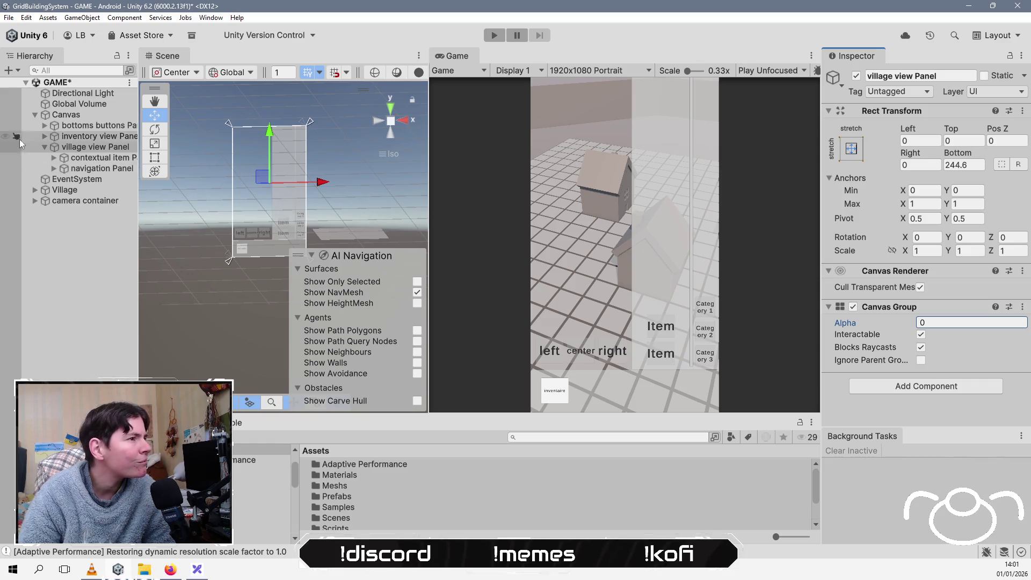
{"action": "left_click", "coordinate": [44, 137]}
{"action": "left_click", "coordinate": [115, 148]}
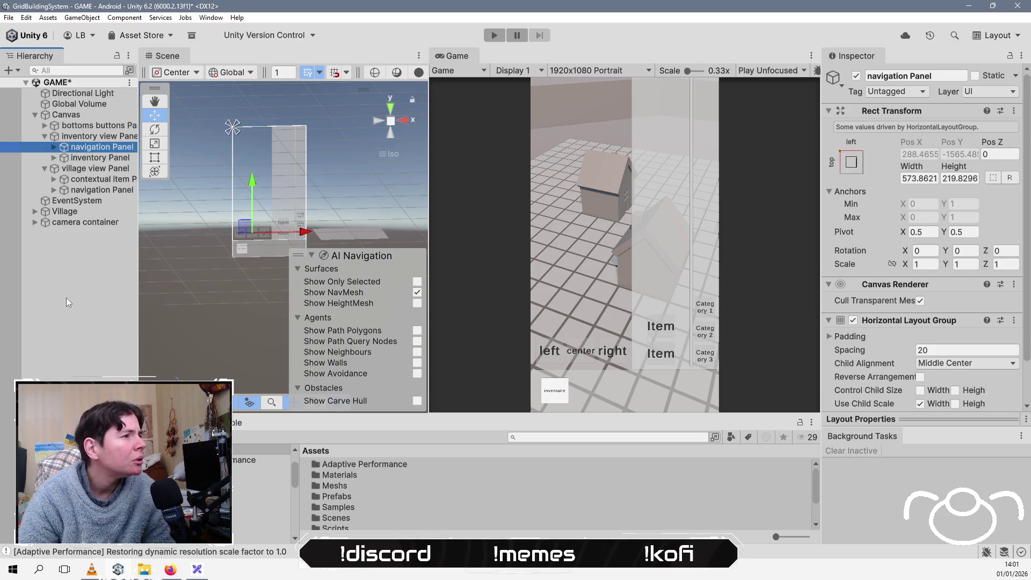
{"action": "left_click", "coordinate": [96, 138]}
{"action": "left_click", "coordinate": [89, 157]}
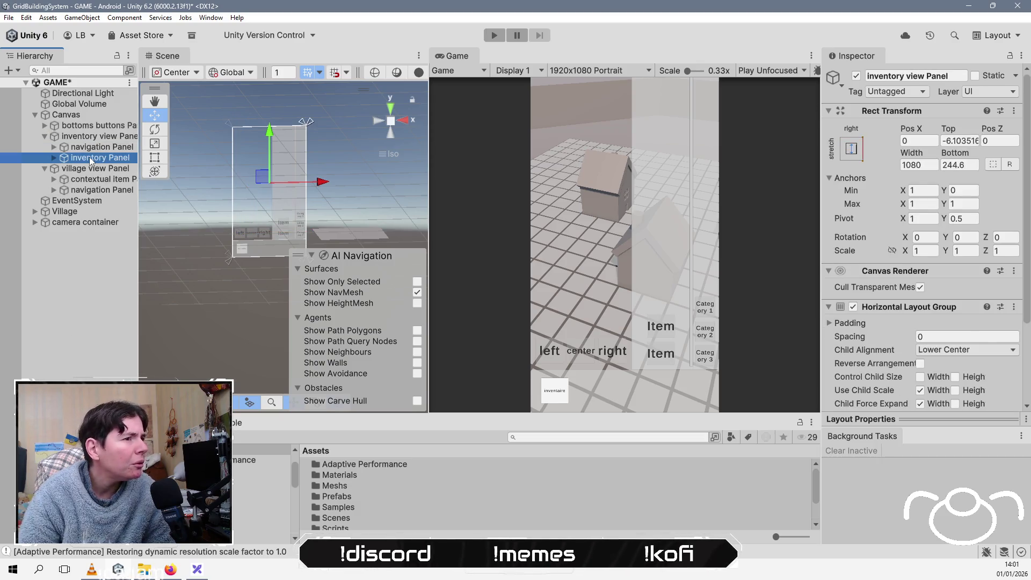
{"action": "left_click", "coordinate": [99, 137]}
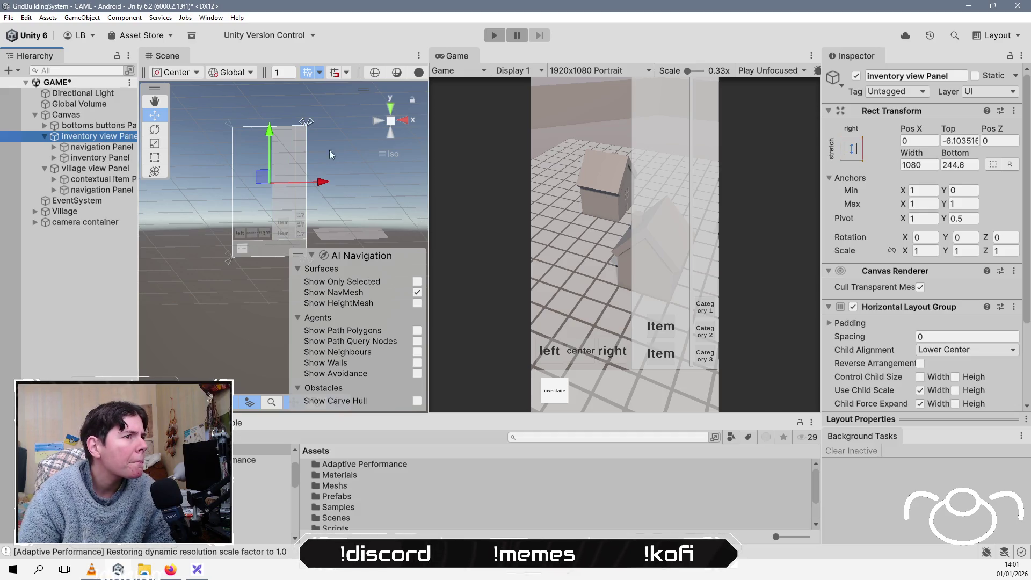
Step: Stretch the inventory view panel across the whole canvas and save the scene
{"action": "left_click", "coordinate": [851, 149]}
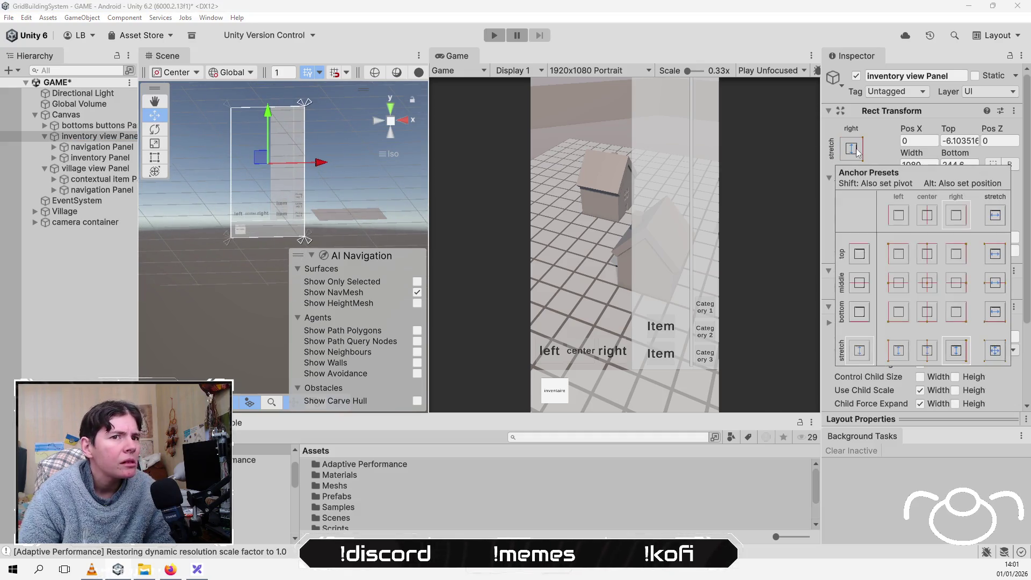
{"action": "left_click", "coordinate": [994, 350]}
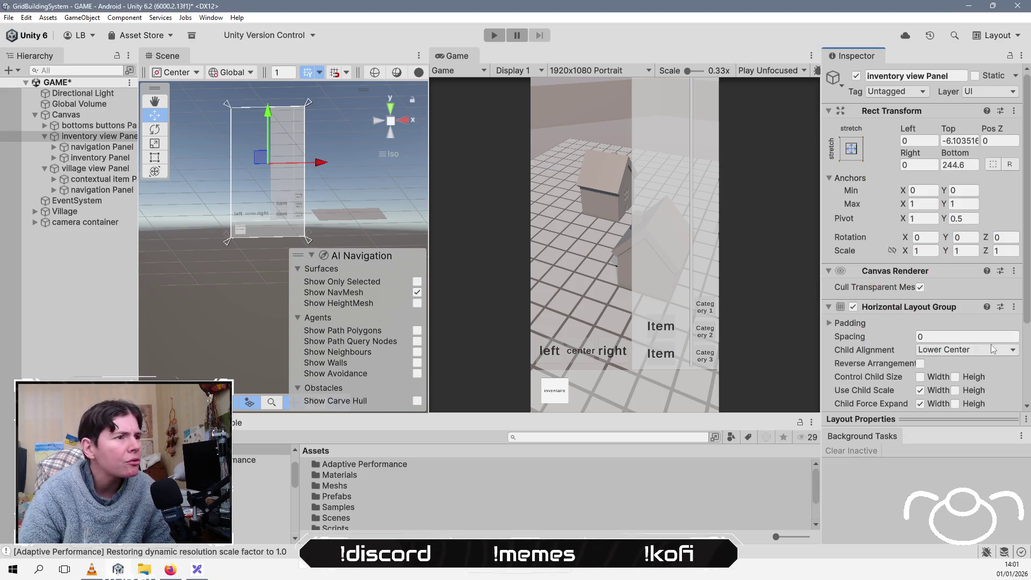
{"action": "left_click", "coordinate": [94, 286]}
{"action": "key", "text": "ctrl+s"}
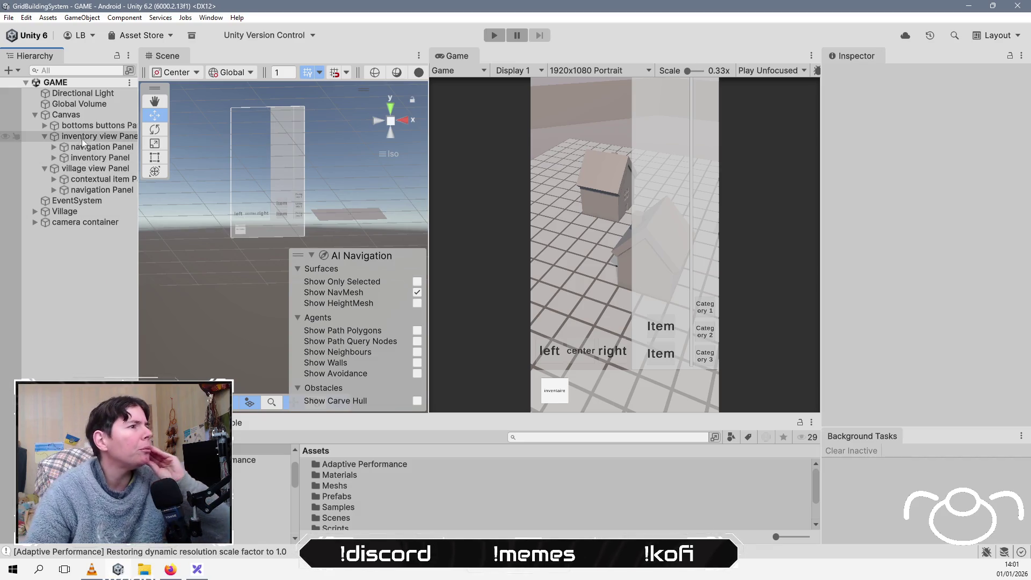
{"action": "left_click", "coordinate": [43, 126]}
{"action": "left_click", "coordinate": [44, 126]}
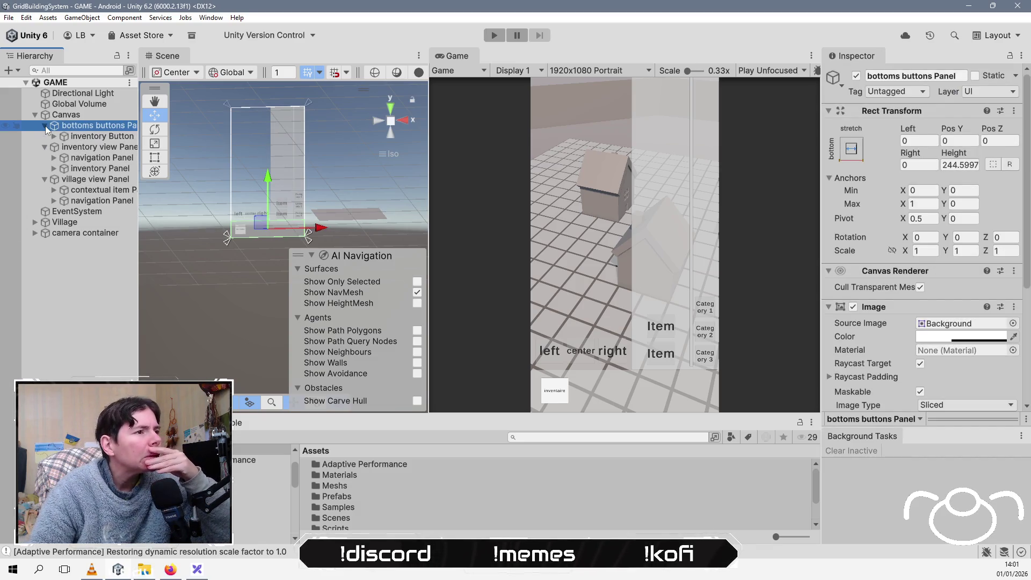
Step: Inspect the inventory button's On Click action, widening the Inspector to read it
{"action": "left_click", "coordinate": [114, 138]}
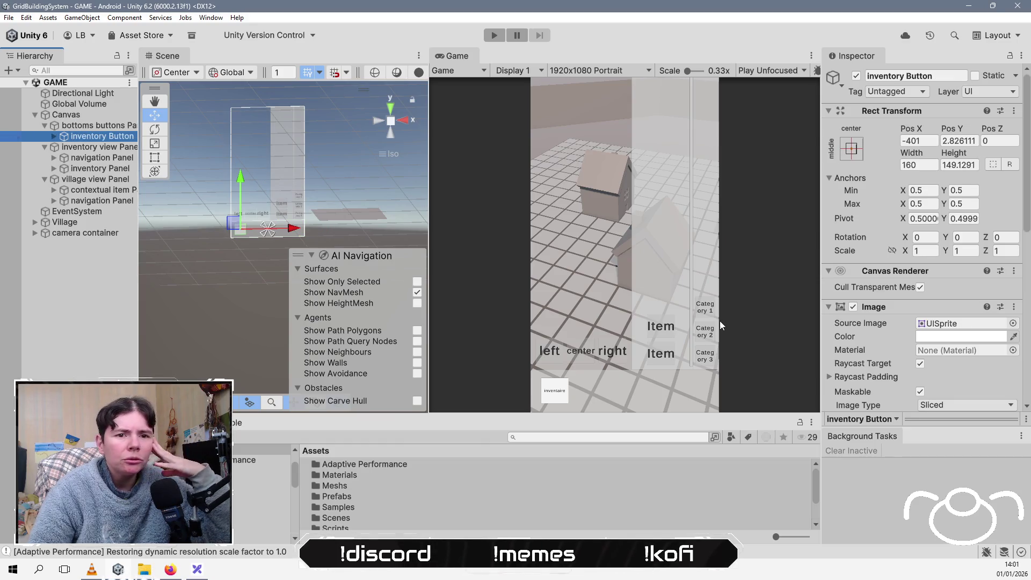
{"action": "scroll", "coordinate": [901, 364], "scroll_direction": "down", "scroll_amount": 10}
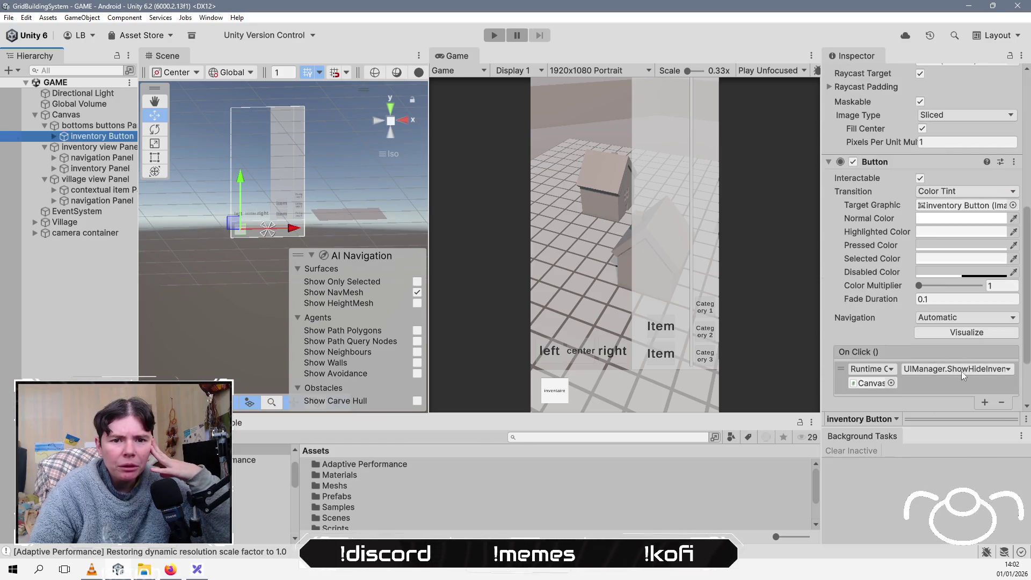
{"action": "mouse_move", "coordinate": [819, 298]}
{"action": "left_mouse_down"}
{"action": "mouse_move", "coordinate": [672, 288]}
{"action": "mouse_move", "coordinate": [695, 290]}
{"action": "left_mouse_up"}
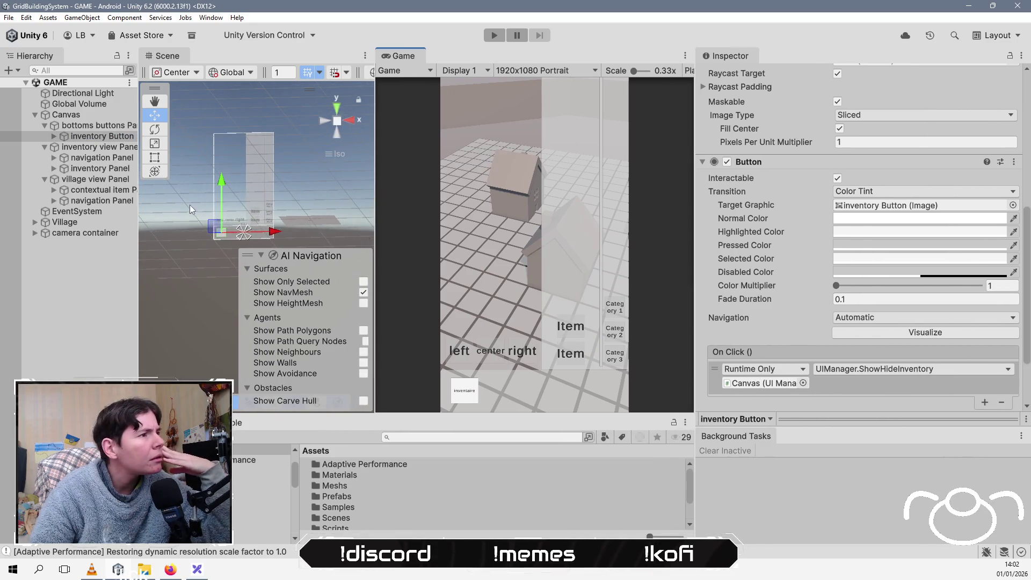
Step: Assign inventory view panel to INVENTORY and village view panel to VILLAGE in UI Manager, then save
{"action": "left_click", "coordinate": [81, 114]}
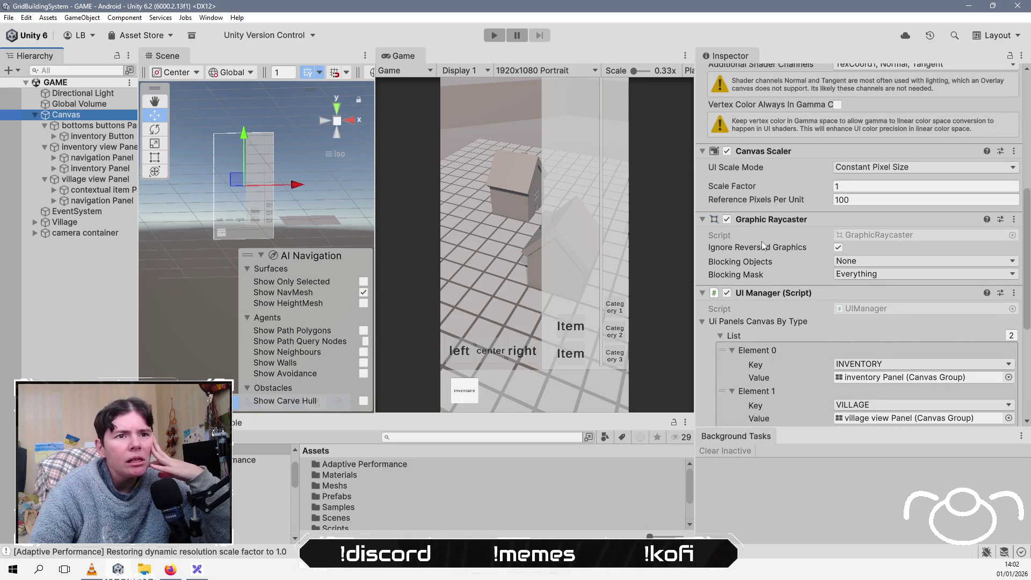
{"action": "scroll", "coordinate": [762, 244], "scroll_direction": "down", "scroll_amount": 3}
{"action": "scroll", "coordinate": [762, 240], "scroll_direction": "down", "scroll_amount": 3}
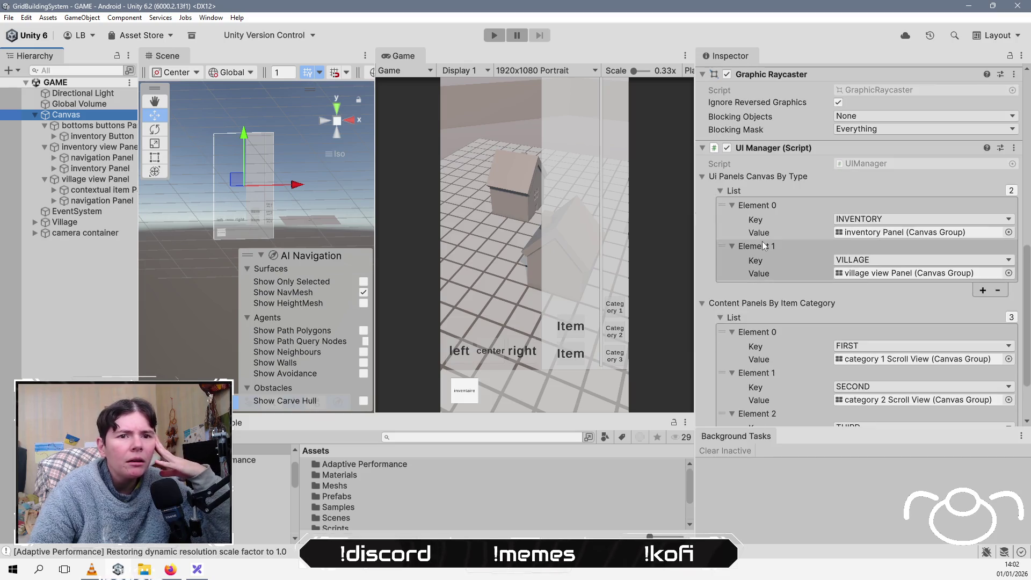
{"action": "left_click_drag", "start_coordinate": [80, 147], "coordinate": [903, 235]}
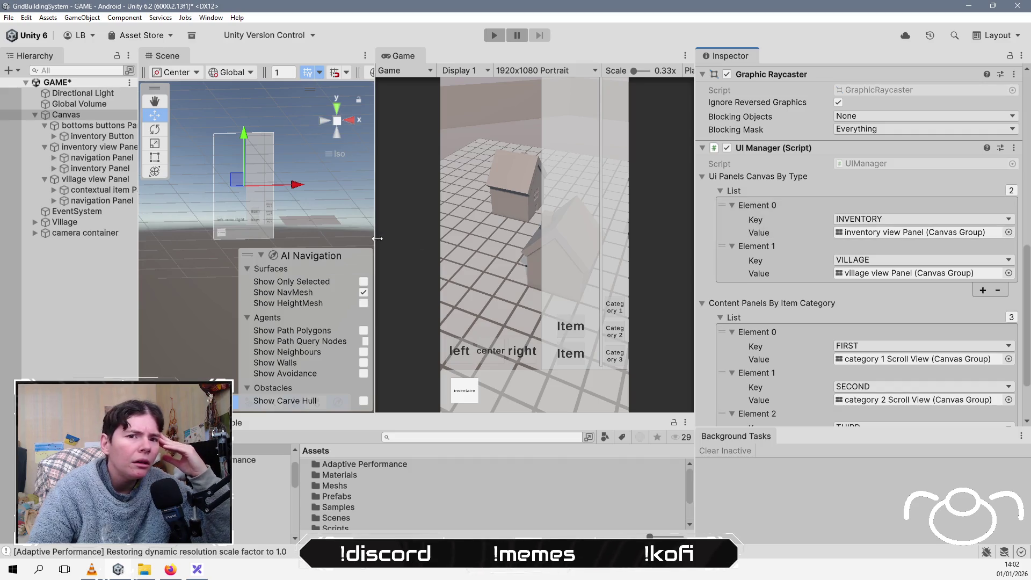
{"action": "mouse_move", "coordinate": [98, 179]}
{"action": "left_mouse_down"}
{"action": "mouse_move", "coordinate": [671, 242]}
{"action": "mouse_move", "coordinate": [741, 268]}
{"action": "mouse_move", "coordinate": [881, 275]}
{"action": "left_mouse_up"}
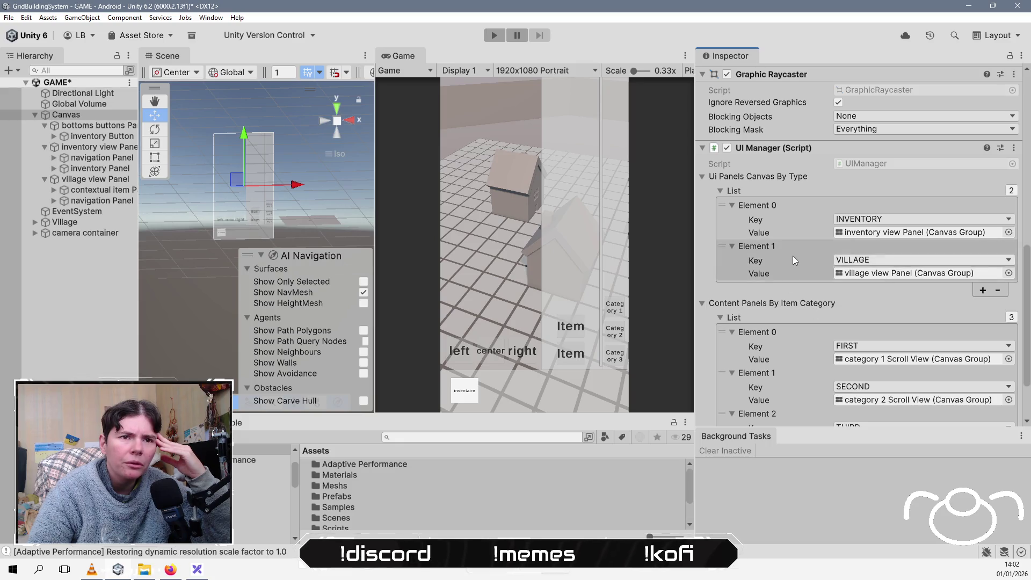
{"action": "scroll", "coordinate": [792, 256], "scroll_direction": "up", "scroll_amount": 3}
{"action": "key", "text": "ctrl+s"}
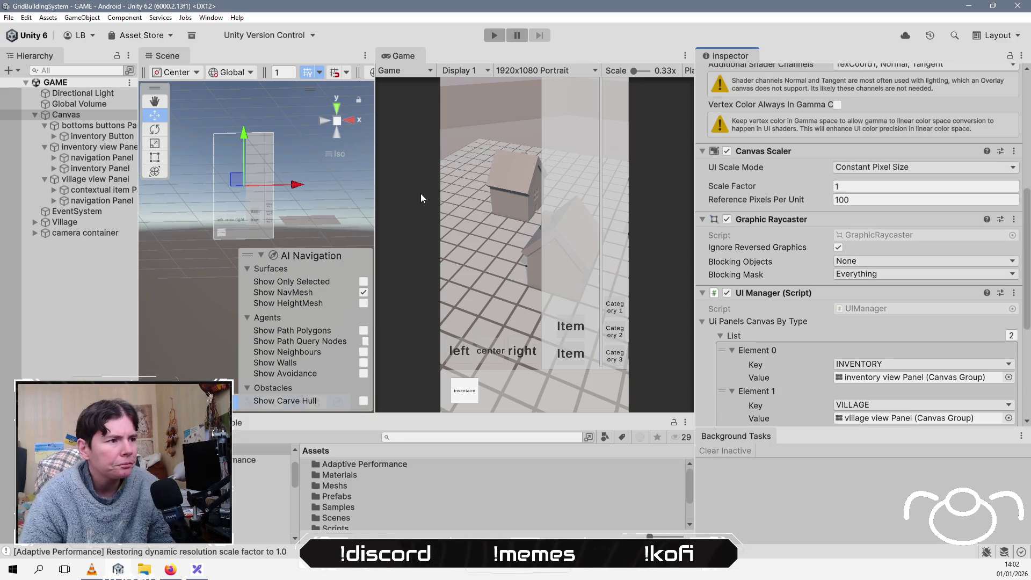
Step: Set the inventory view panel's Canvas Group Alpha to 0 and save the scene
{"action": "left_click", "coordinate": [55, 148]}
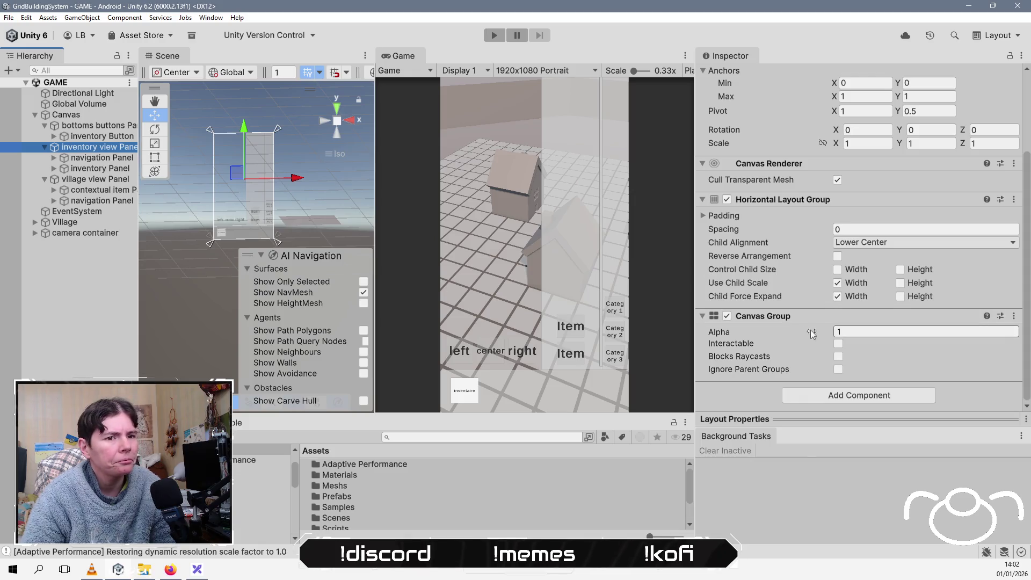
{"action": "left_click_drag", "start_coordinate": [811, 330], "coordinate": [629, 338]}
{"action": "left_click", "coordinate": [113, 322]}
{"action": "key", "text": "ctrl+s"}
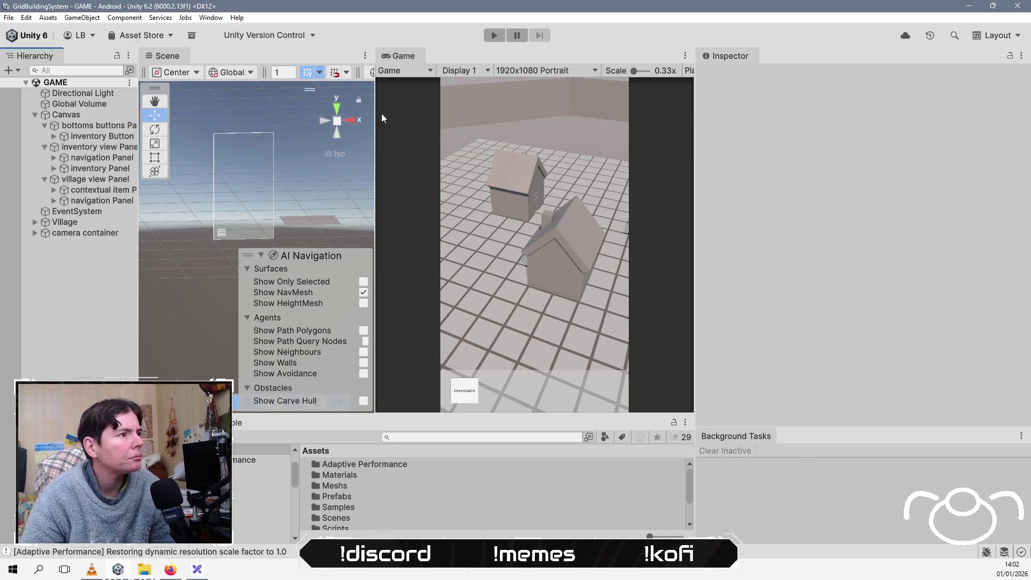
Step: Test-run the game, then set village view Panel's Canvas Group Alpha to 1 and play again
{"action": "left_click", "coordinate": [494, 36]}
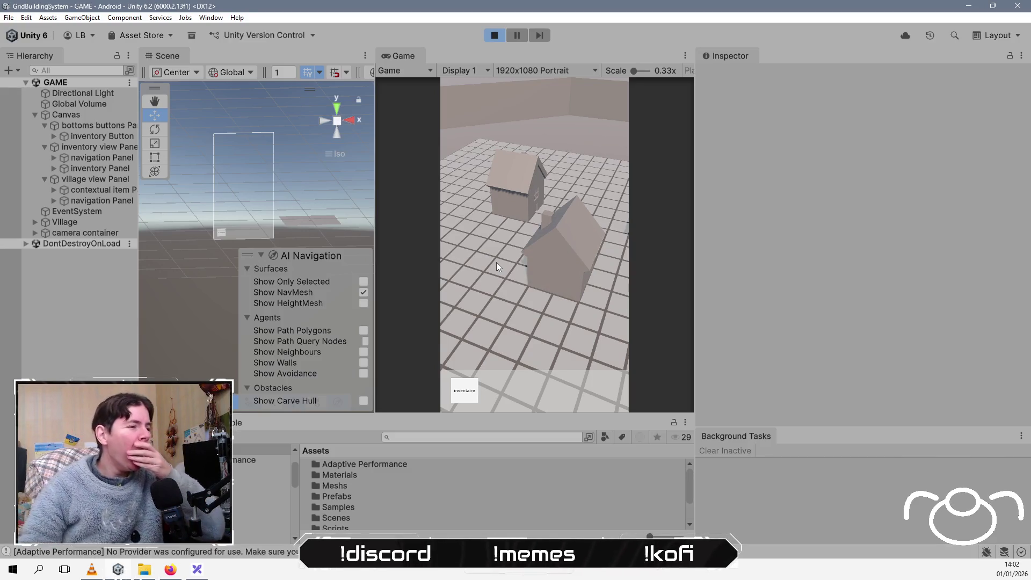
{"action": "left_click", "coordinate": [494, 35]}
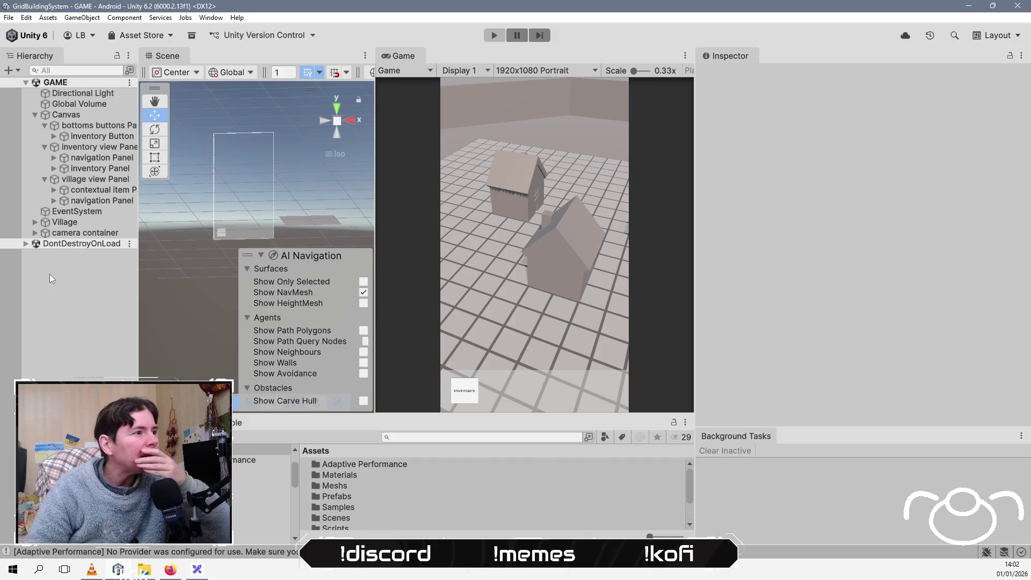
{"action": "left_click", "coordinate": [87, 184]}
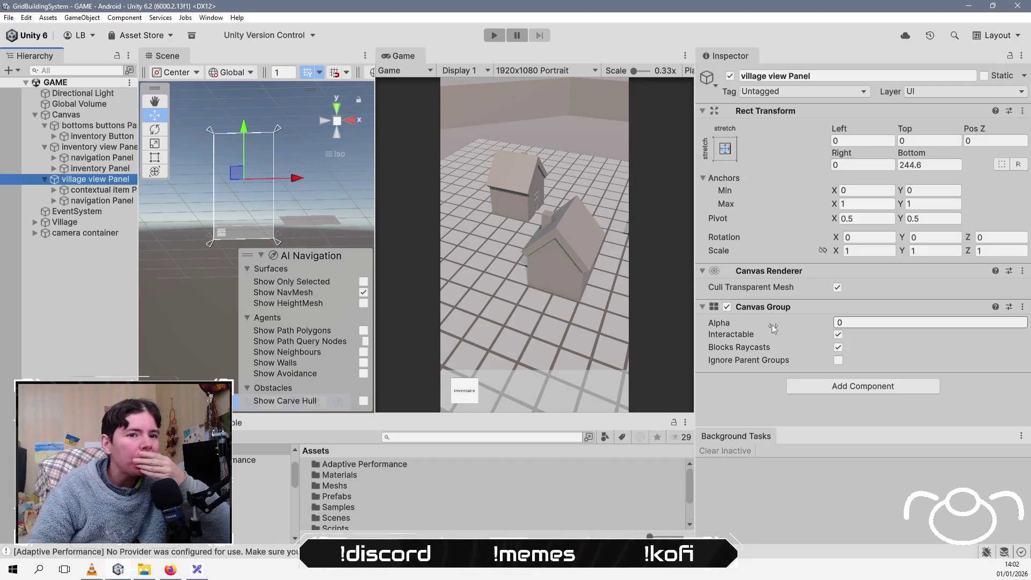
{"action": "left_click_drag", "start_coordinate": [771, 324], "coordinate": [859, 317]}
{"action": "left_click", "coordinate": [493, 36]}
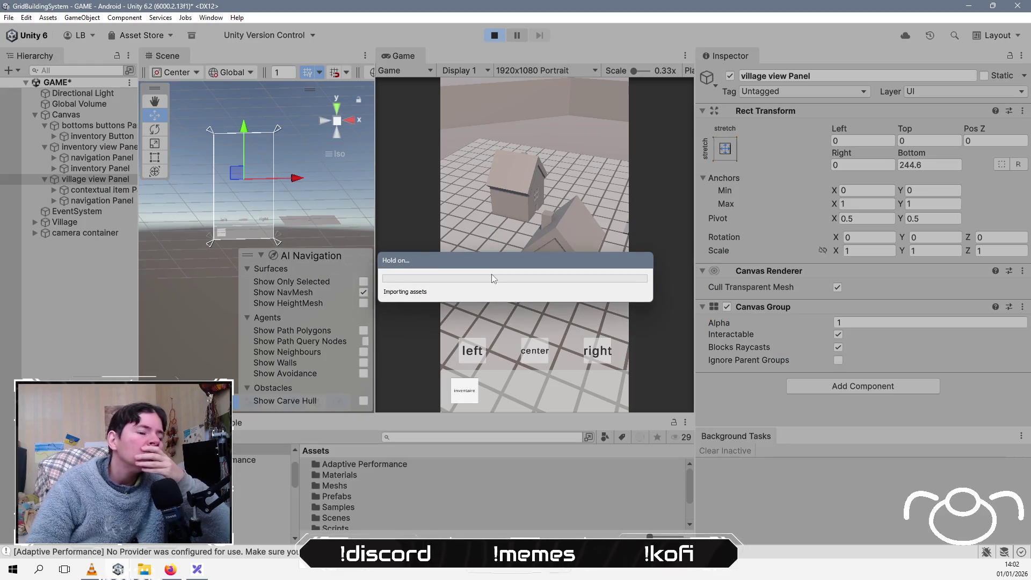
{"action": "left_click", "coordinate": [92, 569]}
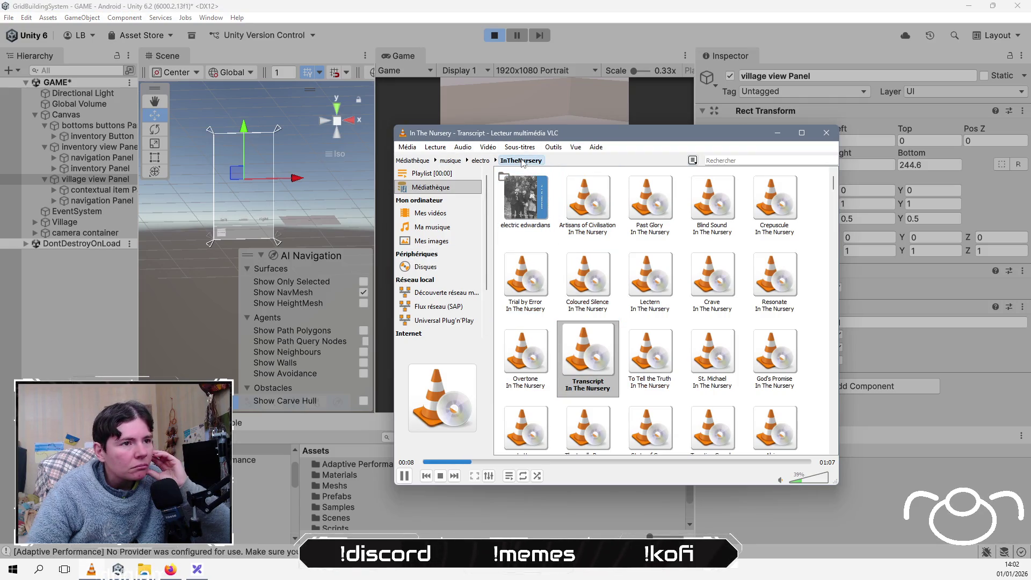
Step: Browse the electro folder, open Efterklang, then go up to the musique genre folders
{"action": "scroll", "coordinate": [733, 292], "scroll_direction": "down", "scroll_amount": 3}
{"action": "scroll", "coordinate": [732, 292], "scroll_direction": "down", "scroll_amount": 5}
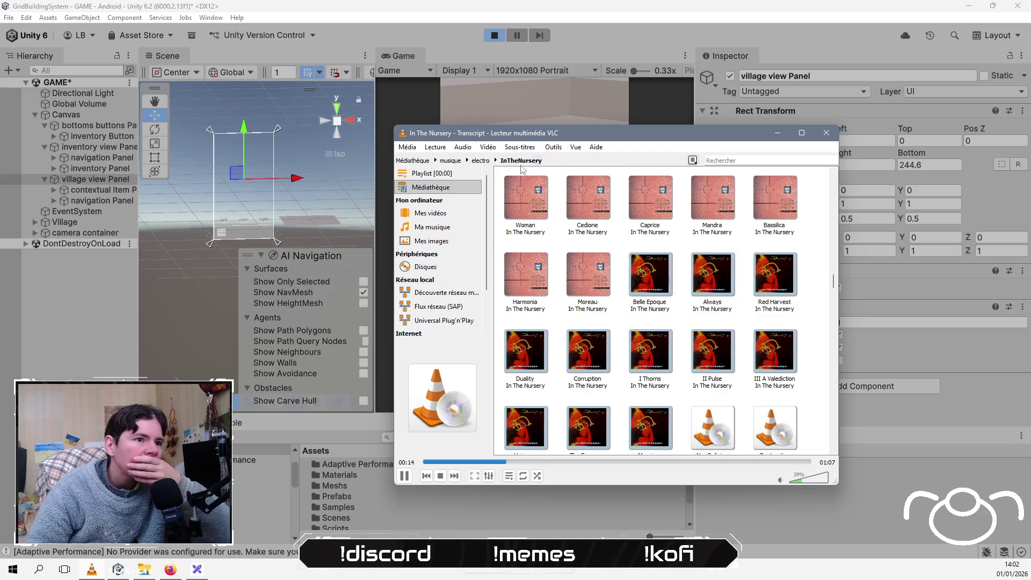
{"action": "left_click", "coordinate": [481, 160]}
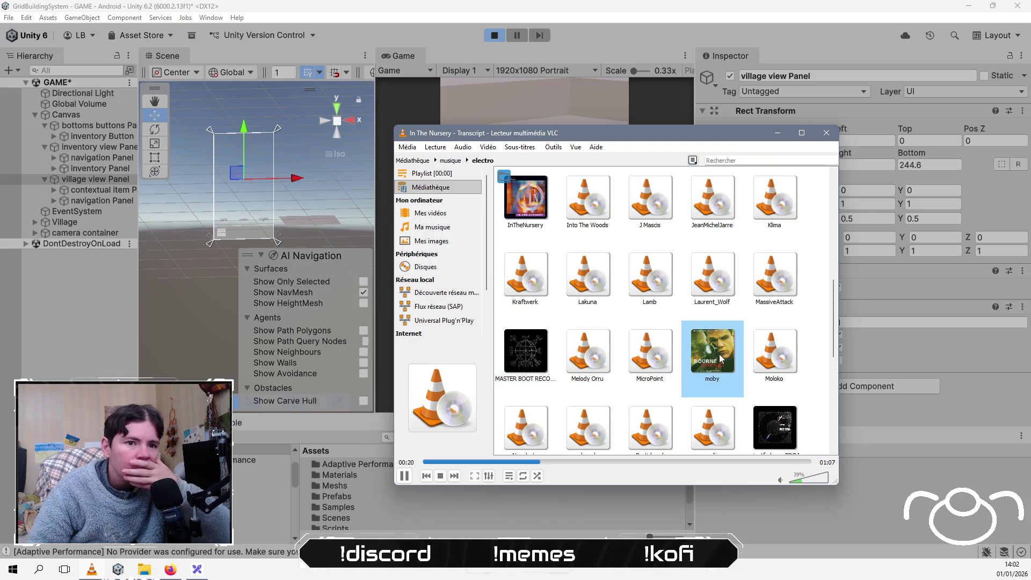
{"action": "scroll", "coordinate": [719, 355], "scroll_direction": "down", "scroll_amount": 3}
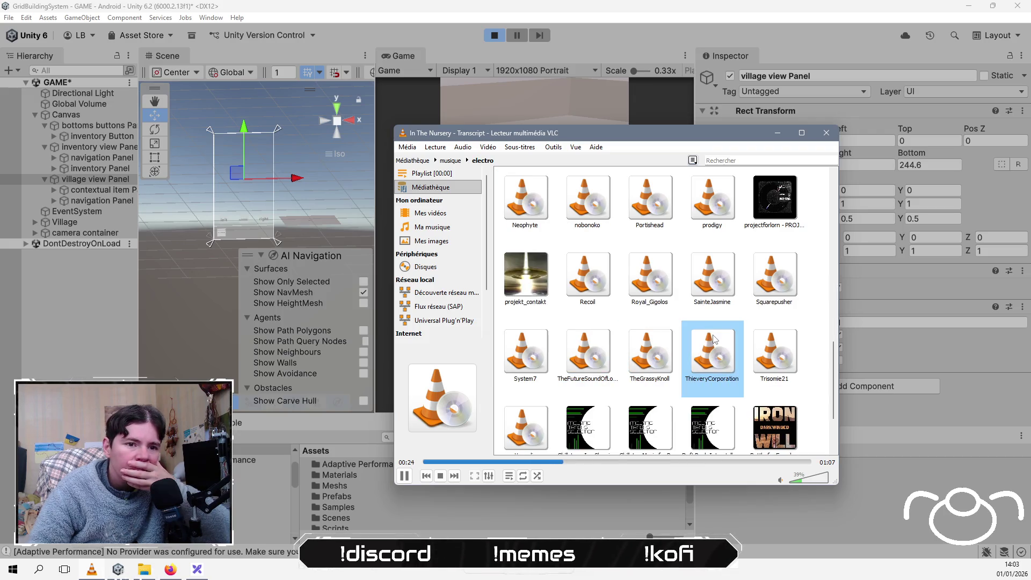
{"action": "scroll", "coordinate": [714, 338], "scroll_direction": "down", "scroll_amount": 2}
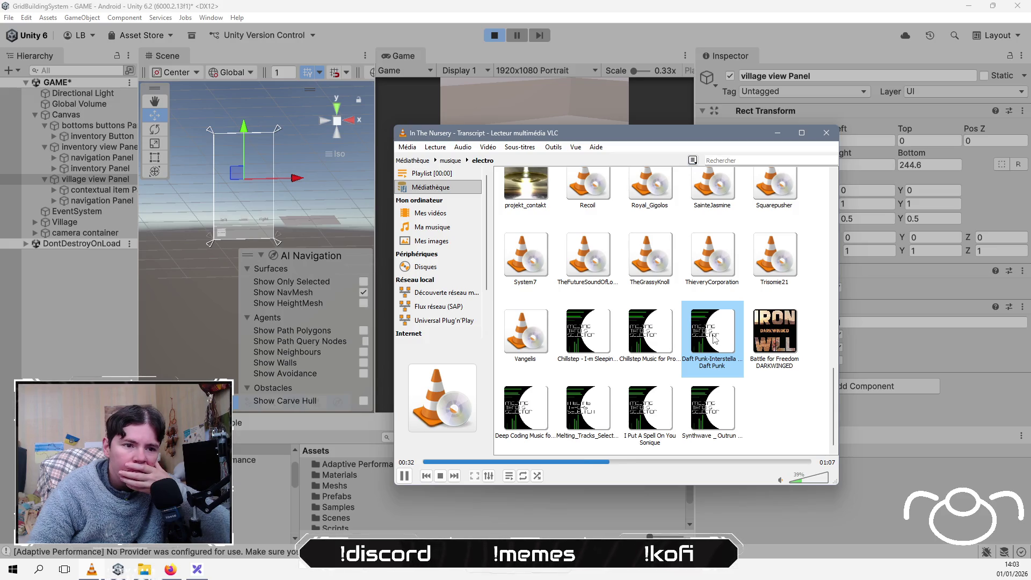
{"action": "scroll", "coordinate": [714, 339], "scroll_direction": "up", "scroll_amount": 10}
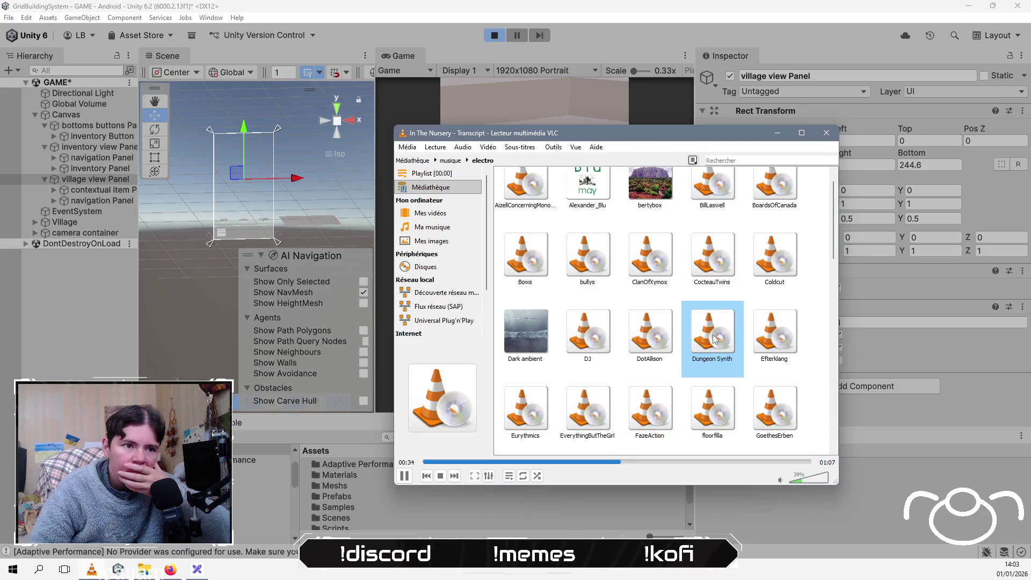
{"action": "scroll", "coordinate": [714, 339], "scroll_direction": "up", "scroll_amount": 1}
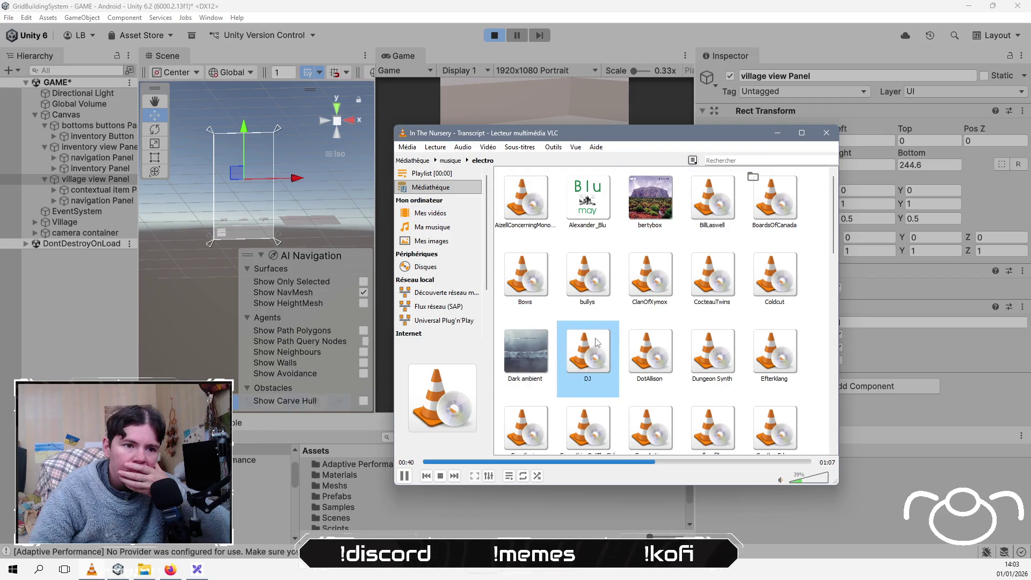
{"action": "double_click", "coordinate": [764, 359]}
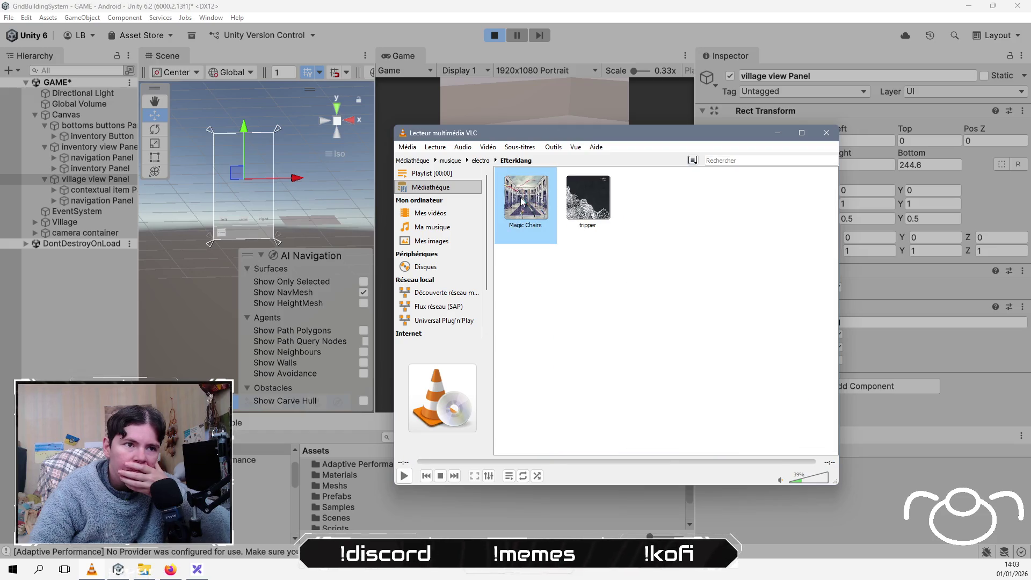
{"action": "left_click", "coordinate": [482, 161]}
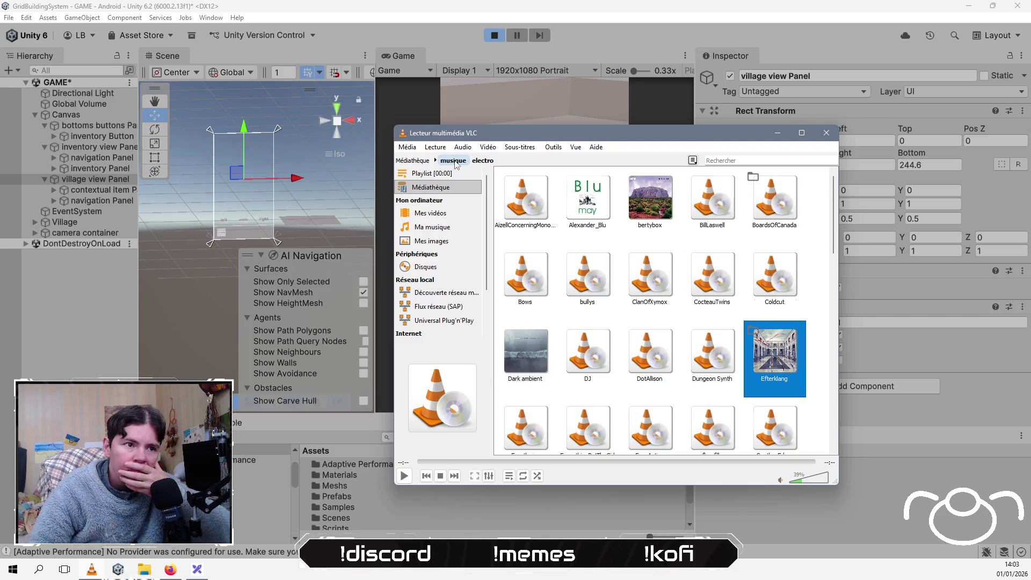
{"action": "left_click", "coordinate": [450, 161]}
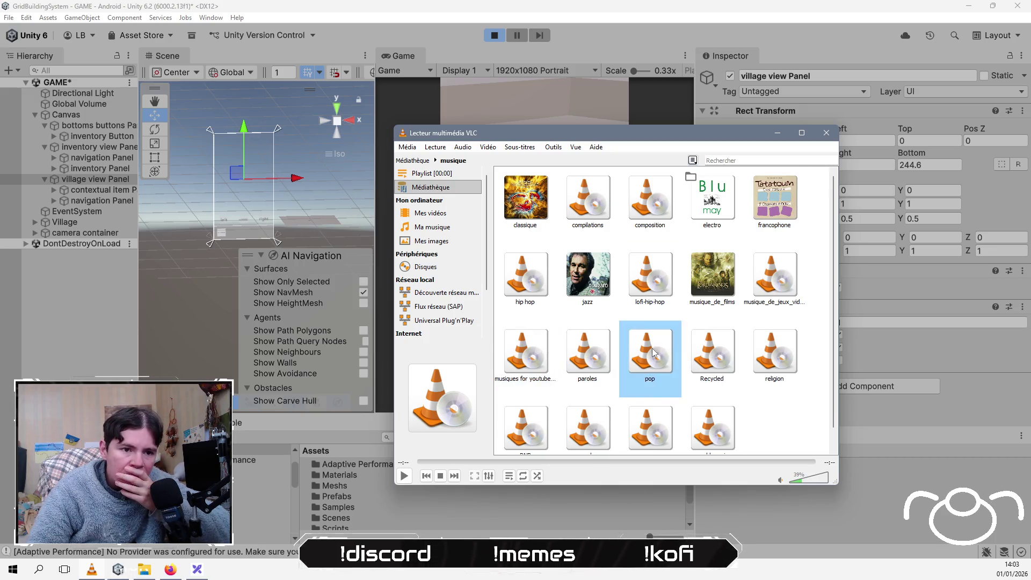
Step: Open the rock folder and browse the Low album to the track Will the Night
{"action": "scroll", "coordinate": [621, 364], "scroll_direction": "down", "scroll_amount": 1}
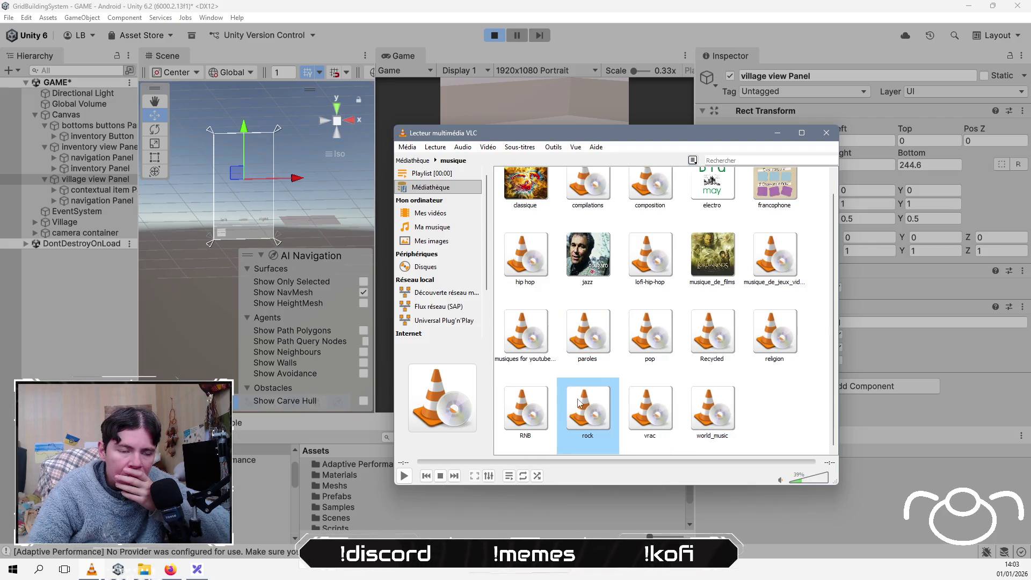
{"action": "double_click", "coordinate": [579, 403]}
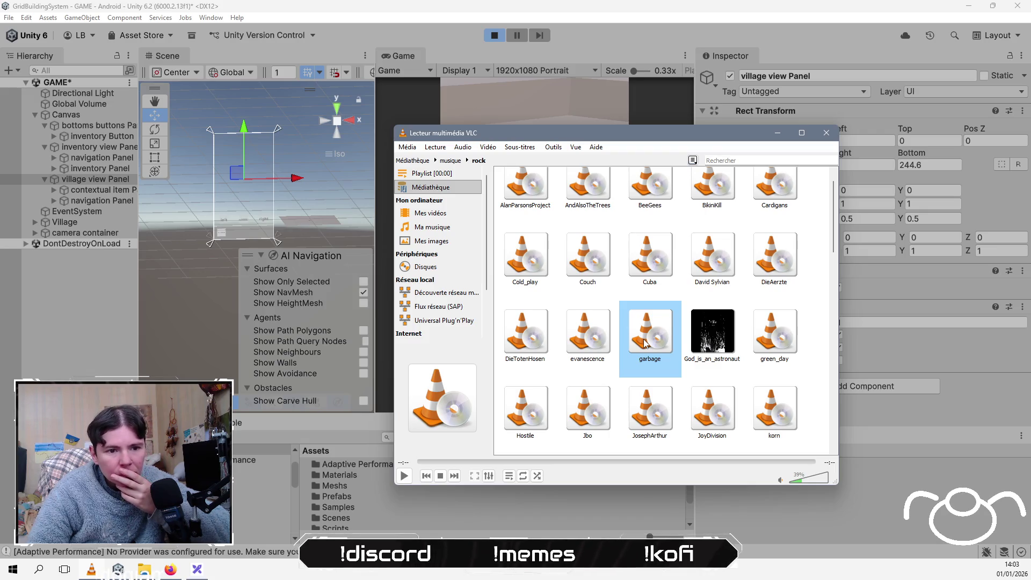
{"action": "scroll", "coordinate": [645, 344], "scroll_direction": "up", "scroll_amount": 1}
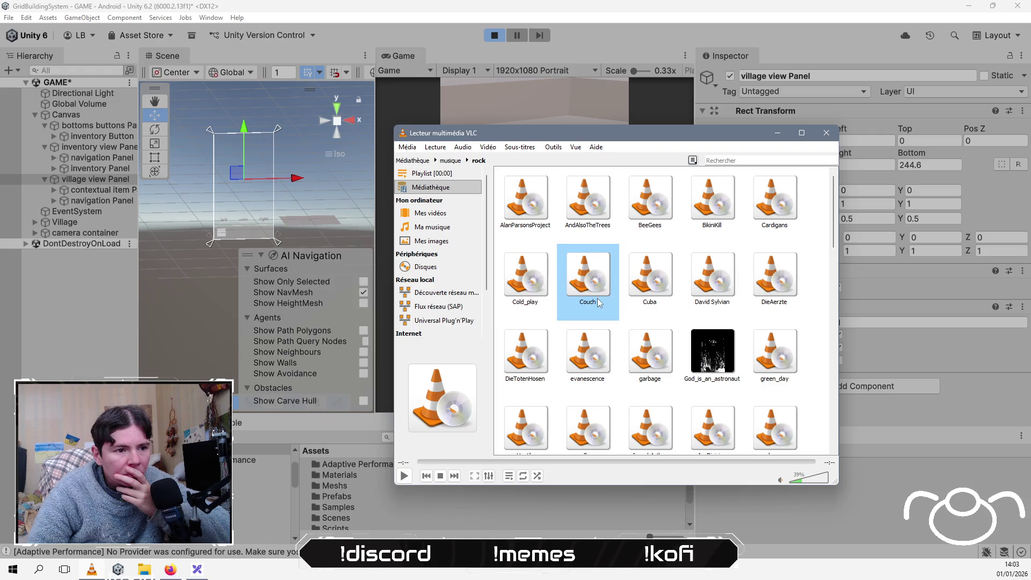
{"action": "scroll", "coordinate": [596, 300], "scroll_direction": "down", "scroll_amount": 10}
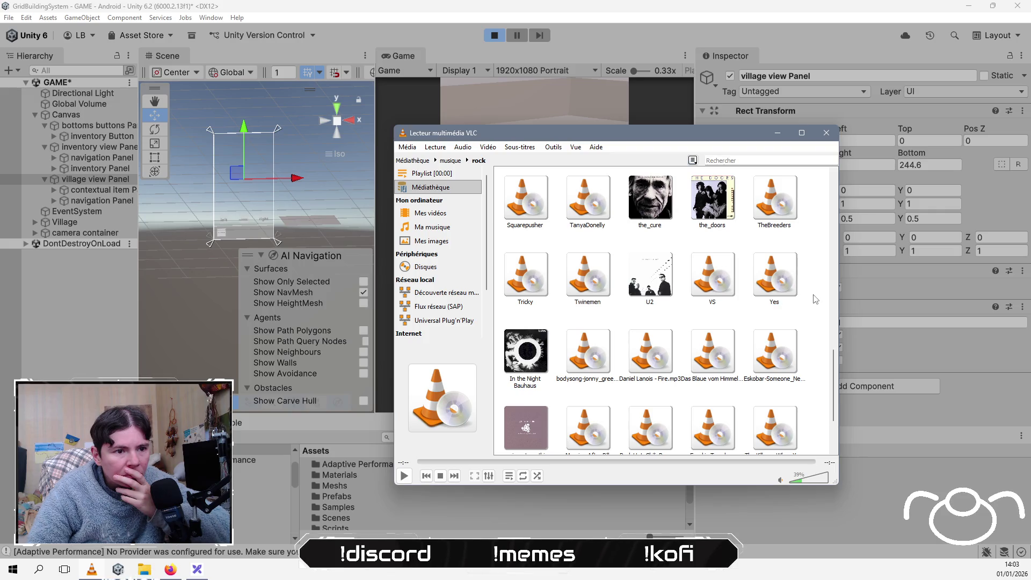
{"action": "scroll", "coordinate": [817, 298], "scroll_direction": "up", "scroll_amount": 3}
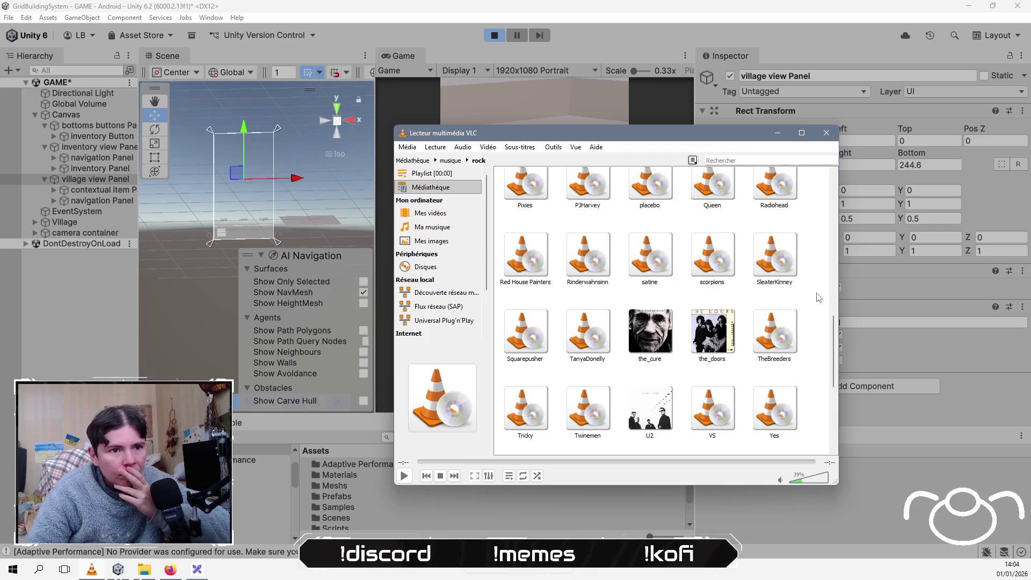
{"action": "scroll", "coordinate": [818, 297], "scroll_direction": "up", "scroll_amount": 3}
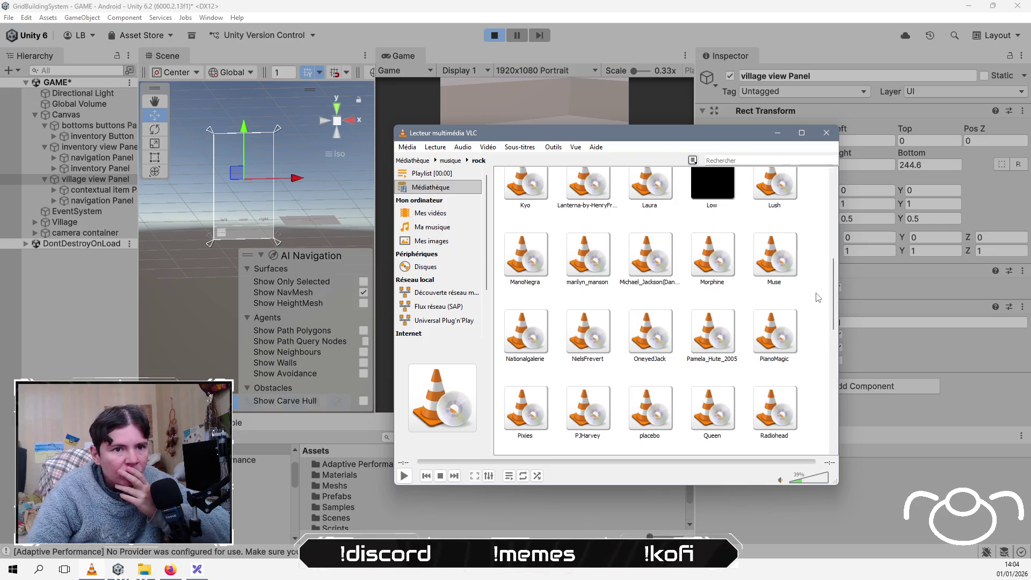
{"action": "scroll", "coordinate": [721, 195], "scroll_direction": "up", "scroll_amount": 1}
{"action": "left_click", "coordinate": [718, 207]}
{"action": "double_click", "coordinate": [726, 186]}
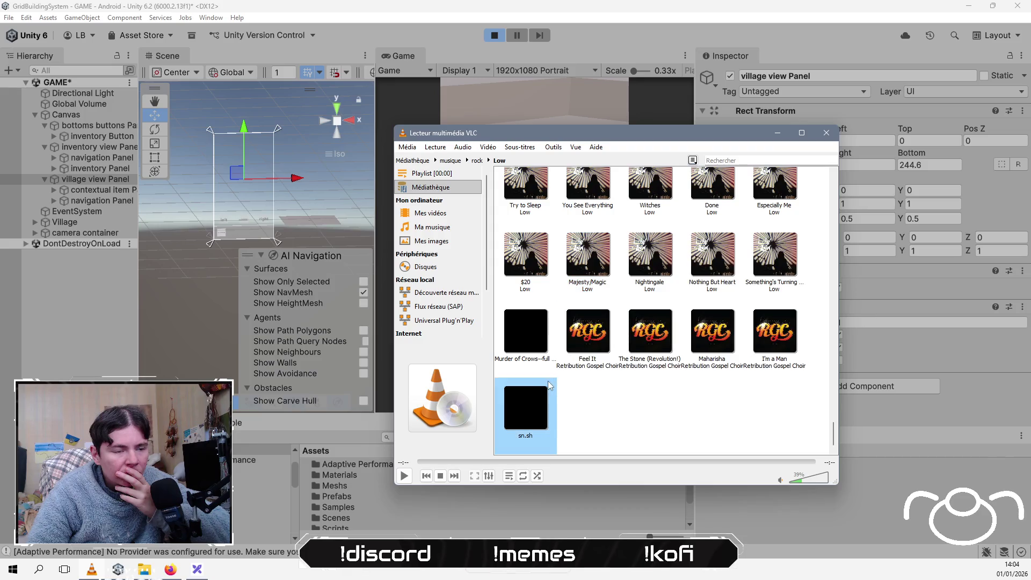
{"action": "scroll", "coordinate": [641, 383], "scroll_direction": "up", "scroll_amount": 5}
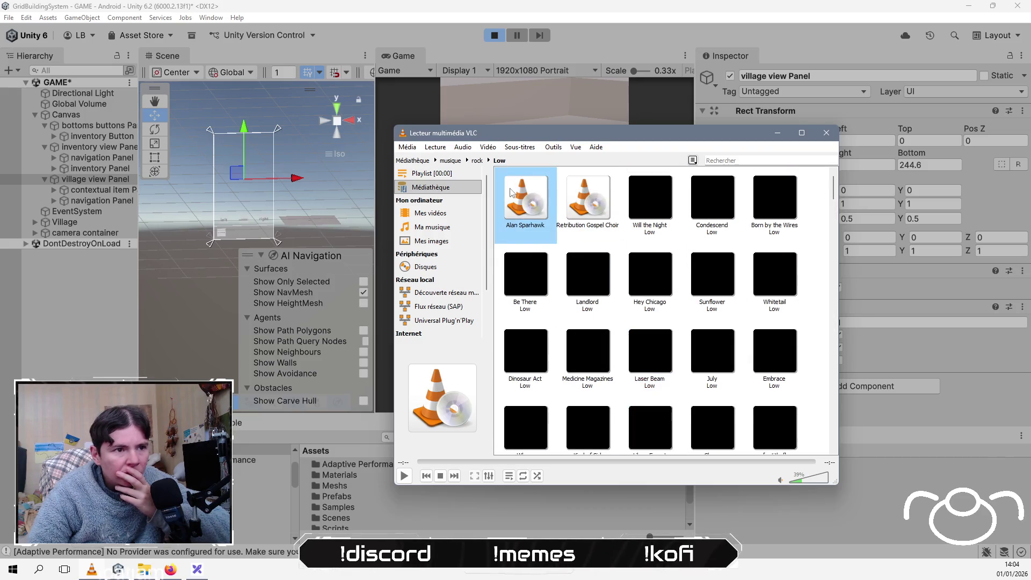
{"action": "left_click", "coordinate": [650, 202]}
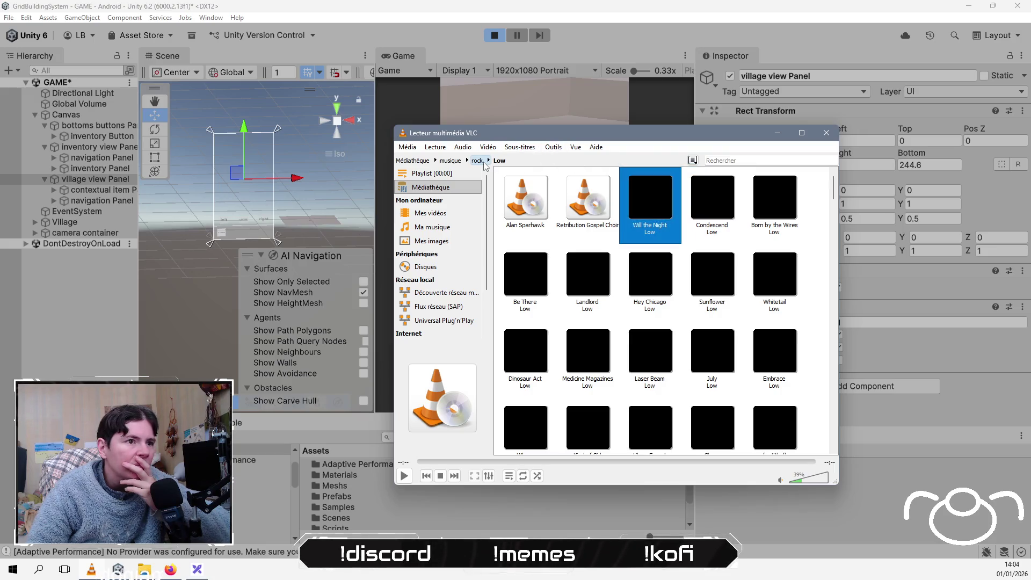
Step: Return to the musique folder and open classique
{"action": "left_click", "coordinate": [450, 160]}
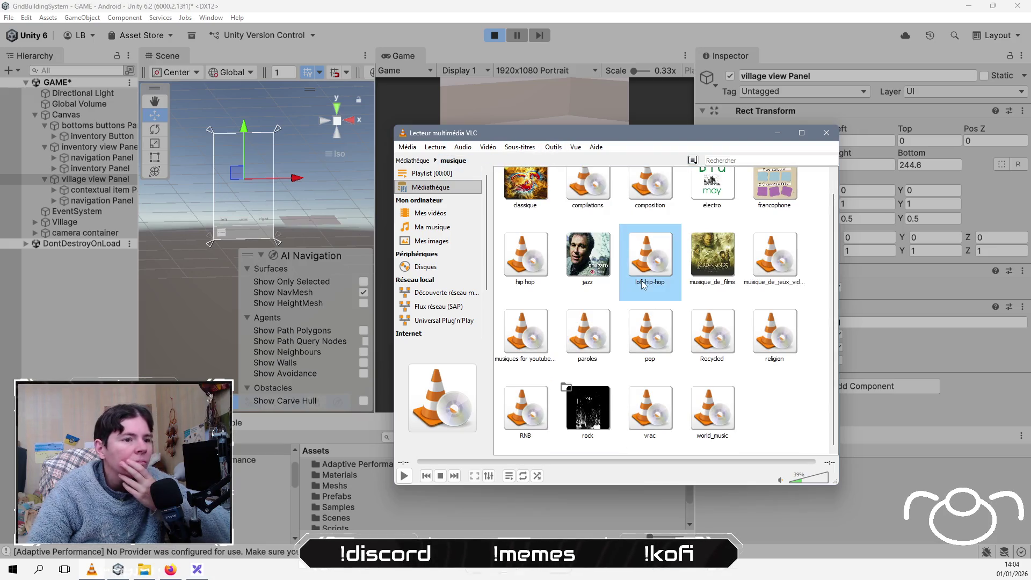
{"action": "left_click", "coordinate": [528, 197]}
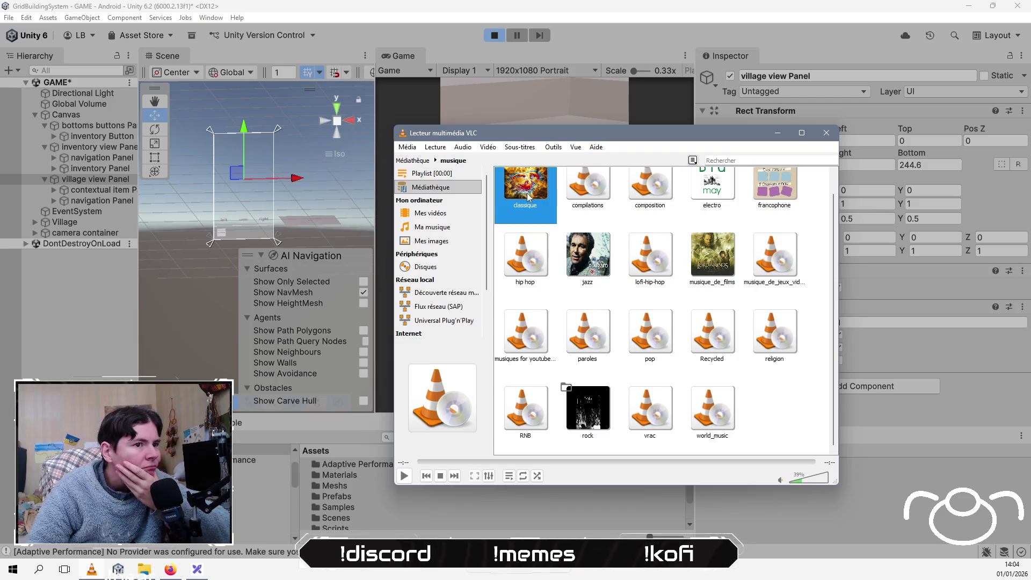
{"action": "double_click", "coordinate": [532, 200]}
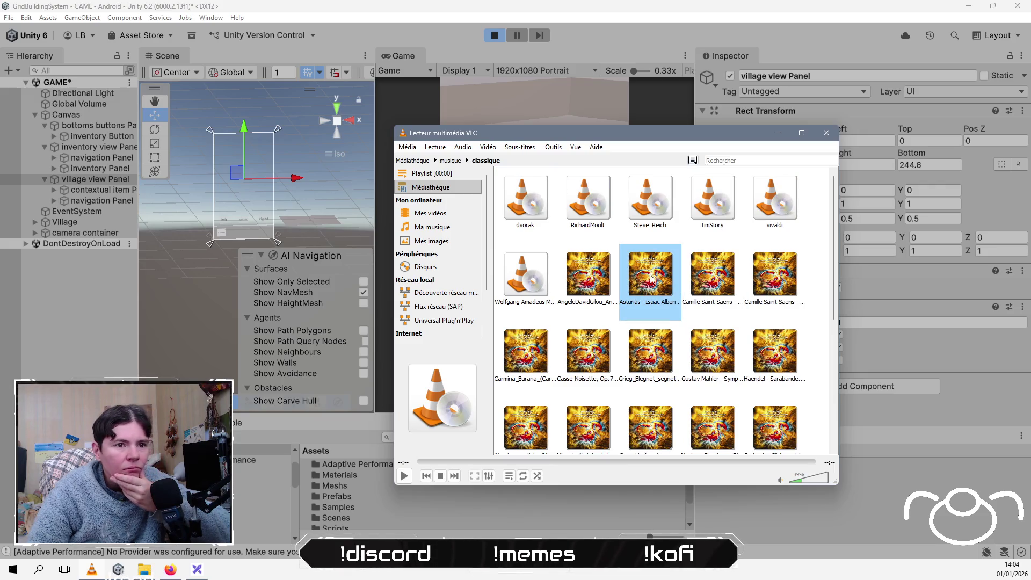
Step: Play the first track of Steve Reich's Desert_music album
{"action": "double_click", "coordinate": [655, 208]}
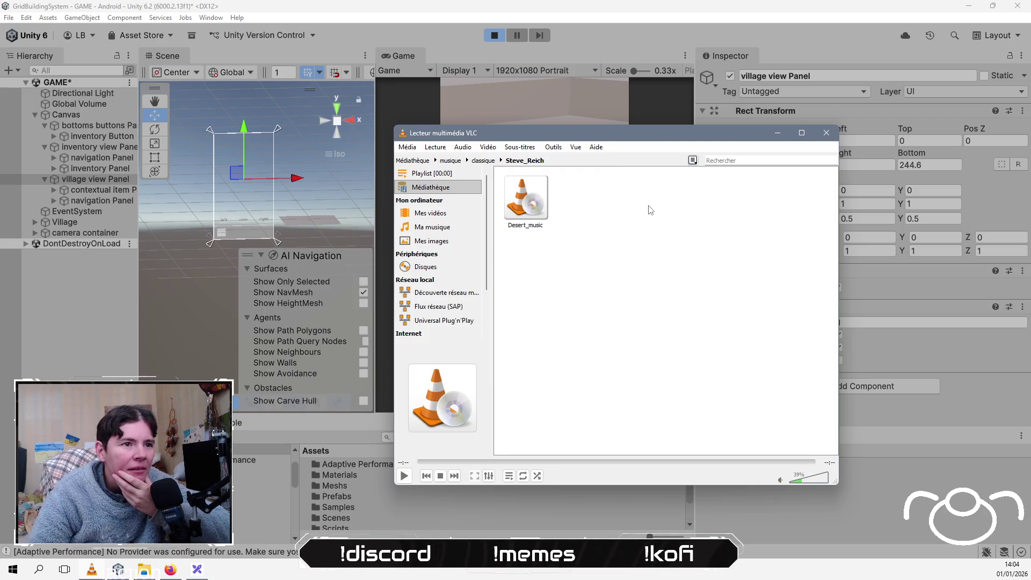
{"action": "left_click", "coordinate": [533, 203]}
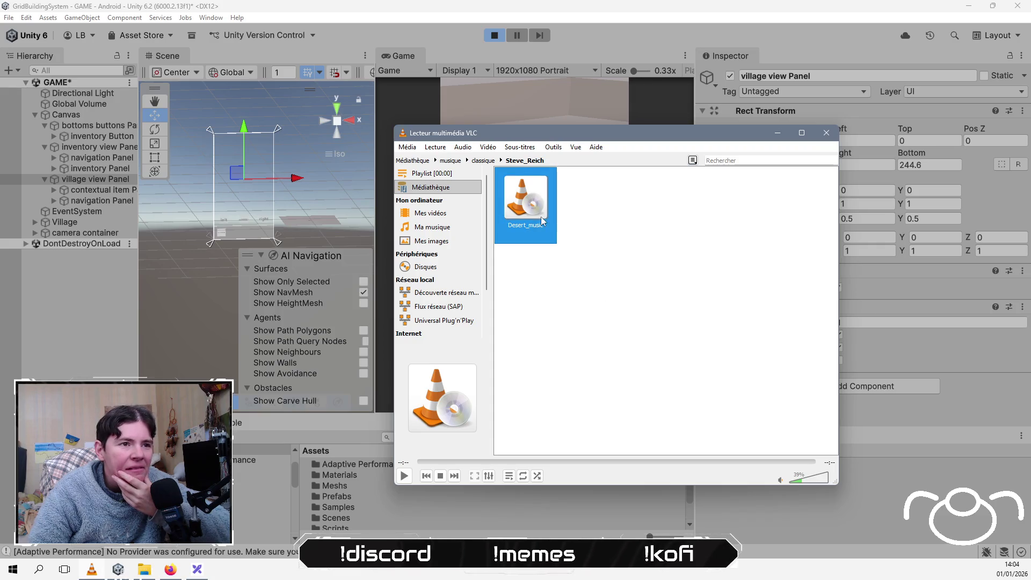
{"action": "double_click", "coordinate": [540, 215]}
{"action": "key", "text": "BackSpace"}
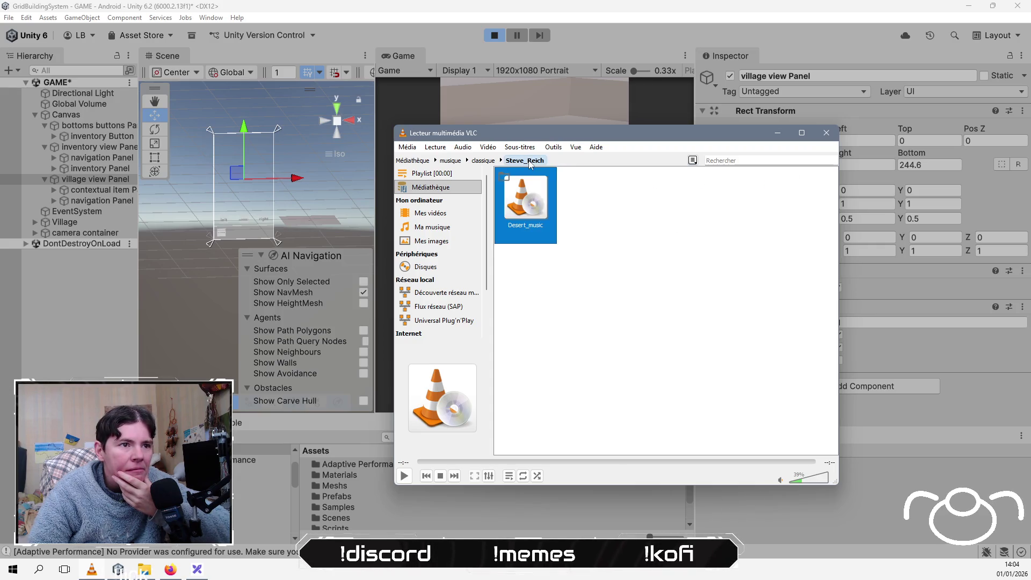
{"action": "right_click", "coordinate": [520, 202]}
{"action": "left_click", "coordinate": [531, 204]}
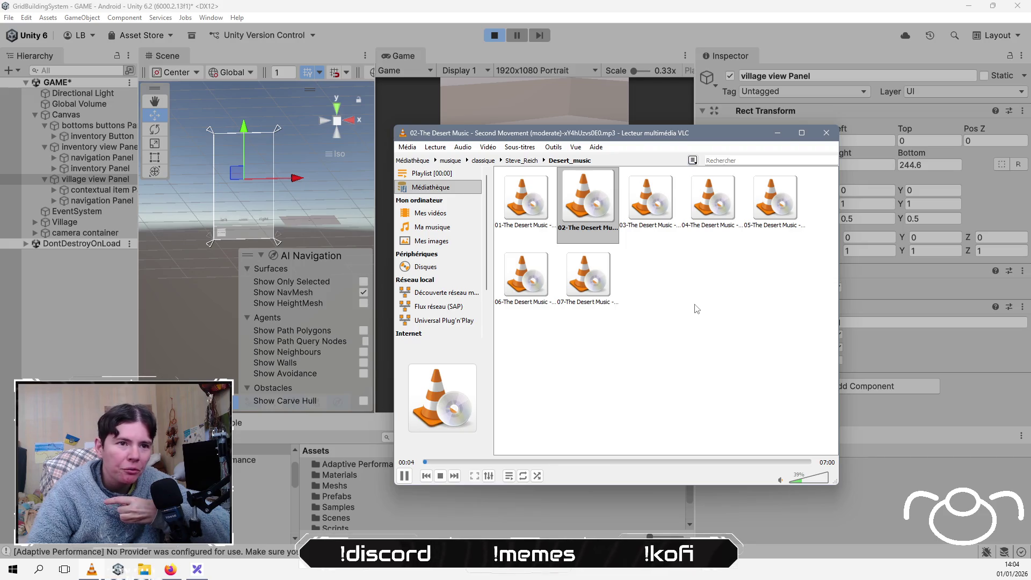
{"action": "left_click", "coordinate": [519, 198]}
{"action": "double_click", "coordinate": [518, 195]}
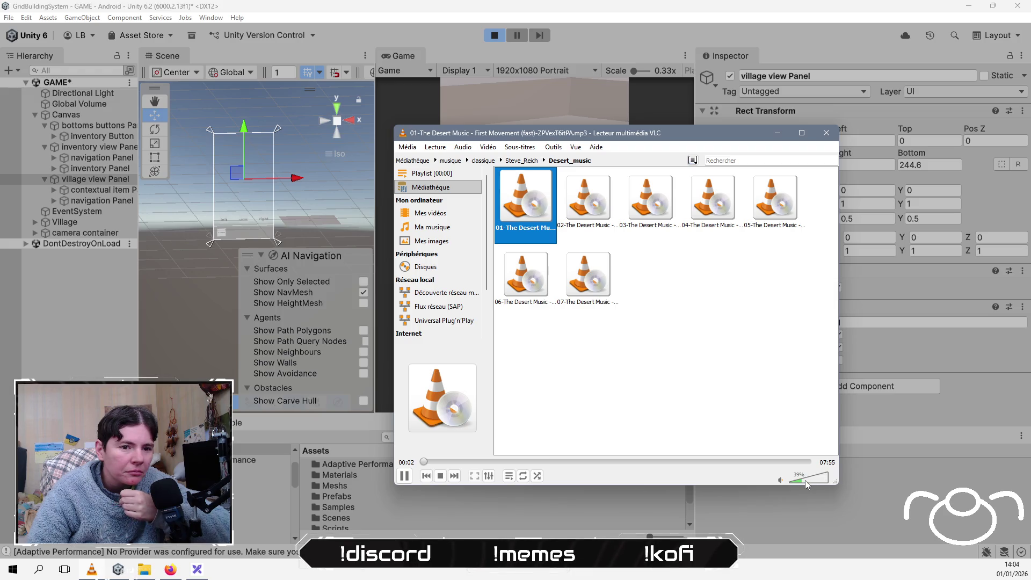
Step: Raise VLC's volume from 39% to 59% and return to the Unity editor
{"action": "mouse_move", "coordinate": [806, 483]}
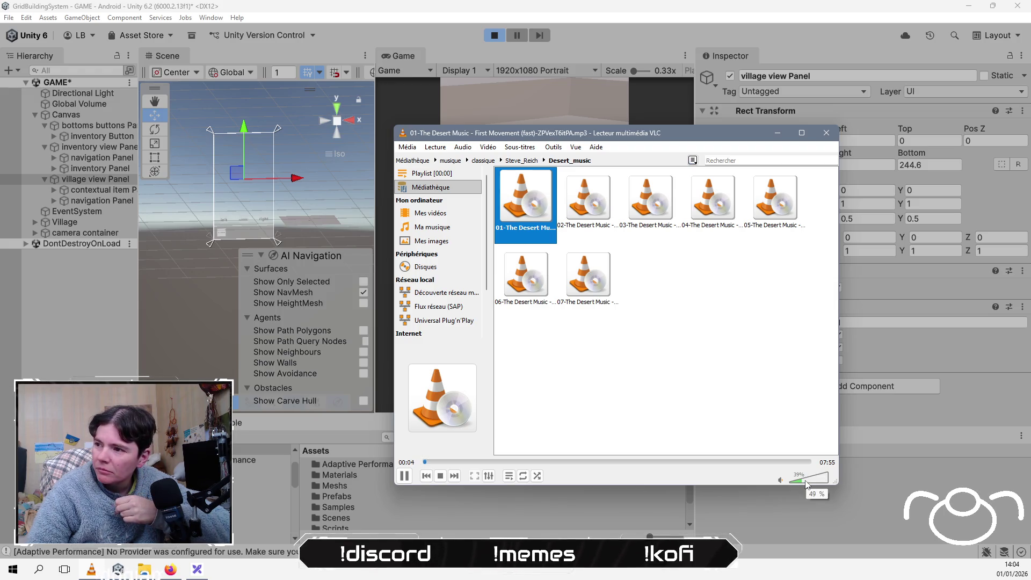
{"action": "left_click", "coordinate": [804, 483]}
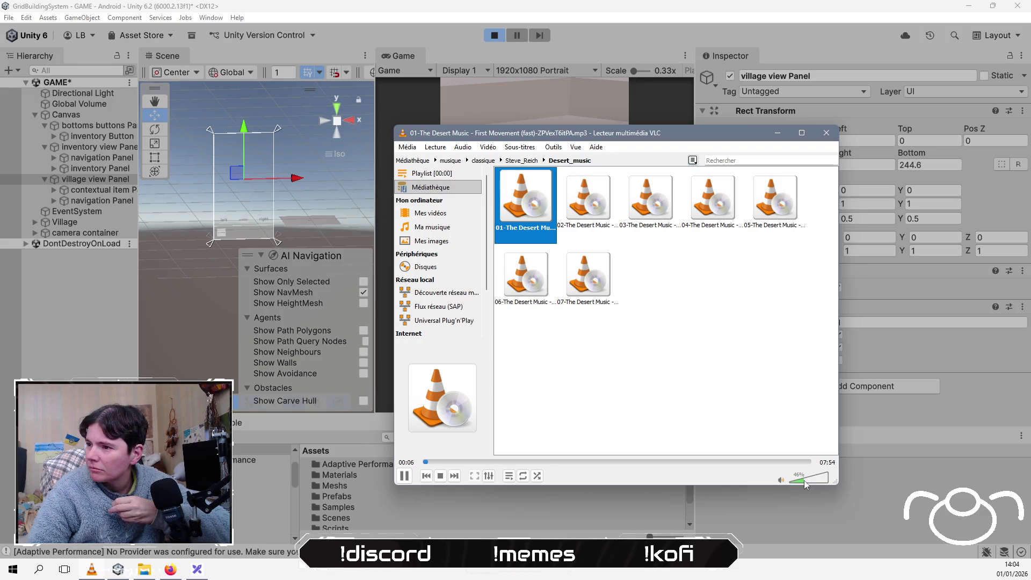
{"action": "left_click", "coordinate": [807, 479]}
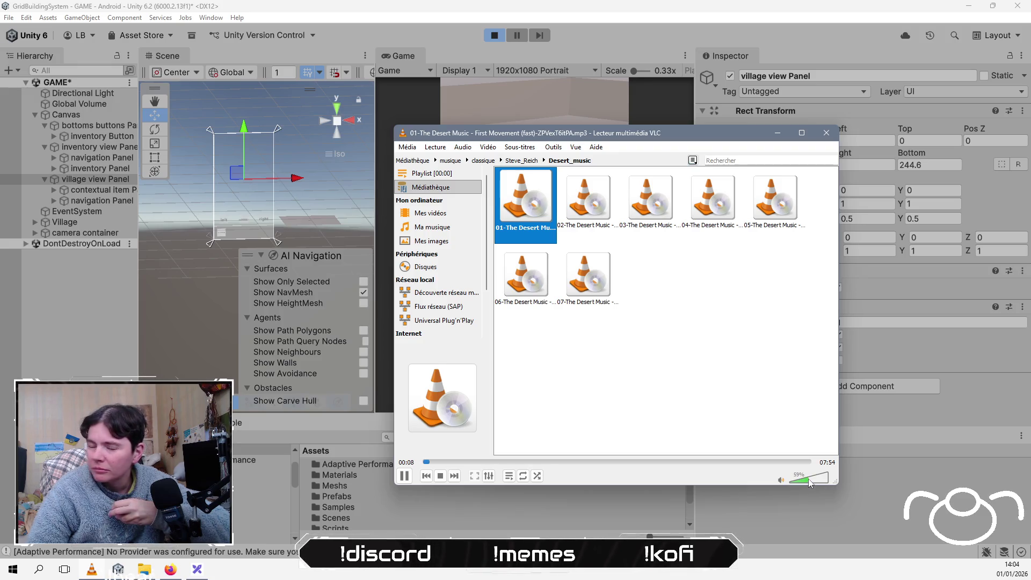
{"action": "left_click", "coordinate": [91, 338]}
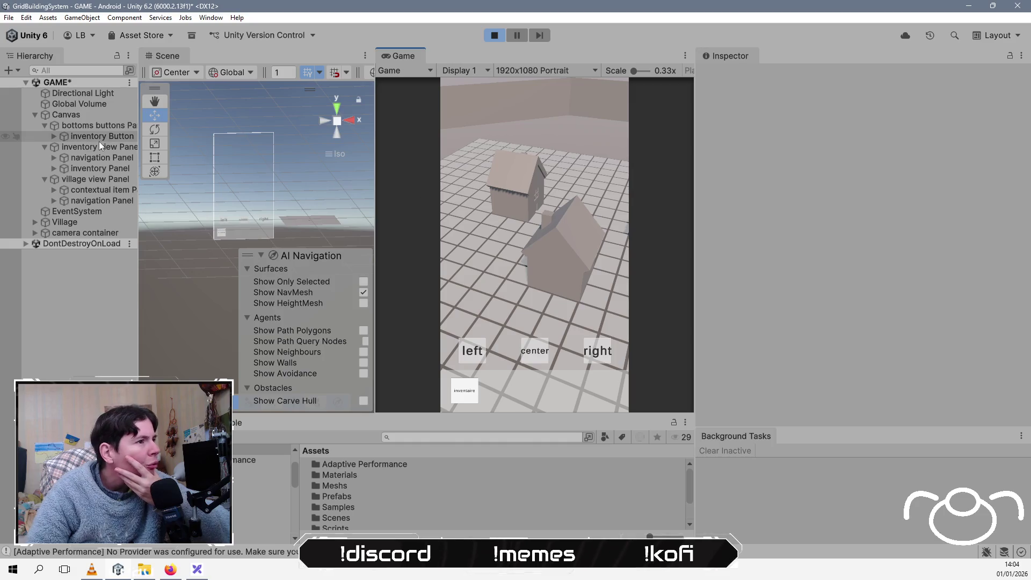
Step: Confirm the inventory Button's On Click calls UIManager.ShowHideInventory
{"action": "left_click", "coordinate": [99, 127]}
{"action": "scroll", "coordinate": [822, 292], "scroll_direction": "down", "scroll_amount": 3}
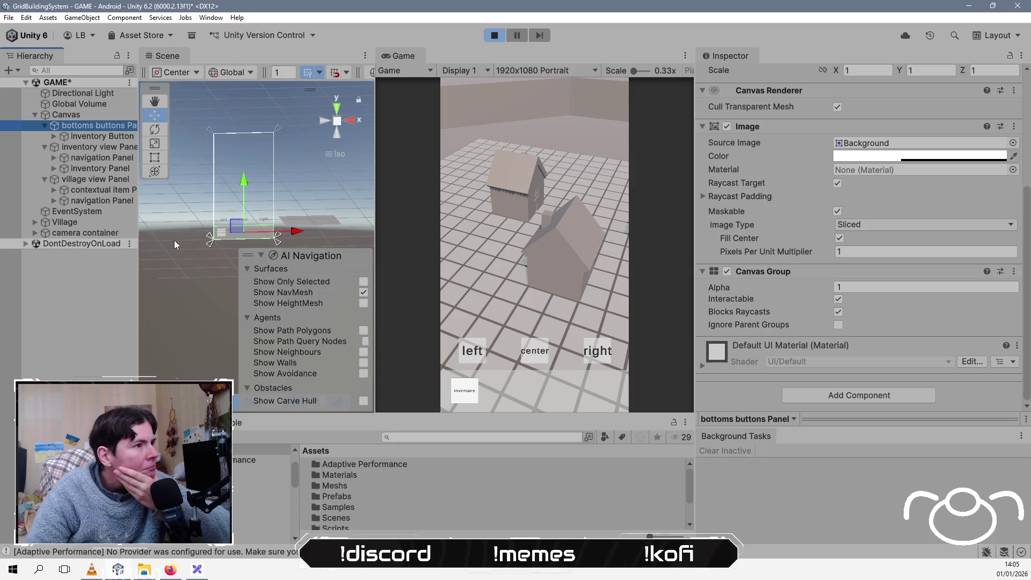
{"action": "left_click", "coordinate": [102, 138]}
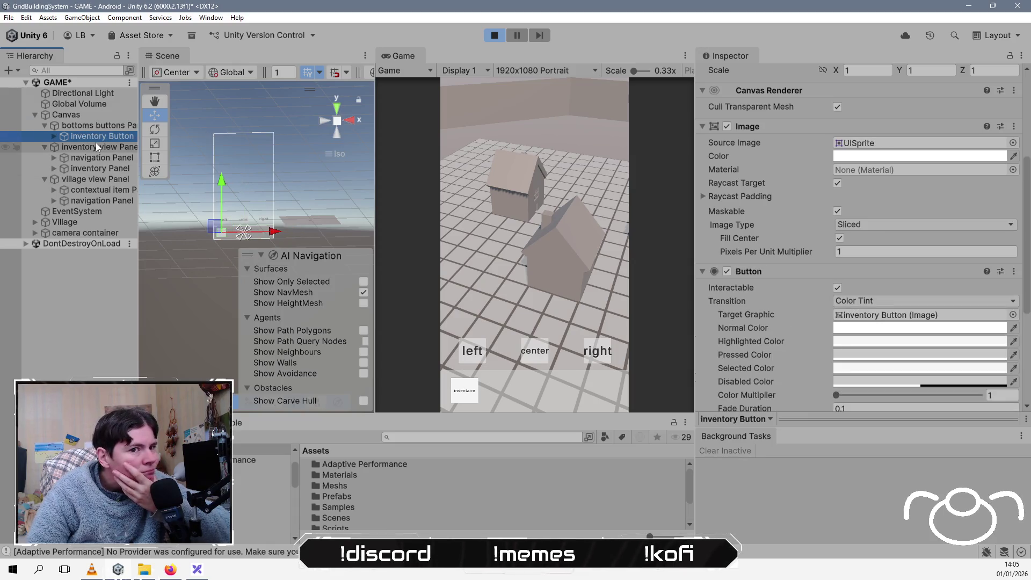
{"action": "scroll", "coordinate": [780, 317], "scroll_direction": "down", "scroll_amount": 3}
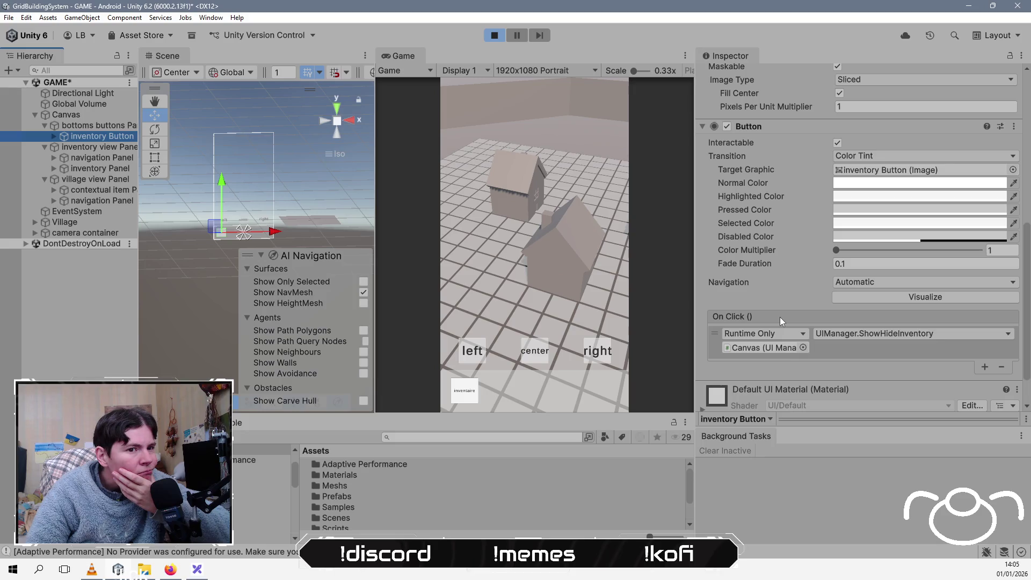
{"action": "scroll", "coordinate": [780, 317], "scroll_direction": "down", "scroll_amount": 1}
{"action": "scroll", "coordinate": [779, 317], "scroll_direction": "up", "scroll_amount": 7}
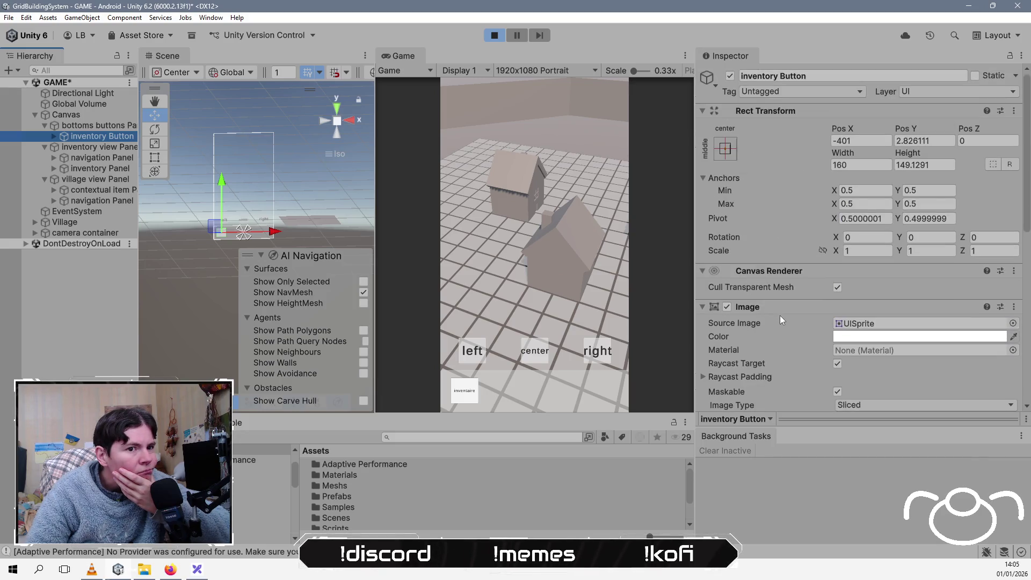
Step: Press inventaire in the running game and inspect the village view Panel's layout
{"action": "left_click", "coordinate": [469, 397]}
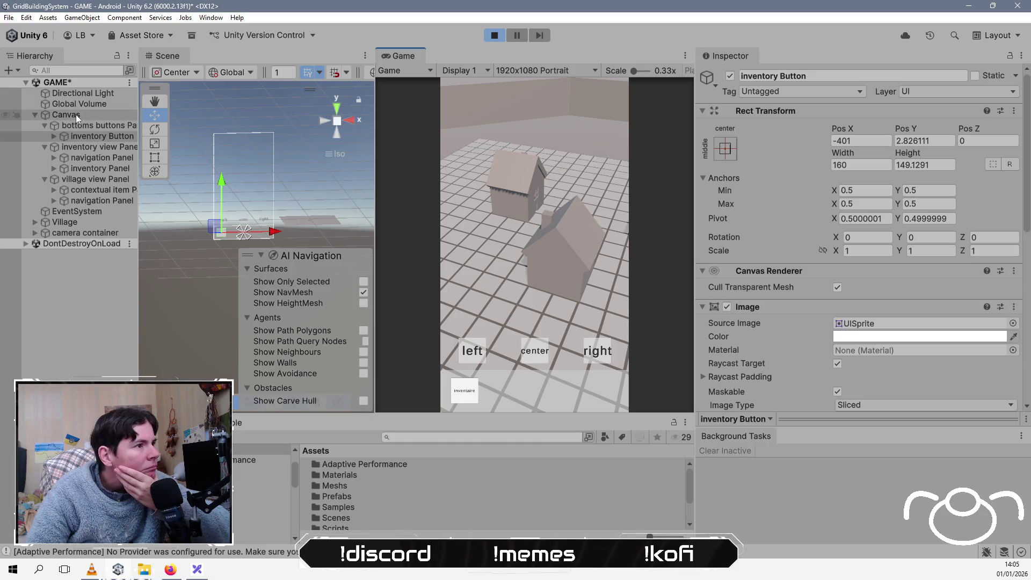
{"action": "left_click", "coordinate": [102, 179]}
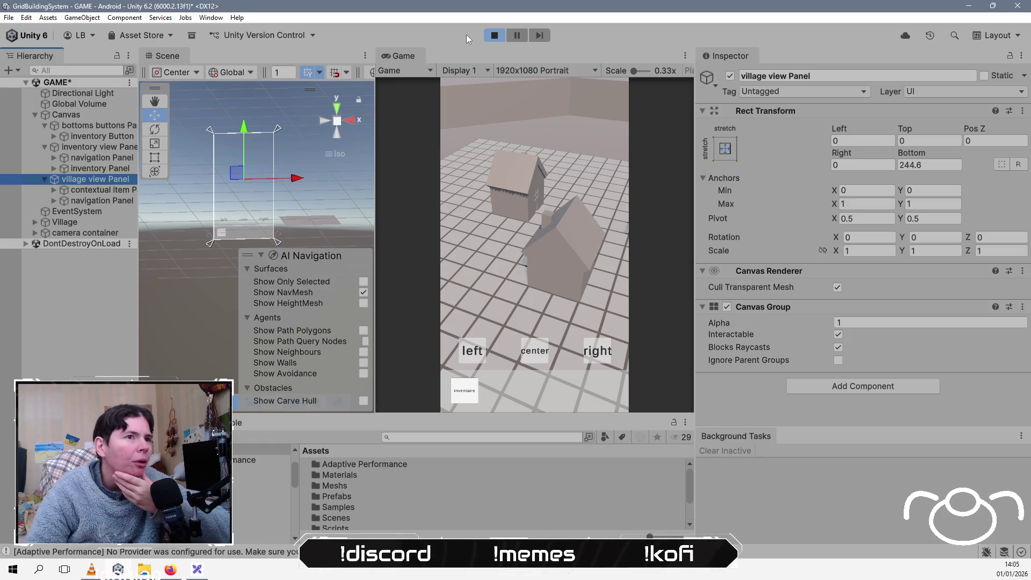
Step: Stop the game and raise the village view Panel's bottom anchor to Min Y 0.1306875
{"action": "left_click", "coordinate": [490, 38]}
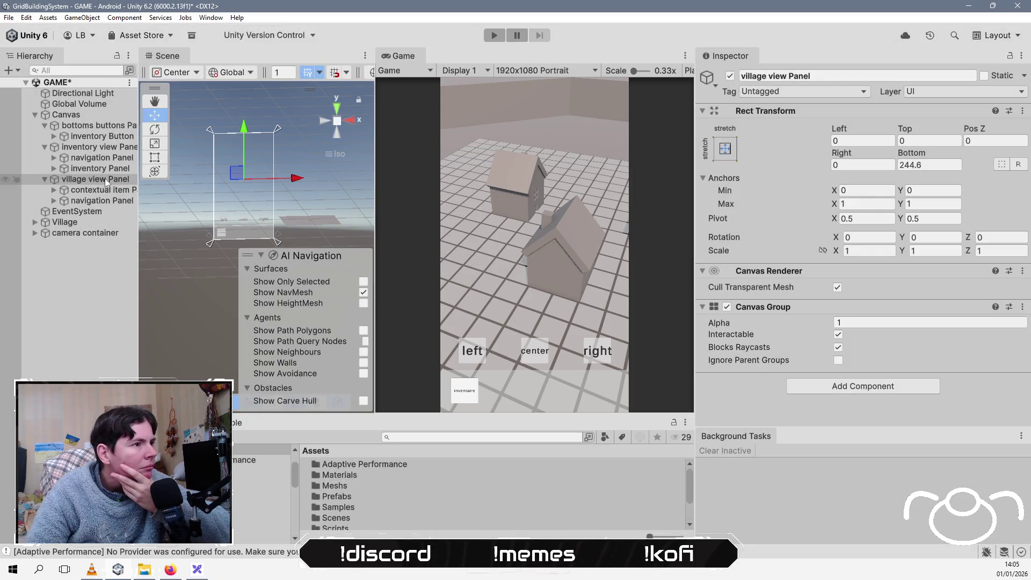
{"action": "left_click", "coordinate": [155, 158]}
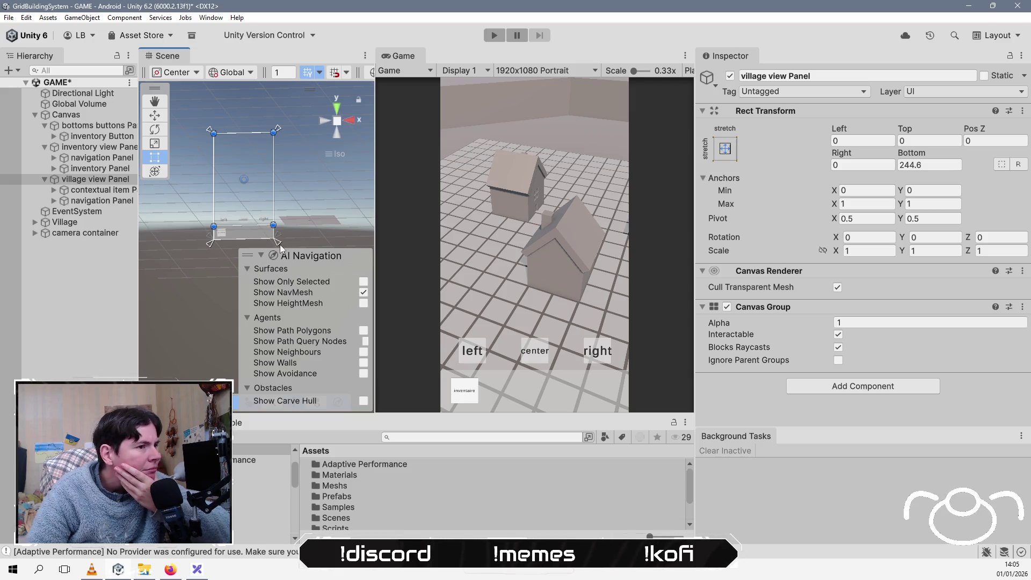
{"action": "left_click_drag", "start_coordinate": [279, 237], "coordinate": [281, 230]}
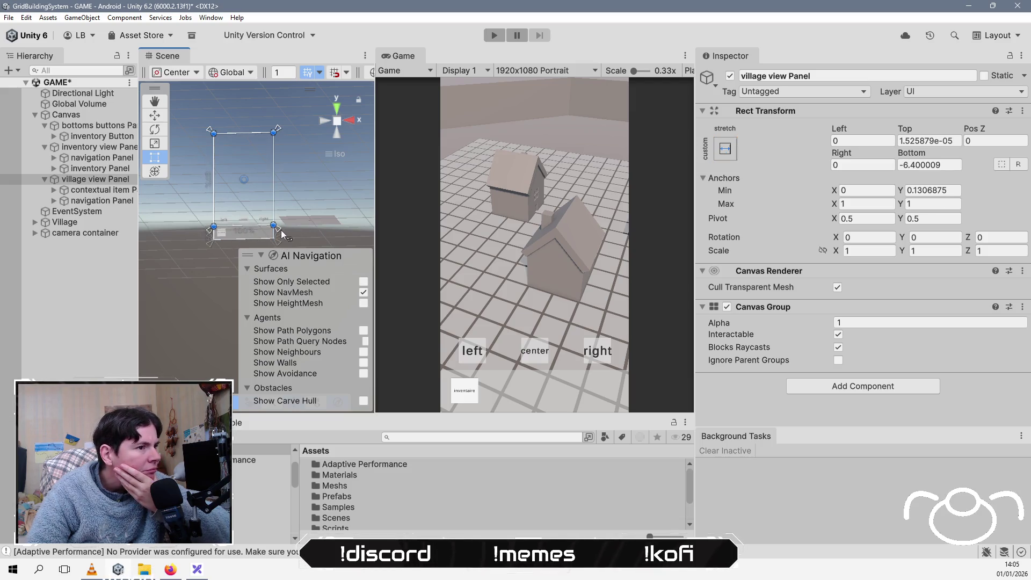
Step: Check the bottoms buttons Panel and Canvas layout, then save the scene
{"action": "left_click", "coordinate": [95, 127]}
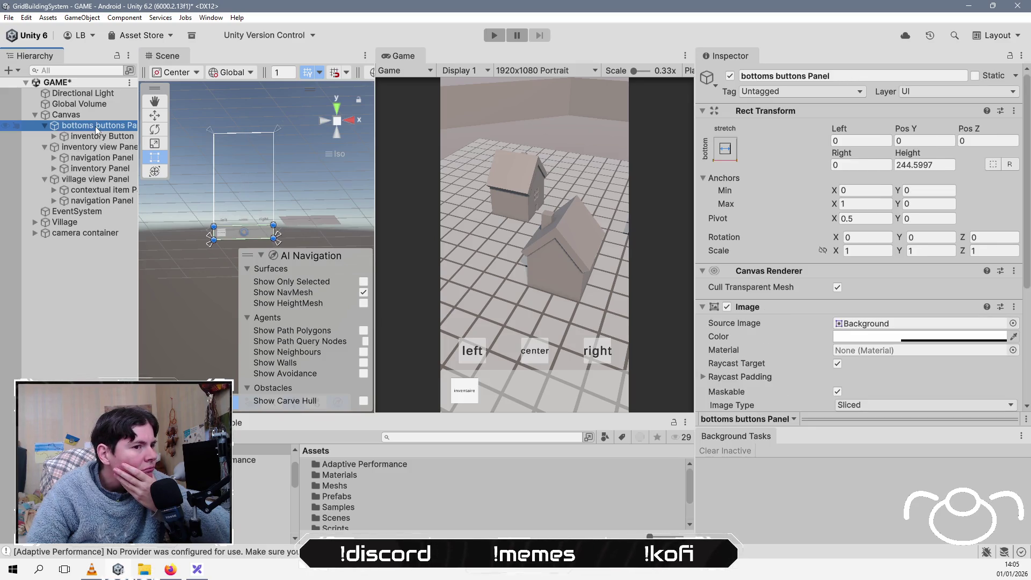
{"action": "left_click", "coordinate": [100, 115]}
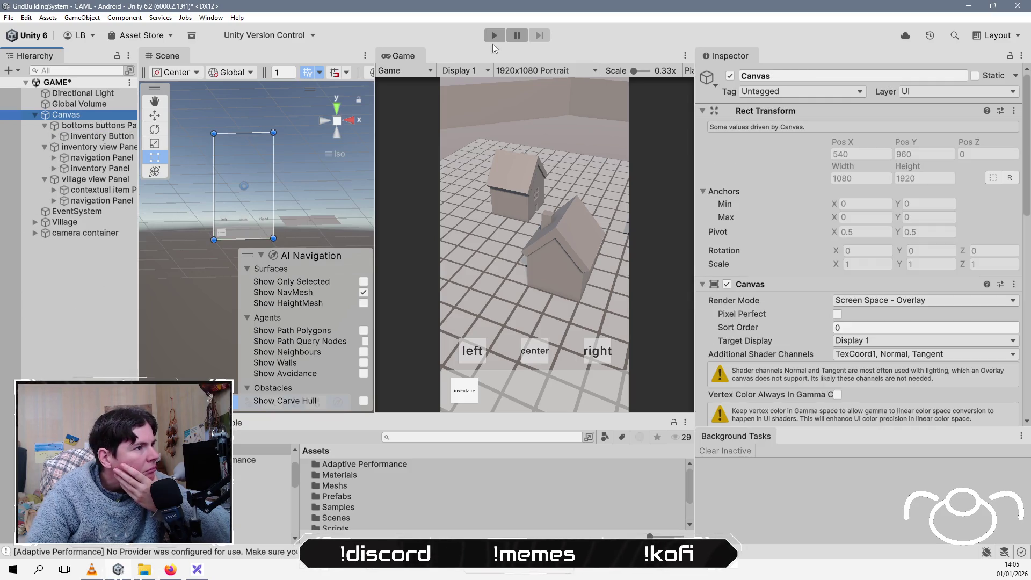
{"action": "key", "text": "ctrl+s"}
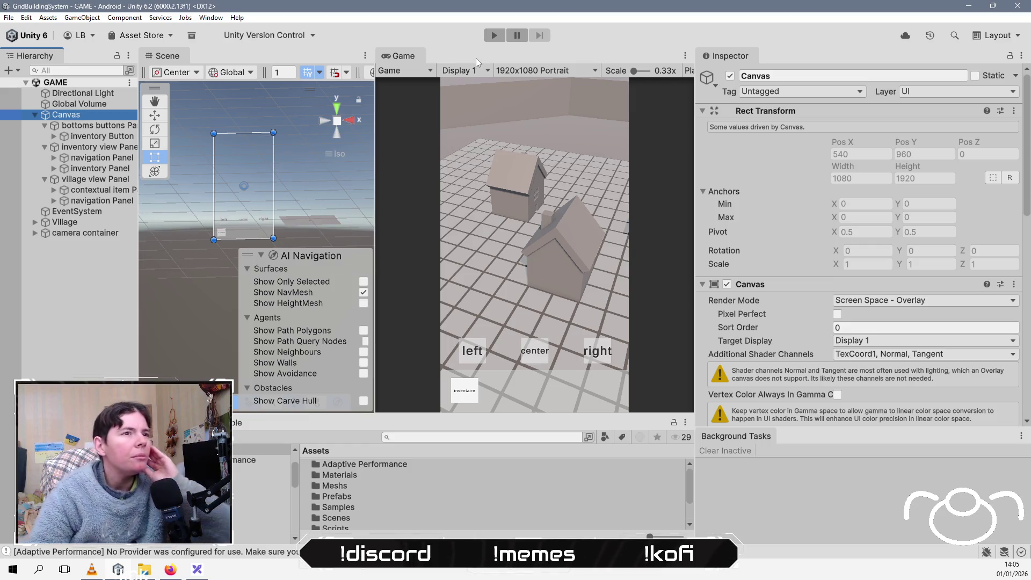
Step: Run the game and test the left and right bottom buttons
{"action": "left_click", "coordinate": [499, 40]}
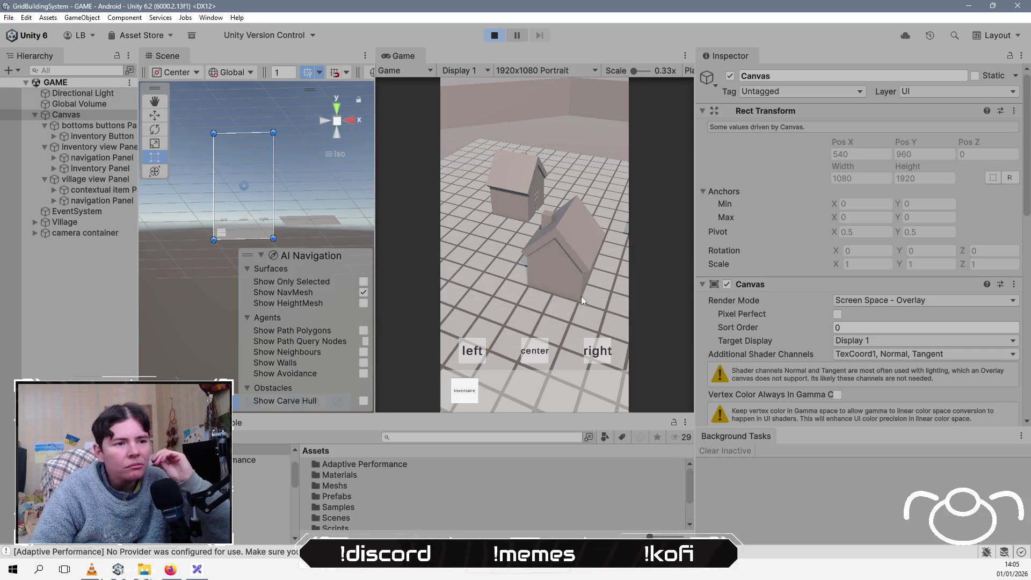
{"action": "left_click_drag", "start_coordinate": [465, 396], "coordinate": [472, 396]}
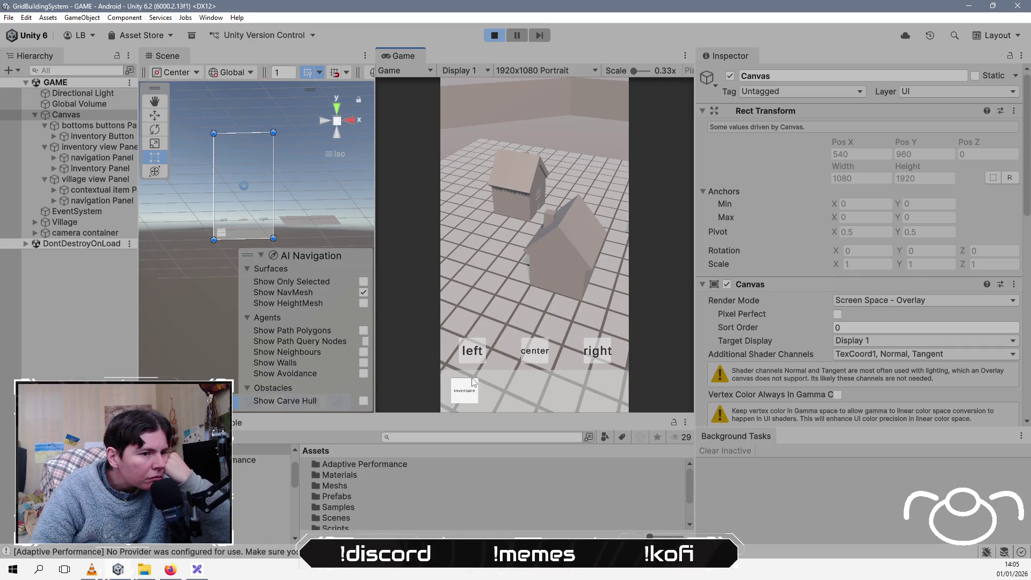
{"action": "left_click", "coordinate": [472, 356]}
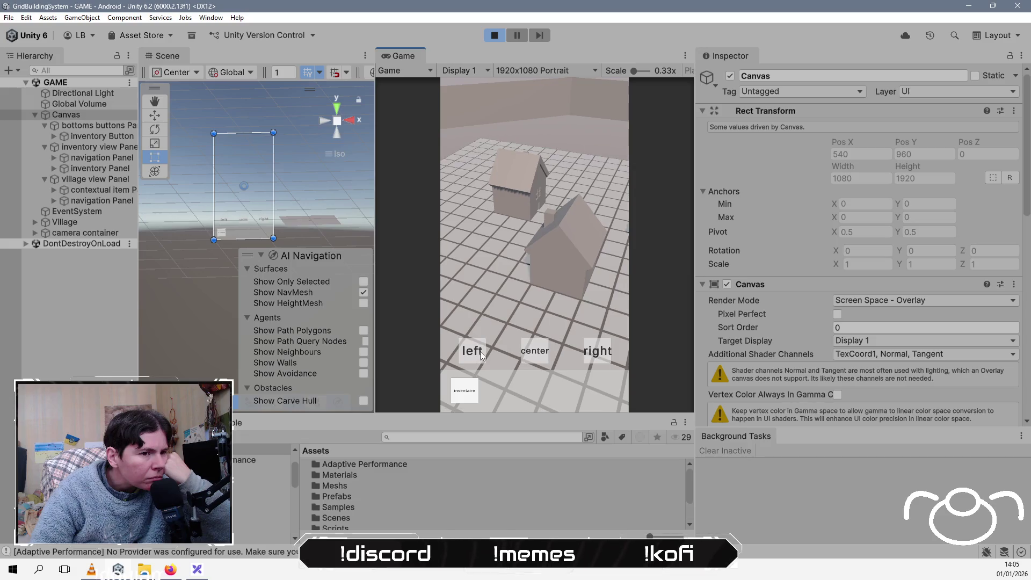
{"action": "left_click", "coordinate": [600, 355]}
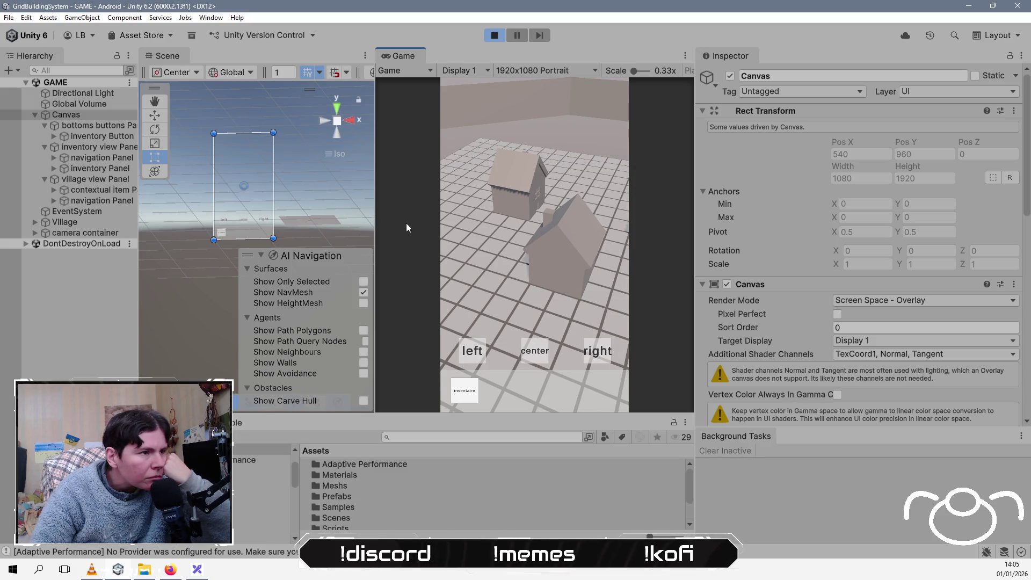
Step: Inspect the village view, inventory view and bottoms buttons Panels, then the inventory Button
{"action": "left_click", "coordinate": [80, 179]}
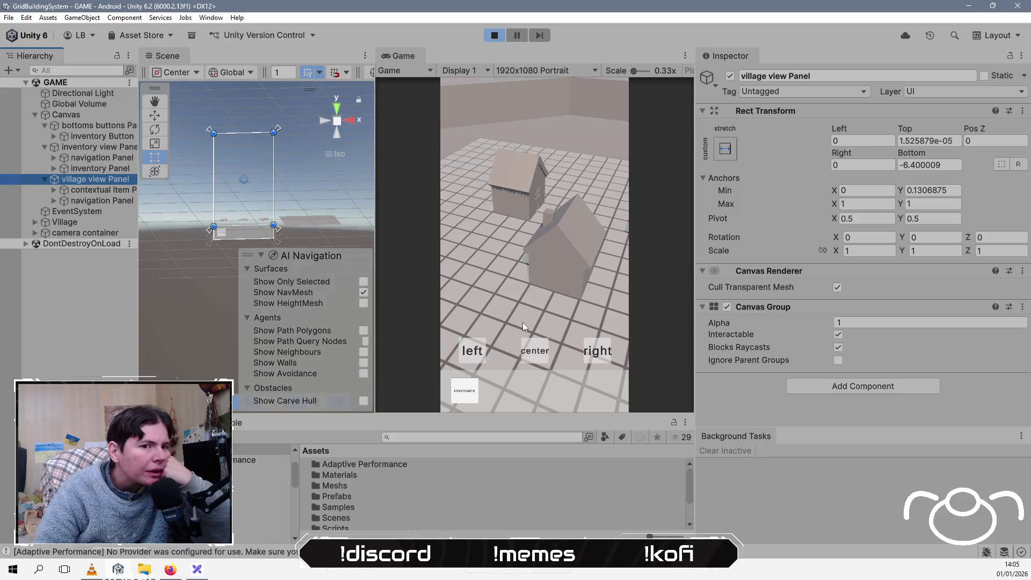
{"action": "left_click", "coordinate": [76, 149]}
{"action": "scroll", "coordinate": [740, 300], "scroll_direction": "down", "scroll_amount": 4}
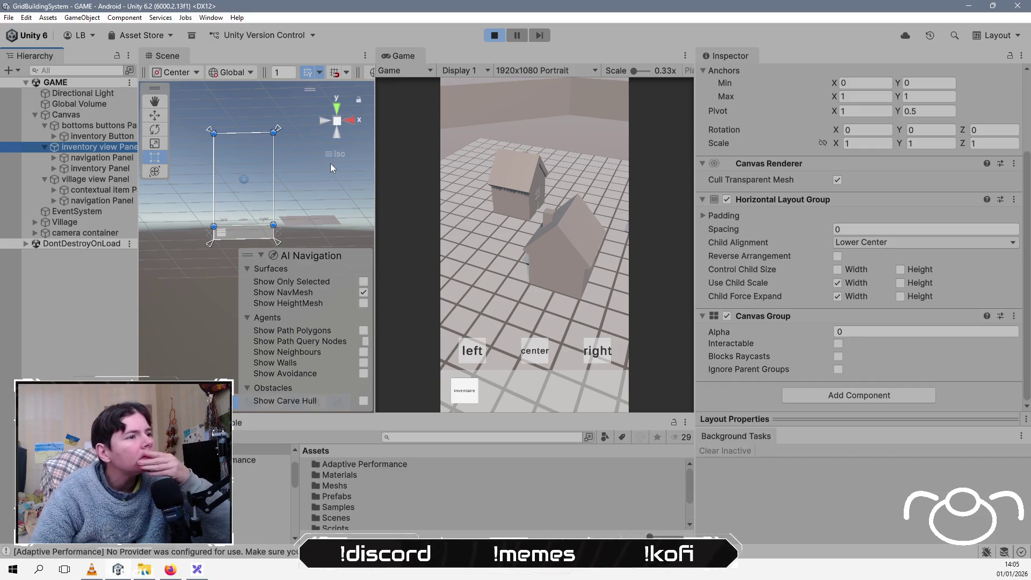
{"action": "left_click", "coordinate": [105, 127]}
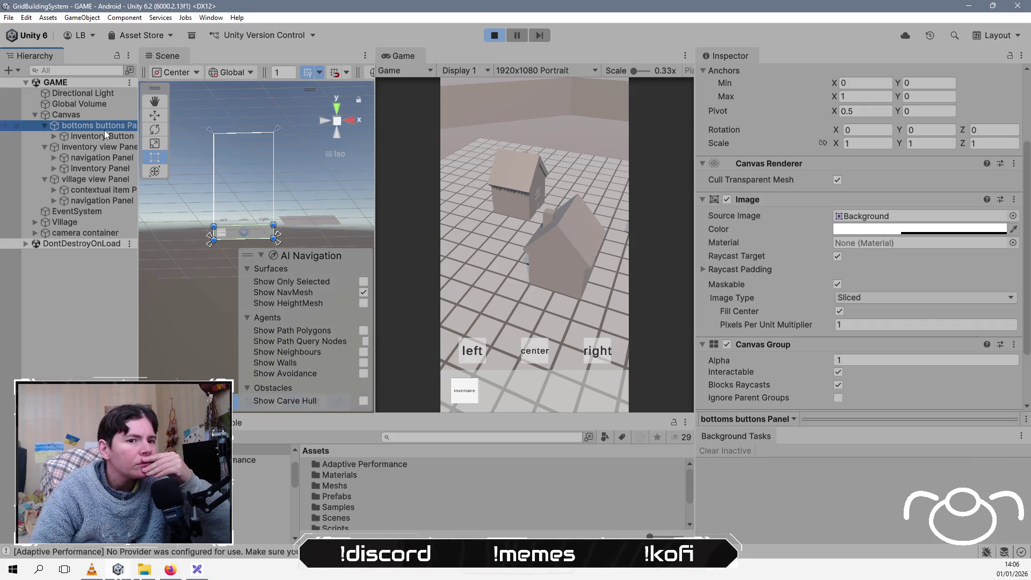
{"action": "left_click", "coordinate": [111, 136]}
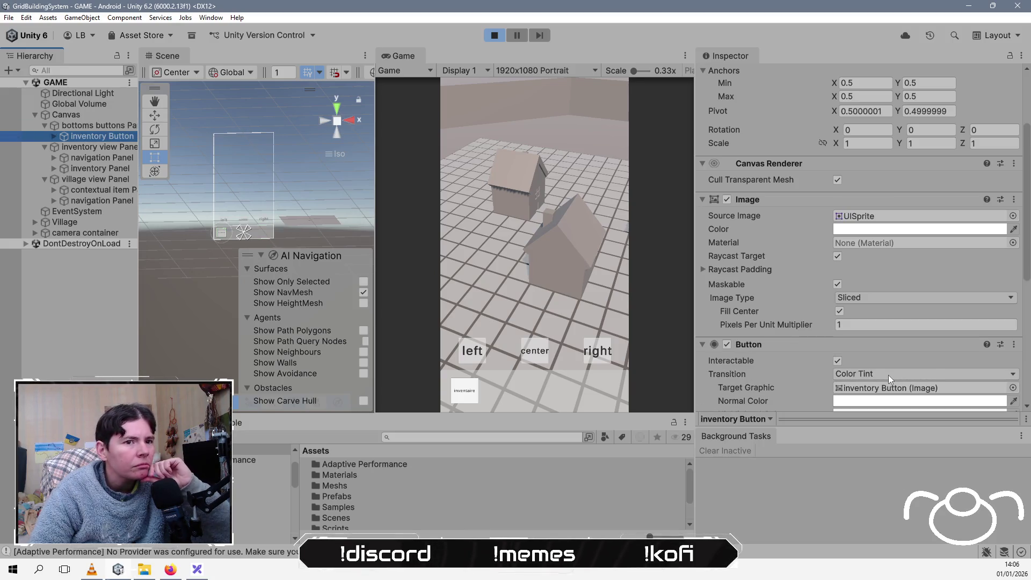
Step: Darken the inventory Button's Highlighted Color to C8C8C8 and check it in the game
{"action": "scroll", "coordinate": [888, 375], "scroll_direction": "down", "scroll_amount": 3}
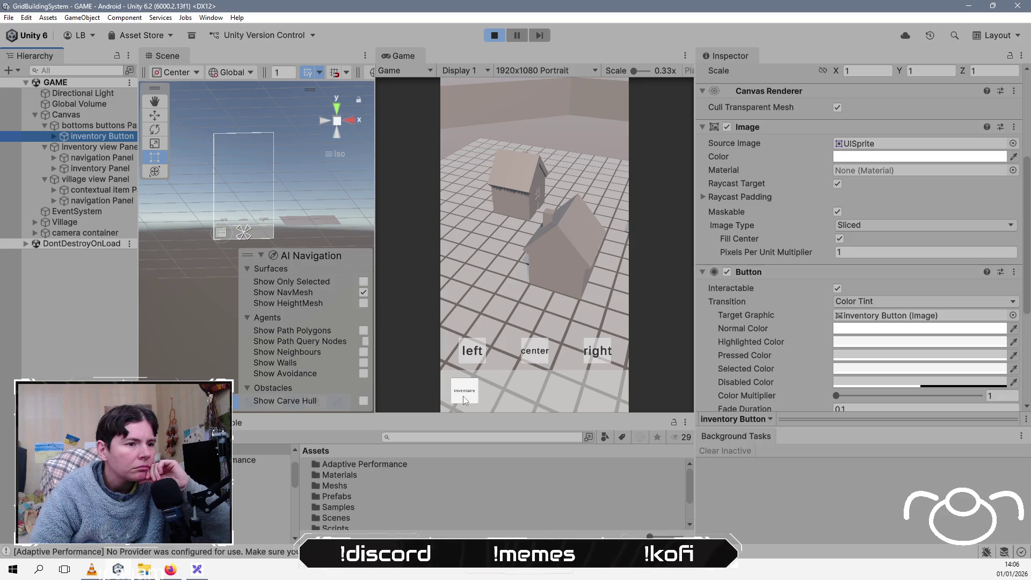
{"action": "left_click", "coordinate": [886, 342]}
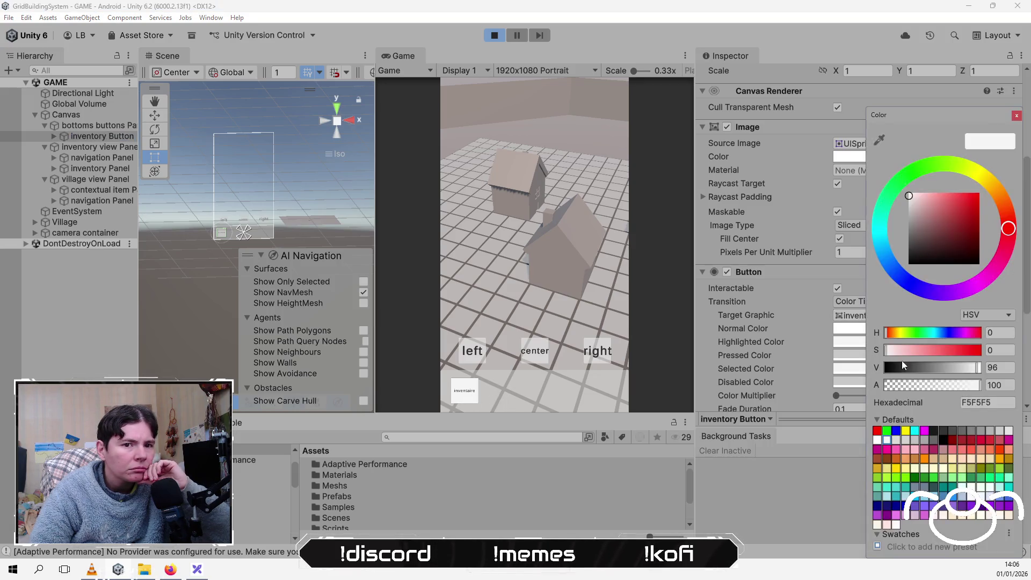
{"action": "left_click", "coordinate": [913, 209]}
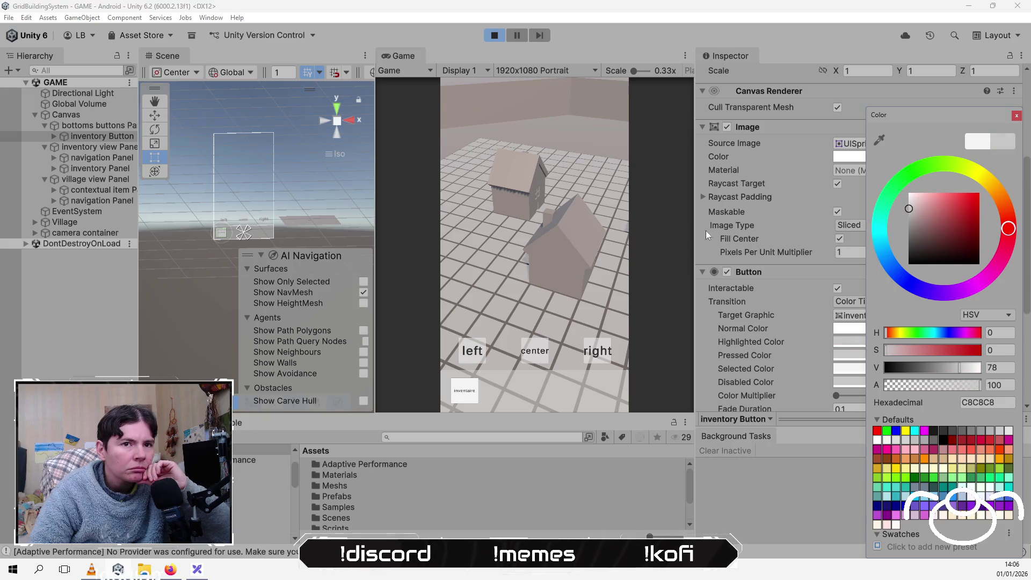
{"action": "left_click", "coordinate": [703, 466]}
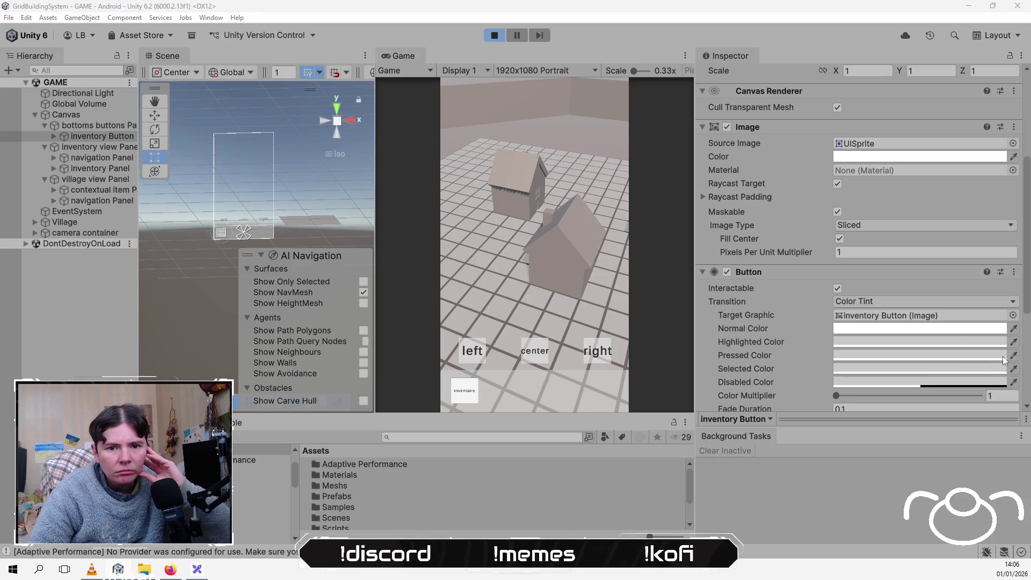
{"action": "left_click", "coordinate": [453, 397]}
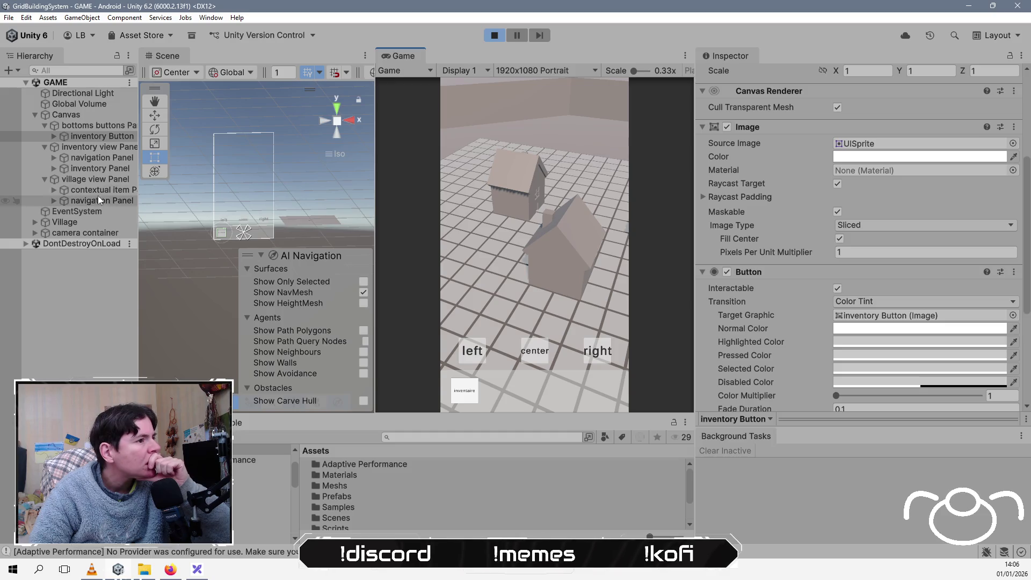
{"action": "left_click", "coordinate": [101, 177]}
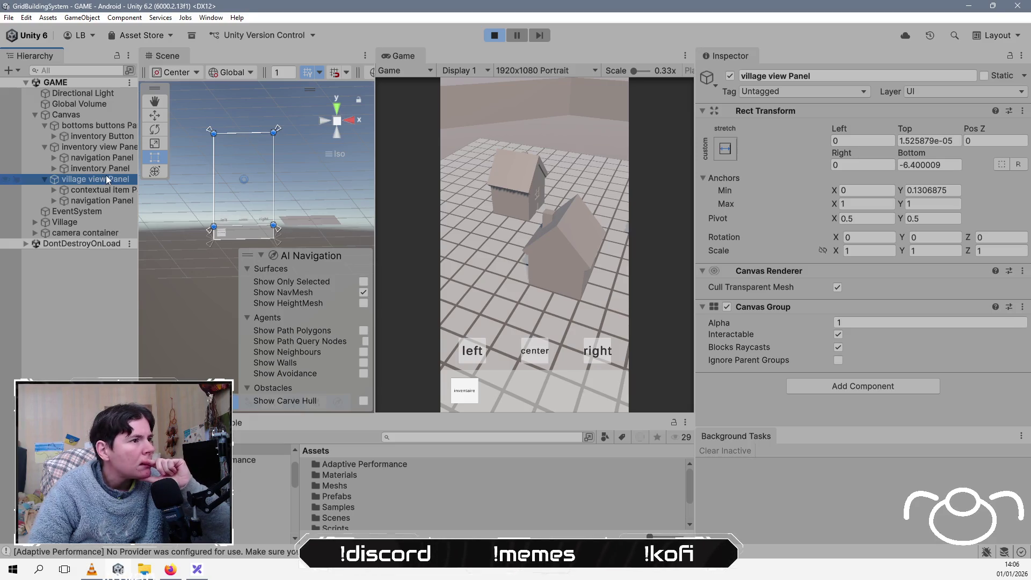
Step: Leave play mode and raise the inventory view Panel's bottom anchor to Y 0.1306875
{"action": "left_click", "coordinate": [47, 147]}
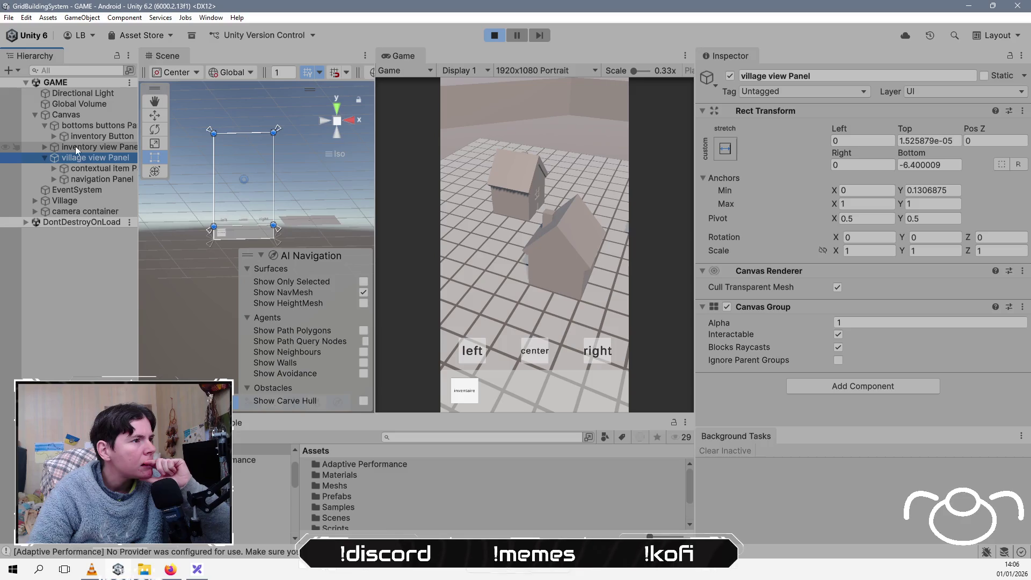
{"action": "left_click", "coordinate": [75, 146]}
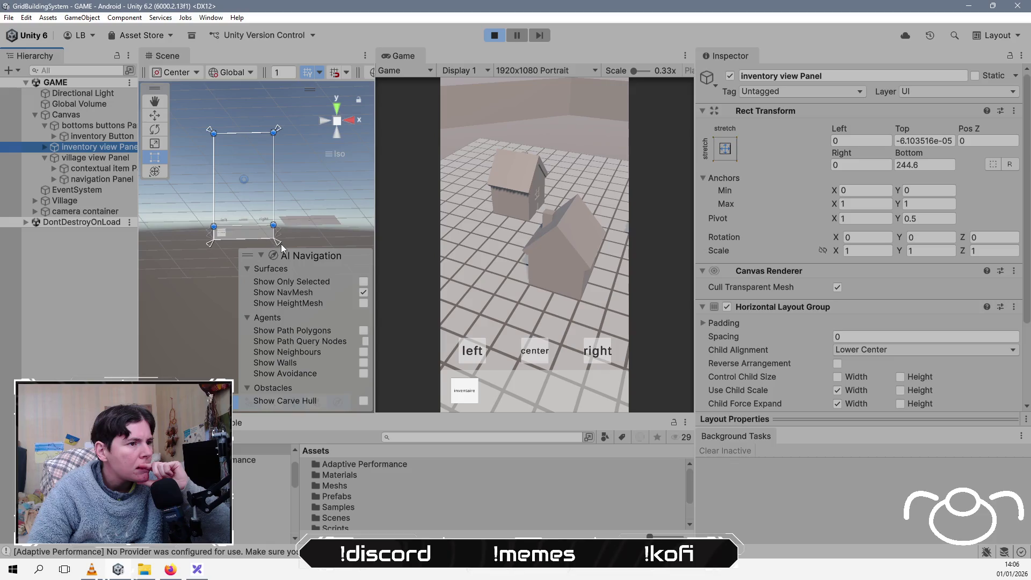
{"action": "left_click_drag", "start_coordinate": [279, 243], "coordinate": [275, 231]}
{"action": "key", "text": "ctrl+p"}
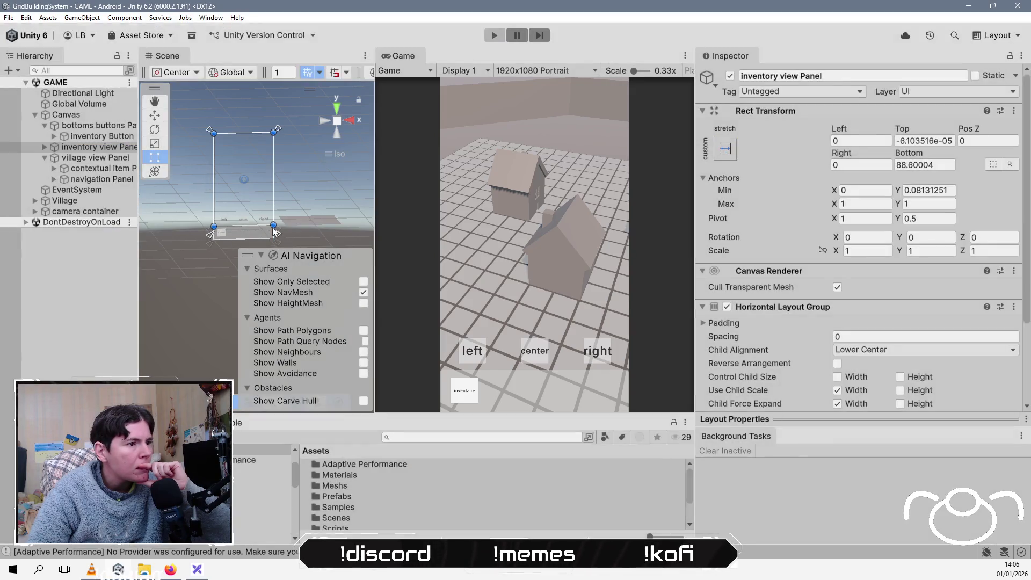
{"action": "left_click_drag", "start_coordinate": [279, 246], "coordinate": [278, 230]}
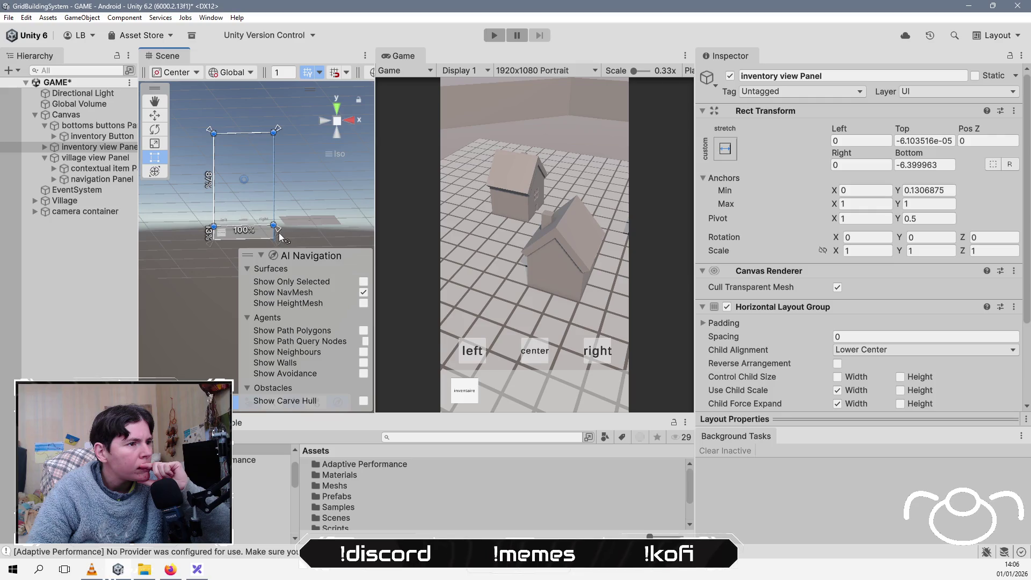
Step: Lower the bottoms buttons Panel's top anchor to Max Y 0.1306875 and compare panel anchors
{"action": "left_click", "coordinate": [80, 126]}
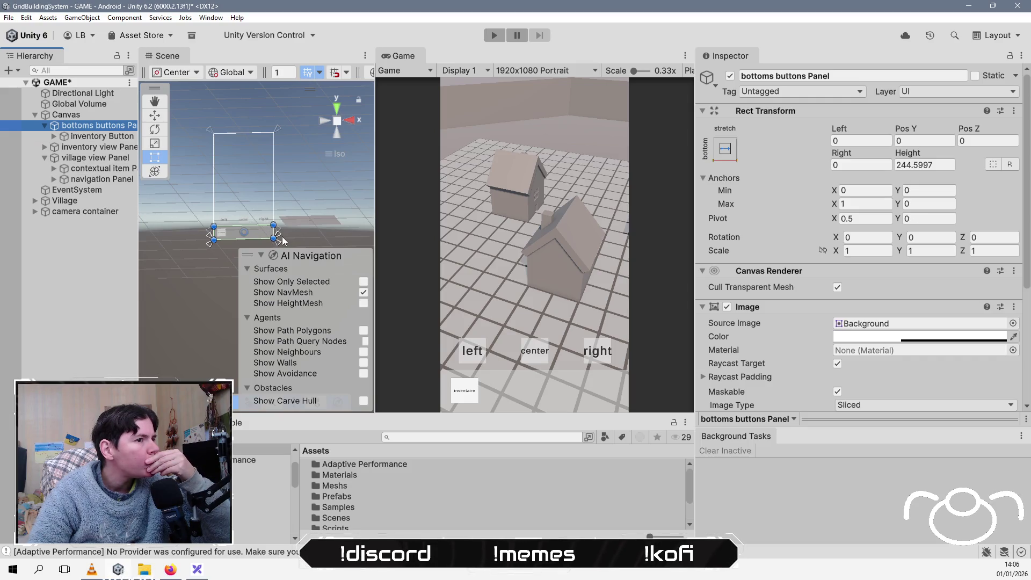
{"action": "left_click_drag", "start_coordinate": [282, 236], "coordinate": [282, 223]}
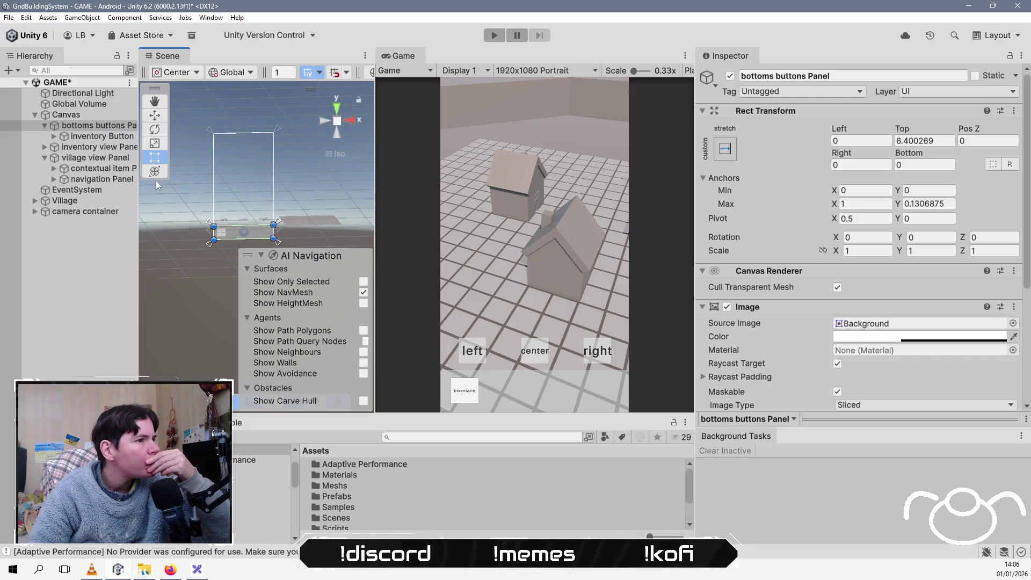
{"action": "left_click", "coordinate": [46, 127]}
{"action": "left_click", "coordinate": [96, 136]}
{"action": "left_click", "coordinate": [99, 146]}
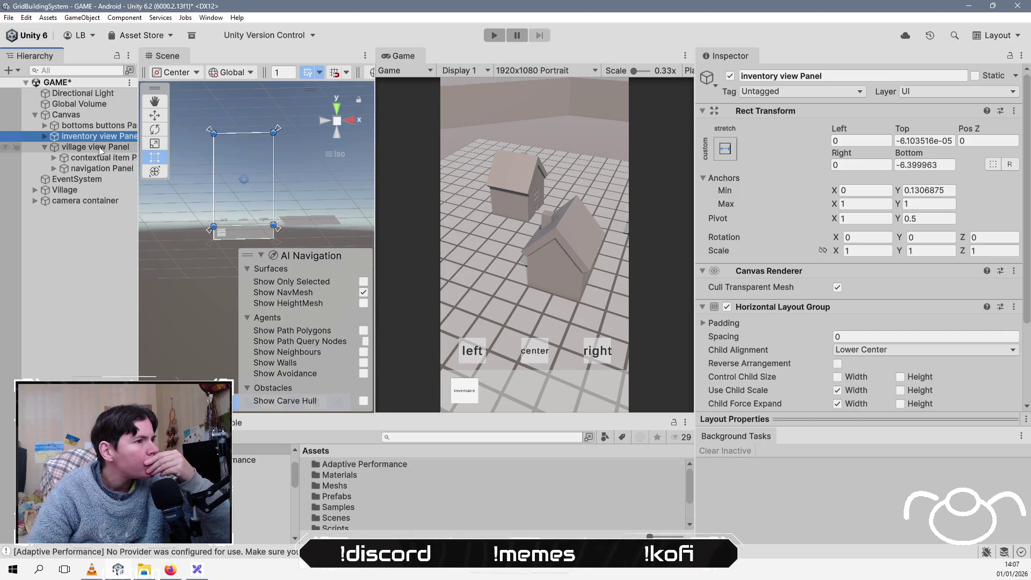
{"action": "left_click", "coordinate": [45, 146]}
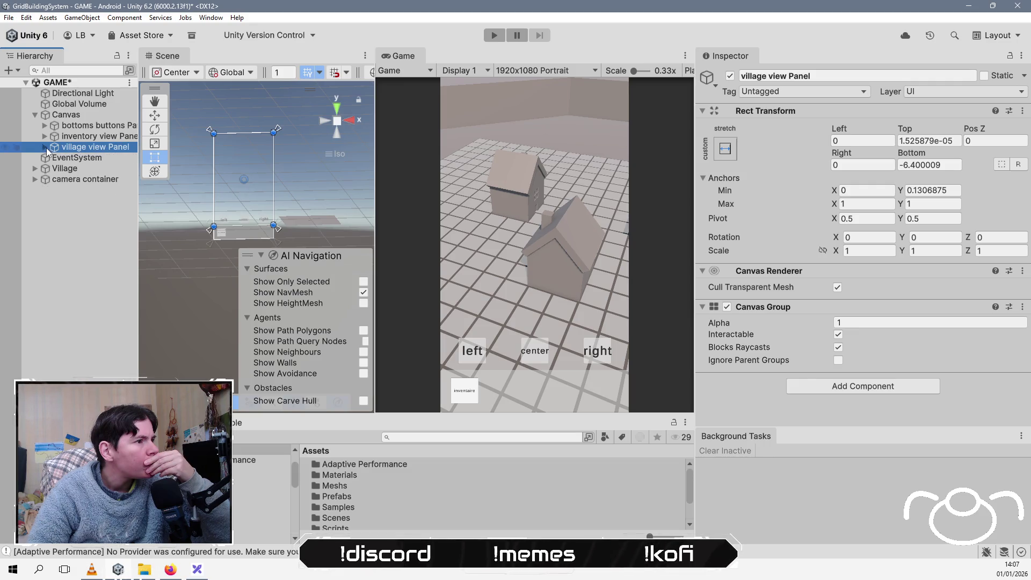
{"action": "left_click", "coordinate": [82, 126]}
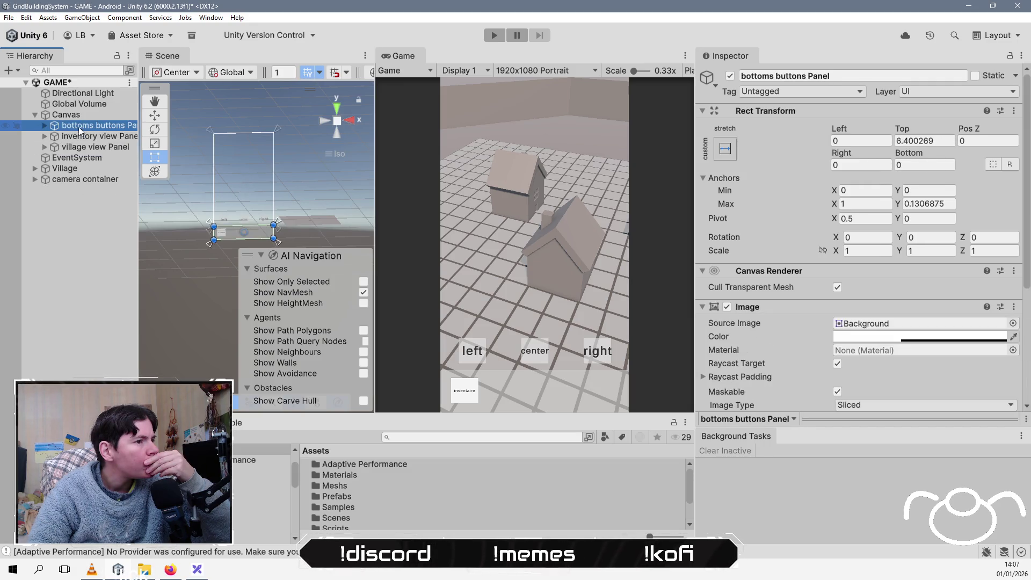
{"action": "left_click", "coordinate": [45, 126]}
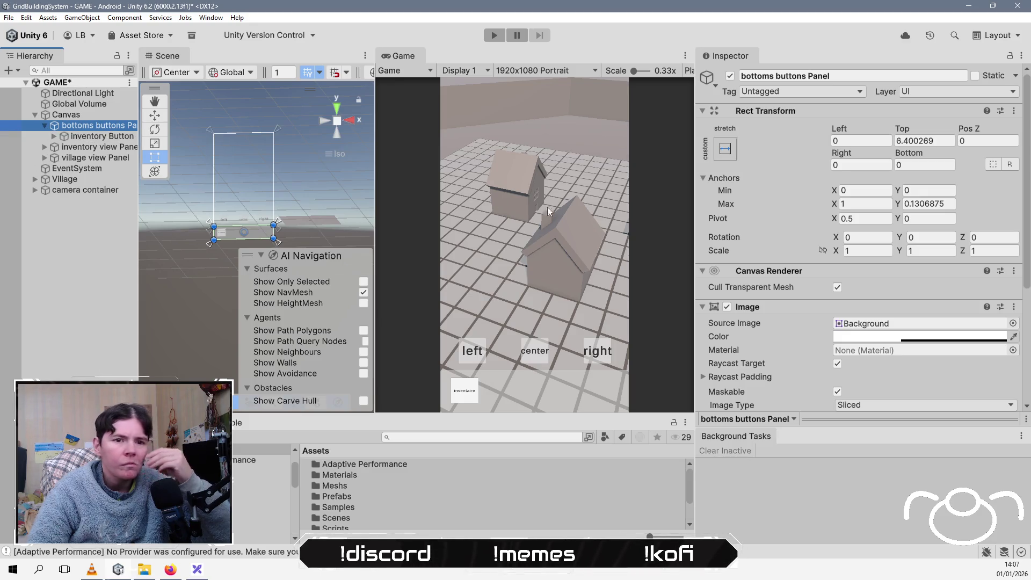
Step: Save the GAME scene
{"action": "scroll", "coordinate": [819, 305], "scroll_direction": "down", "scroll_amount": 3}
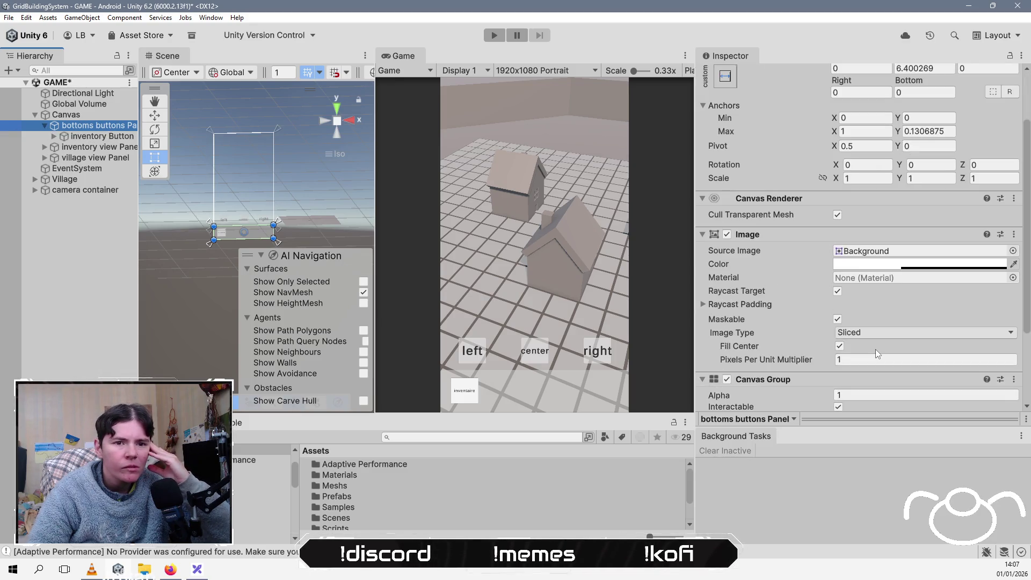
{"action": "scroll", "coordinate": [762, 309], "scroll_direction": "down", "scroll_amount": 3}
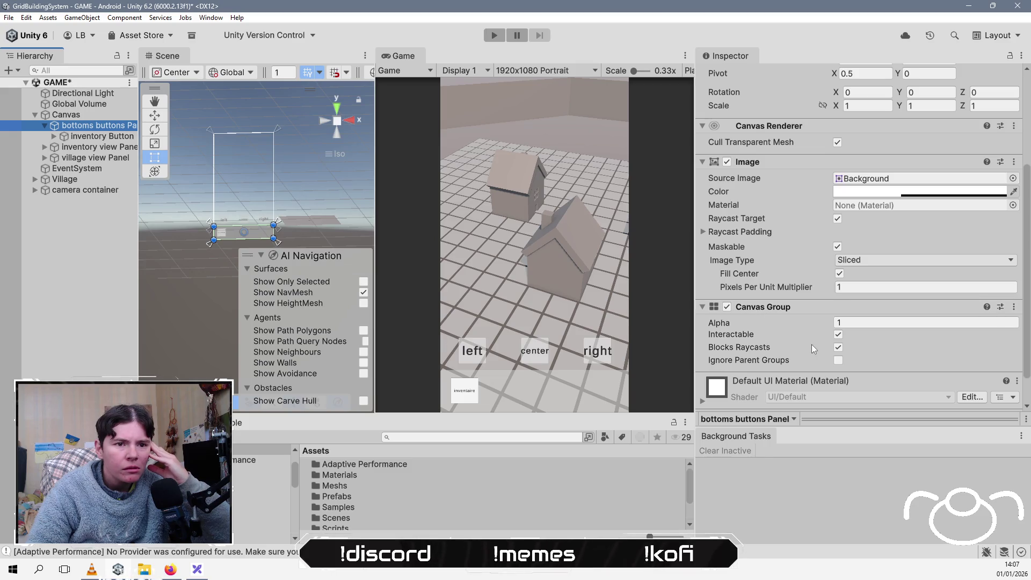
{"action": "key", "text": "ctrl+s"}
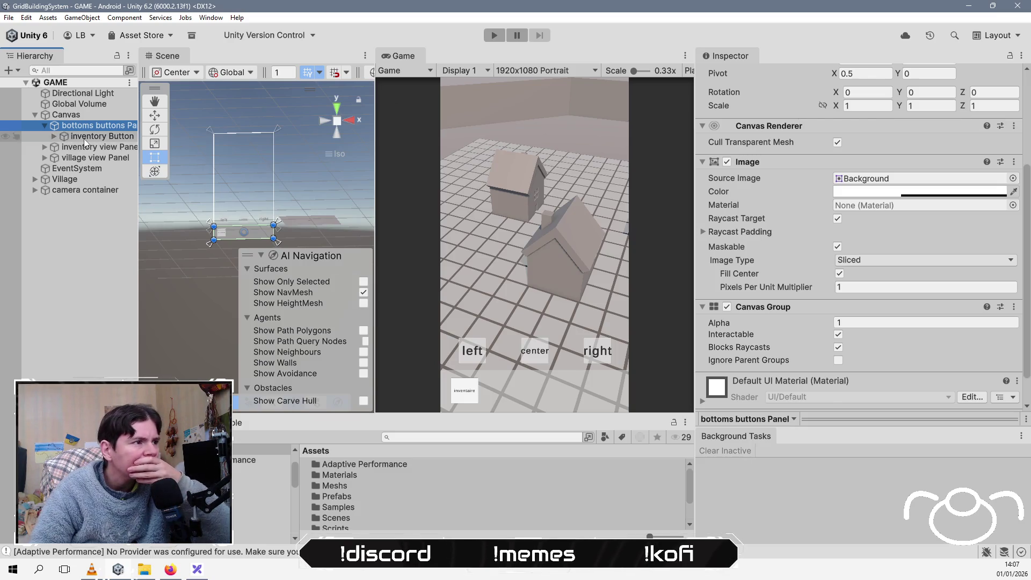
Step: Set the inventory Button's Selected and Highlighted colours to its Pressed colour, then save
{"action": "left_click", "coordinate": [84, 139]}
{"action": "scroll", "coordinate": [221, 221], "scroll_direction": "up", "scroll_amount": 5}
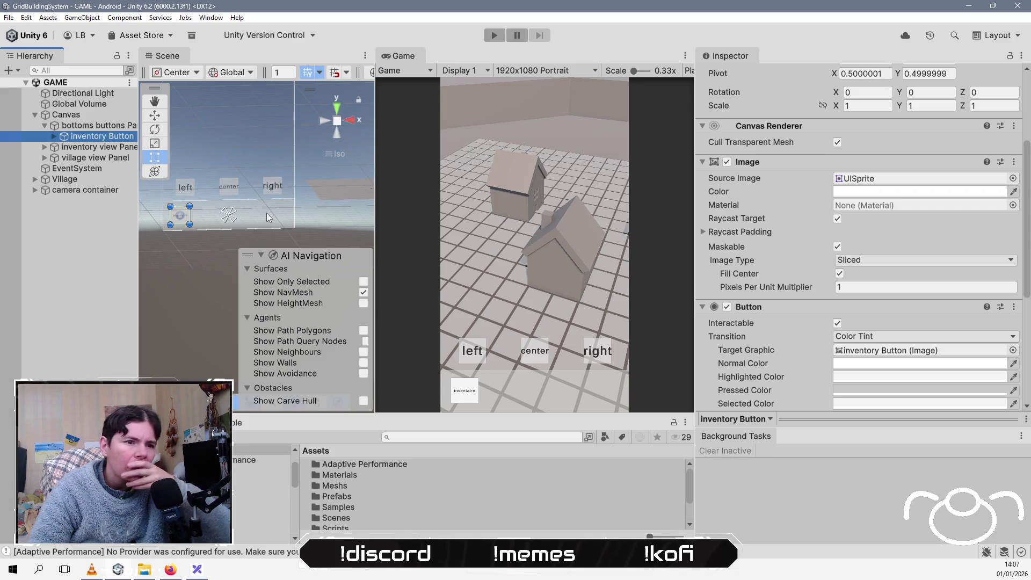
{"action": "scroll", "coordinate": [758, 310], "scroll_direction": "down", "scroll_amount": 3}
{"action": "scroll", "coordinate": [758, 309], "scroll_direction": "down", "scroll_amount": 2}
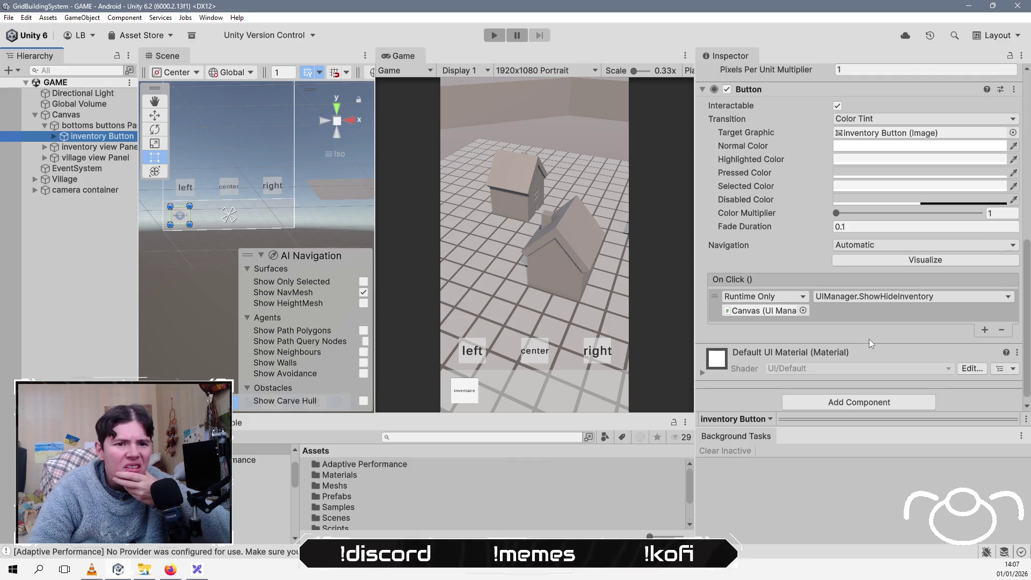
{"action": "scroll", "coordinate": [953, 192], "scroll_direction": "up", "scroll_amount": 1}
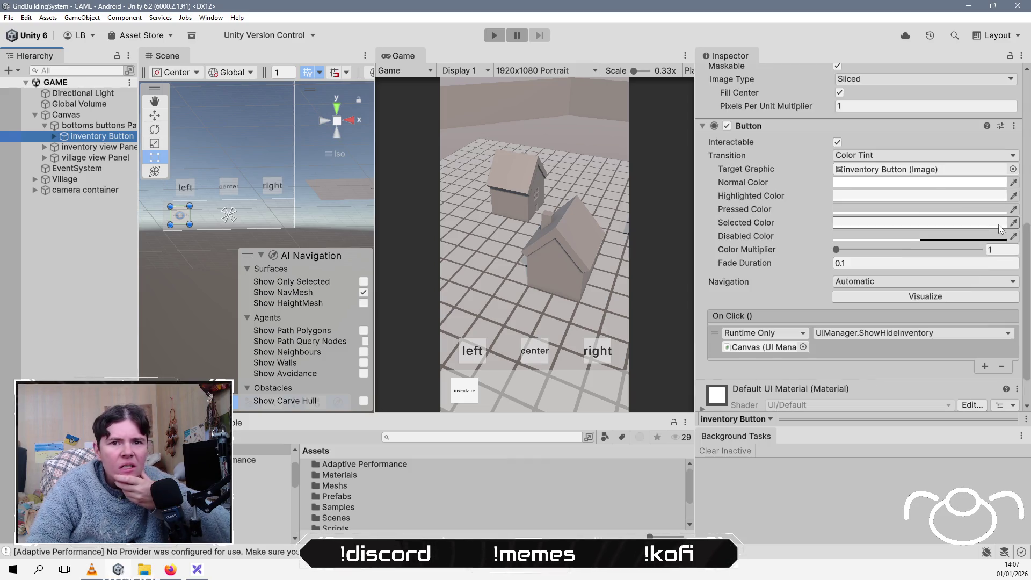
{"action": "left_click", "coordinate": [1014, 222]}
{"action": "left_click", "coordinate": [927, 209]}
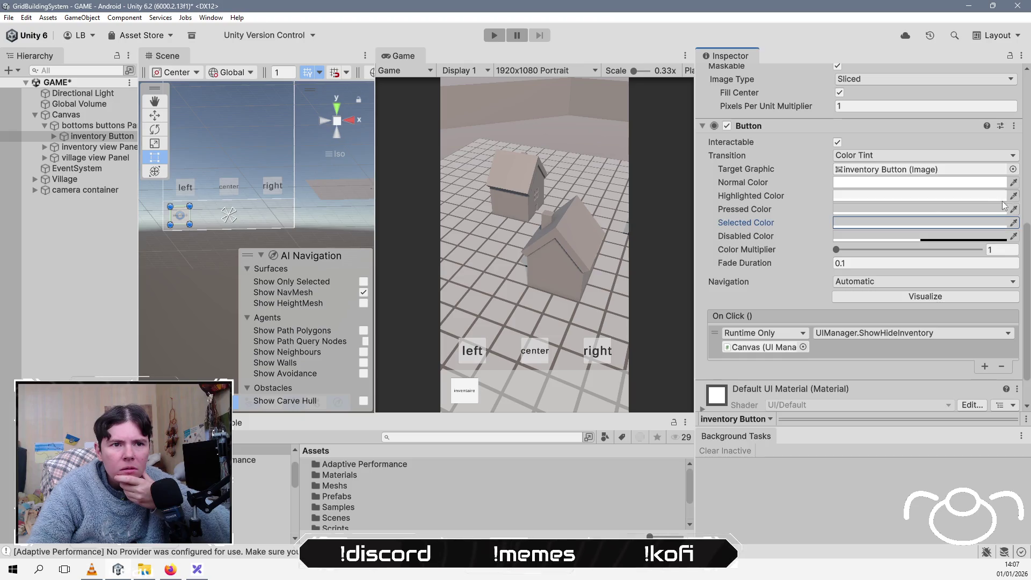
{"action": "left_click", "coordinate": [1014, 195]}
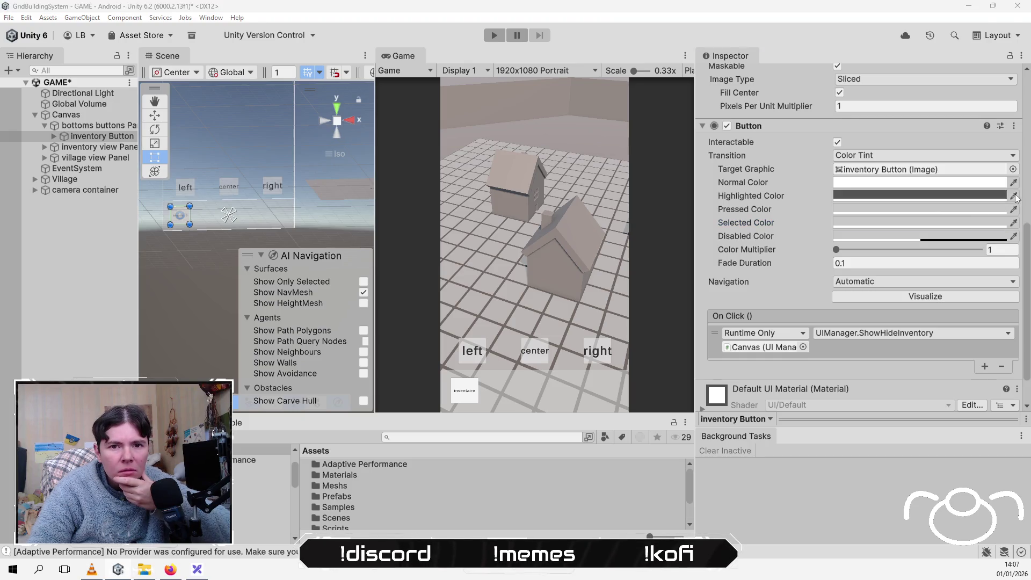
{"action": "left_click", "coordinate": [964, 211]}
{"action": "key", "text": "ctrl+s"}
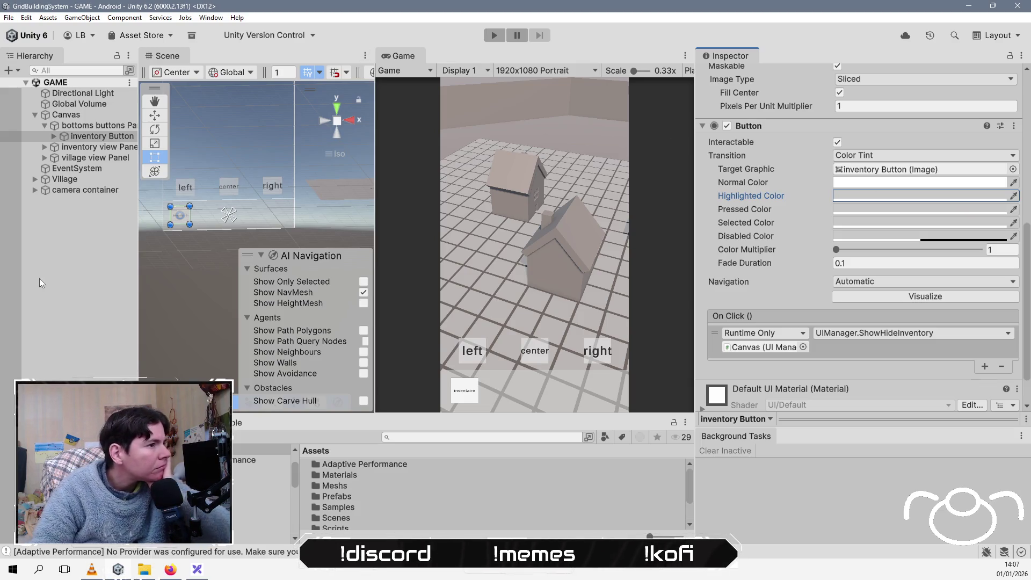
{"action": "left_click", "coordinate": [75, 266]}
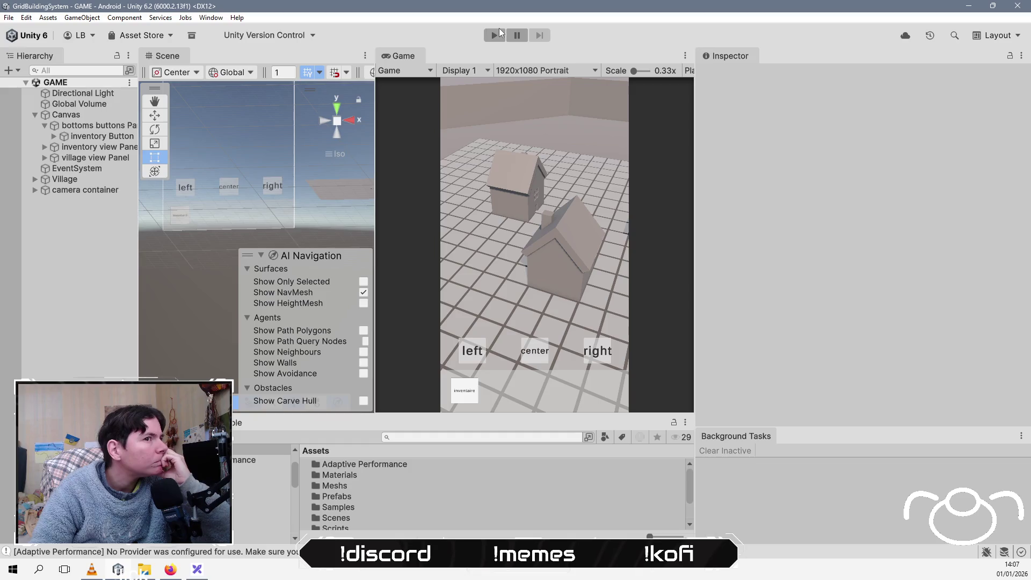
{"action": "left_click", "coordinate": [493, 35]}
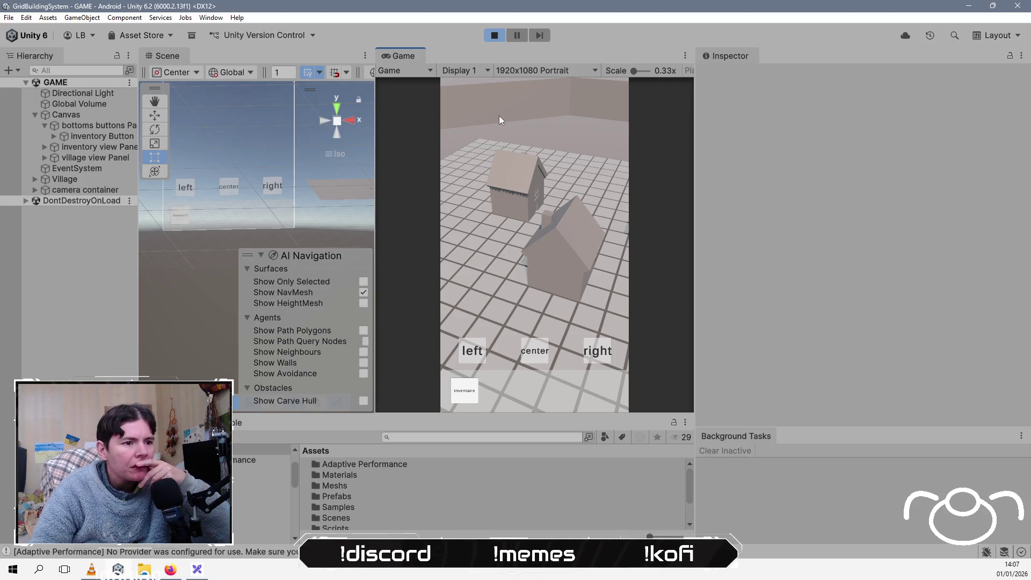
{"action": "left_click", "coordinate": [498, 39]}
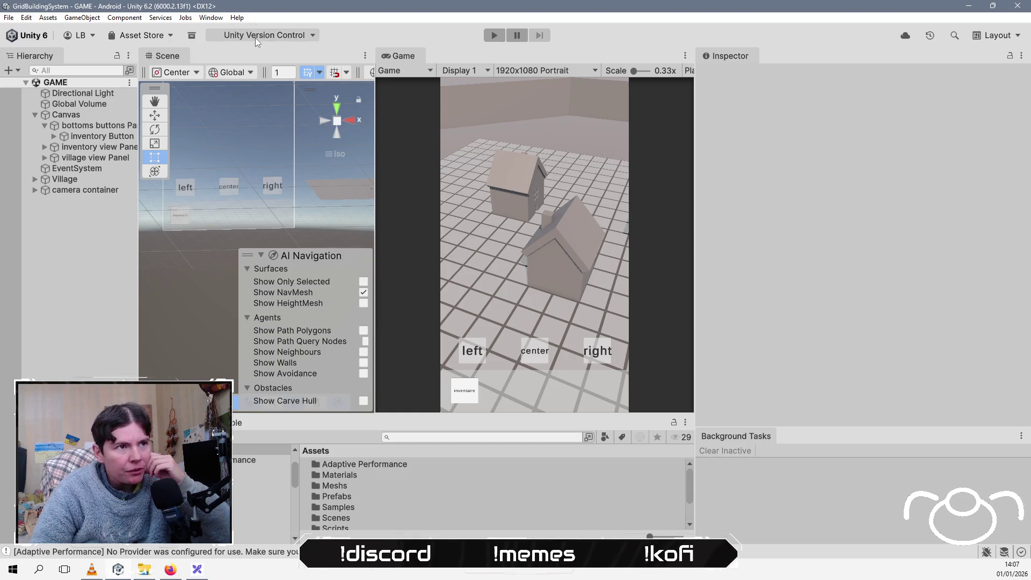
Step: Browse the project's installed packages in the Package Manager, including the Mobile feature
{"action": "left_click", "coordinate": [210, 17]}
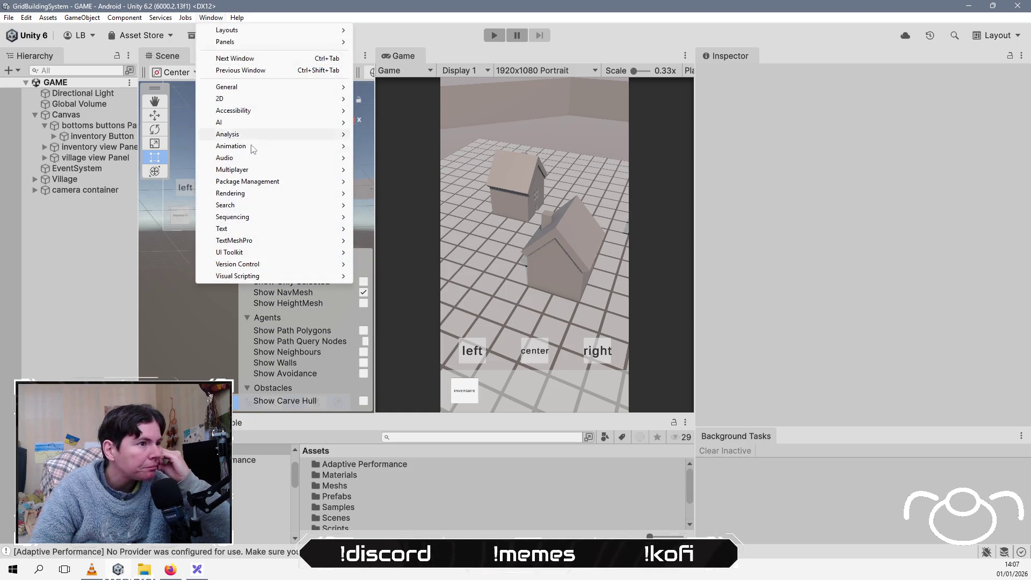
{"action": "mouse_move", "coordinate": [284, 183]}
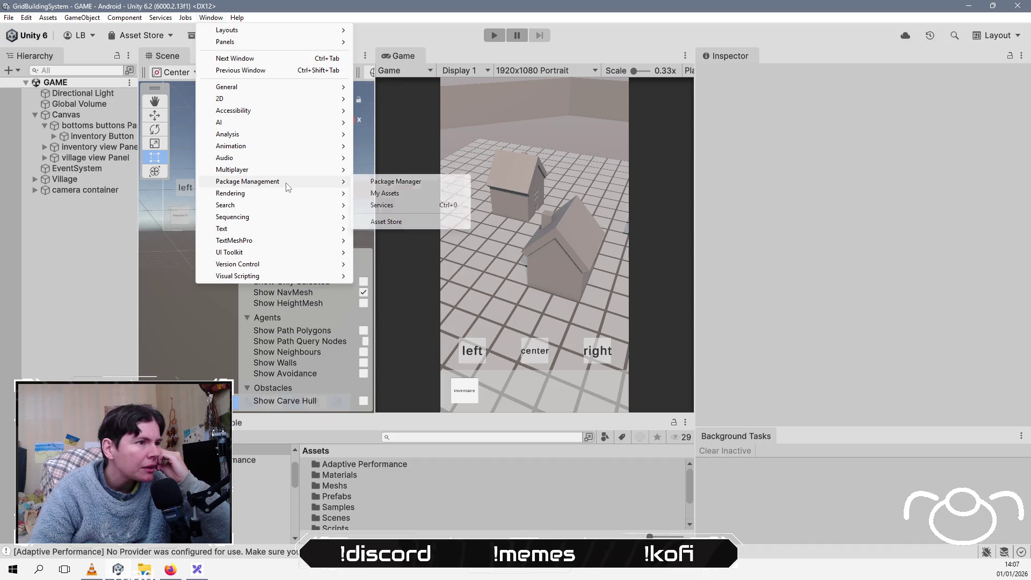
{"action": "left_click", "coordinate": [436, 186]}
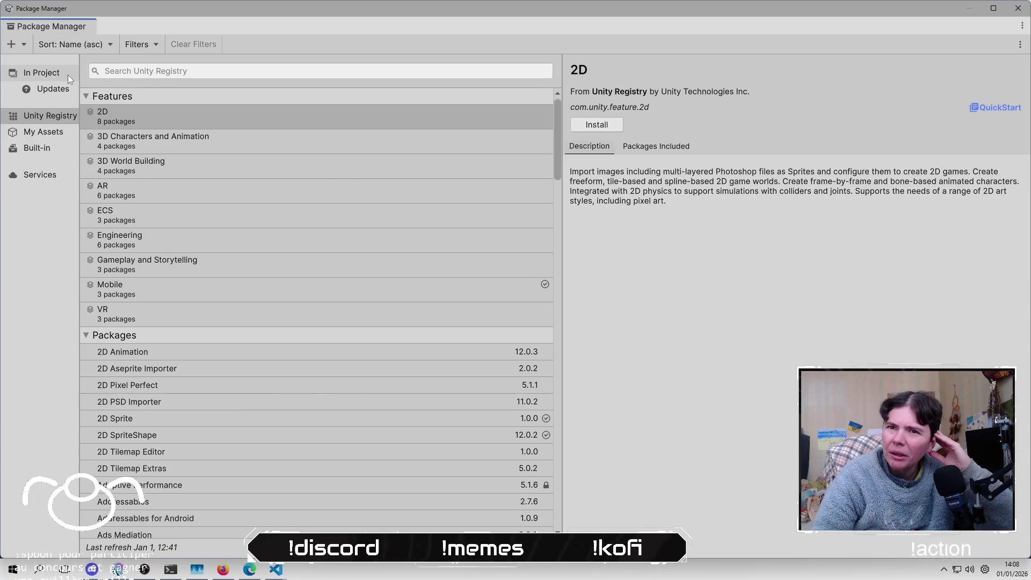
{"action": "left_click", "coordinate": [67, 75]}
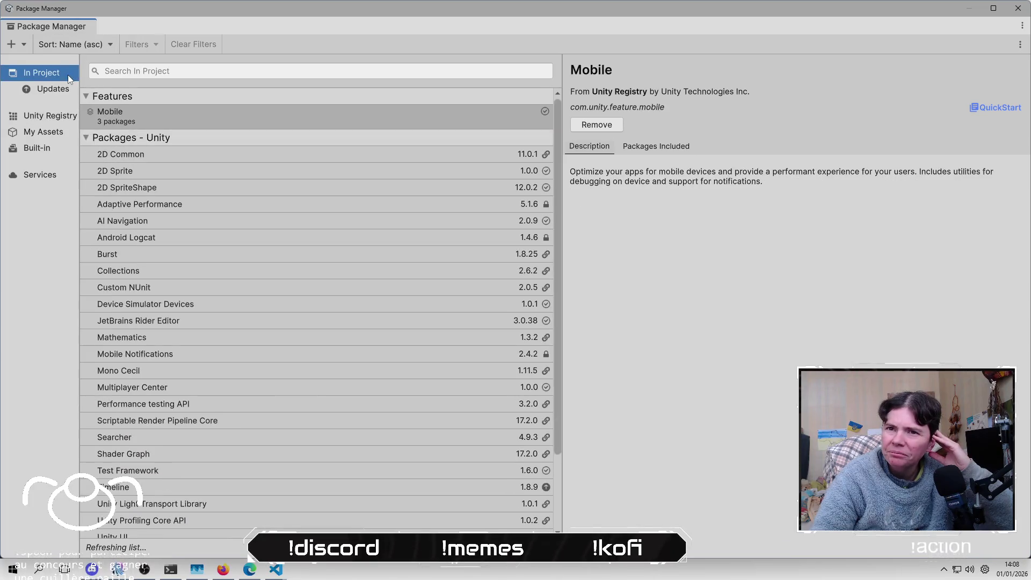
{"action": "scroll", "coordinate": [361, 339], "scroll_direction": "down", "scroll_amount": 3}
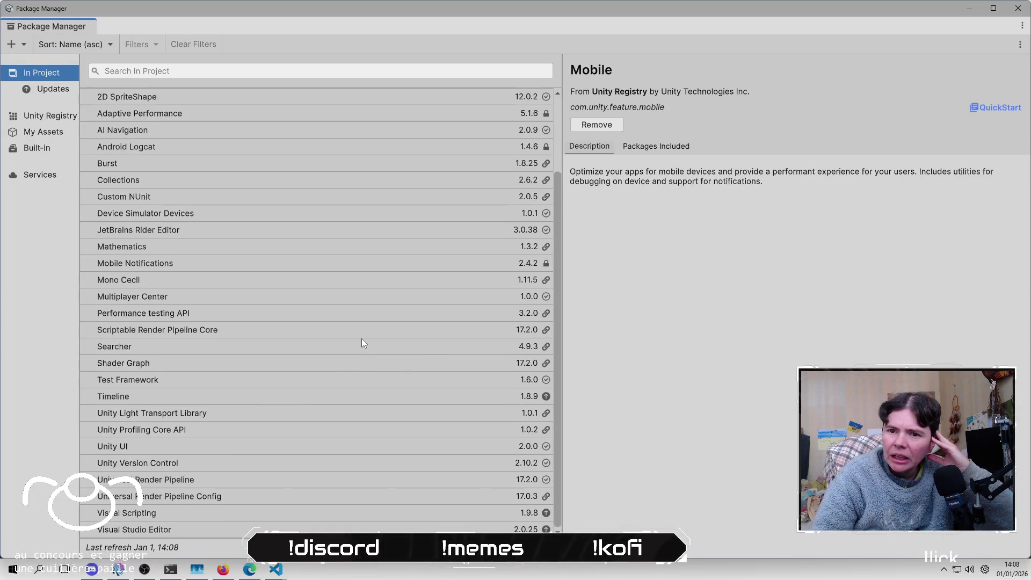
{"action": "scroll", "coordinate": [362, 339], "scroll_direction": "up", "scroll_amount": 3}
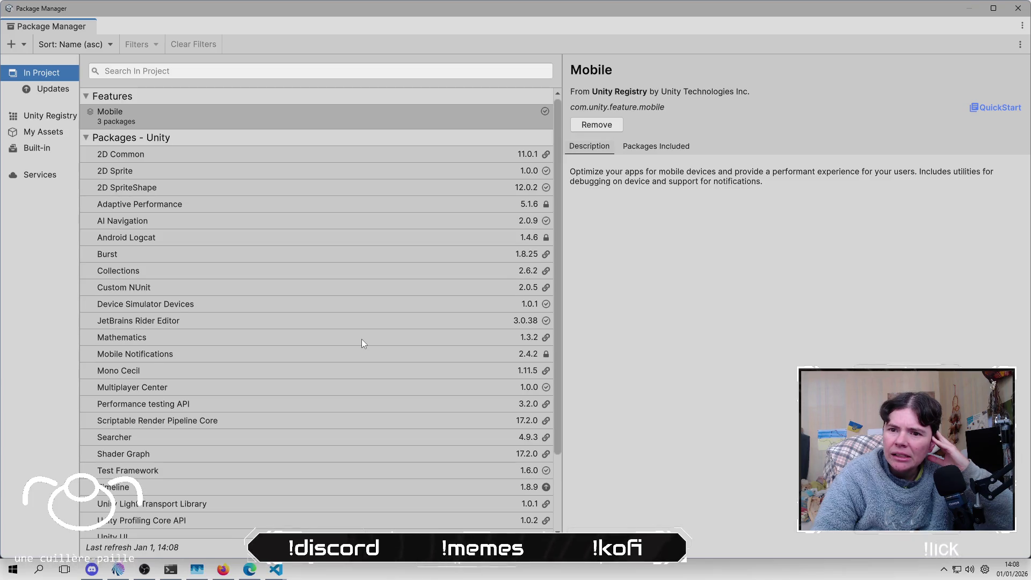
{"action": "scroll", "coordinate": [362, 340], "scroll_direction": "down", "scroll_amount": 3}
{"action": "scroll", "coordinate": [362, 339], "scroll_direction": "up", "scroll_amount": 3}
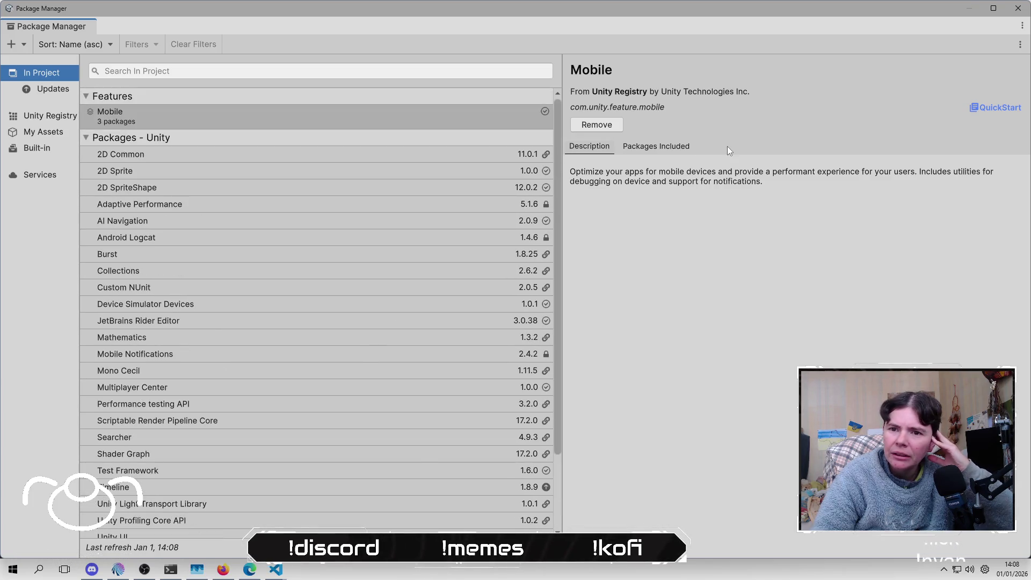
{"action": "left_click", "coordinate": [1018, 8]}
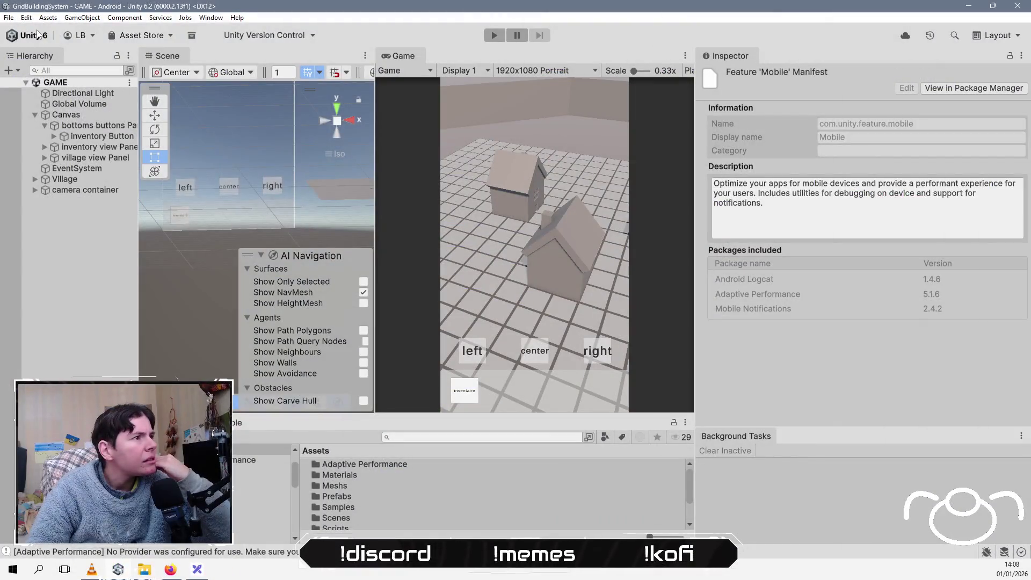
Step: Bring up Project Settings on the Input Manager page
{"action": "key", "text": "alt+e"}
{"action": "left_click", "coordinate": [121, 341]}
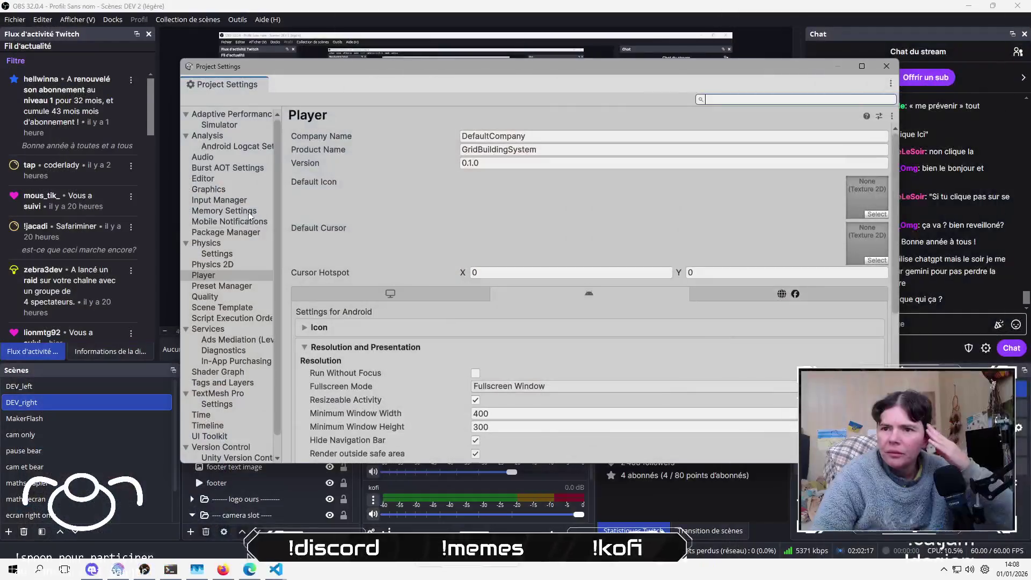
{"action": "left_click", "coordinate": [241, 202]}
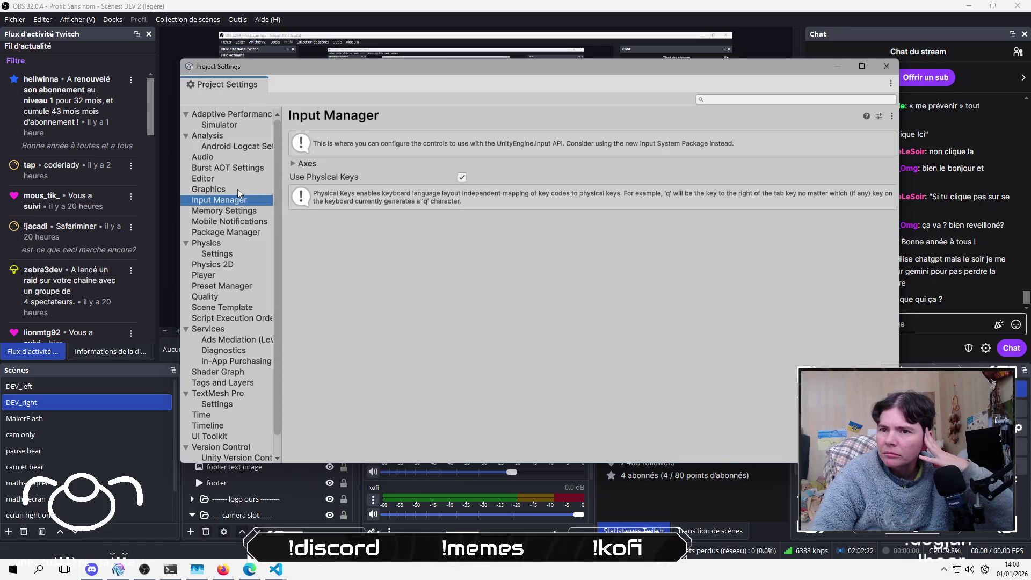
Step: Review Graphics and UI Toolkit settings, close Project Settings, and select the EventSystem
{"action": "left_click", "coordinate": [209, 189]}
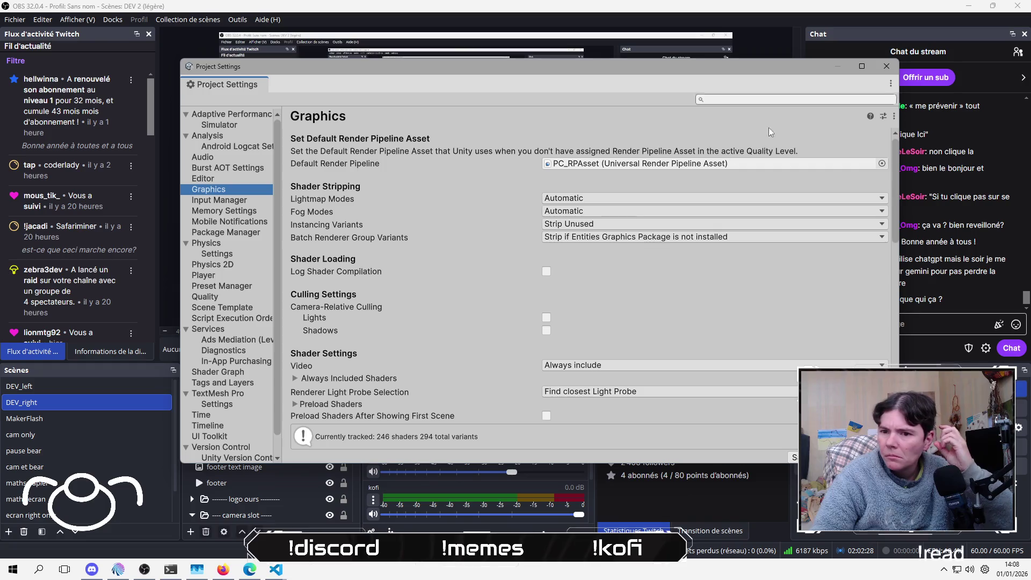
{"action": "left_click", "coordinate": [220, 435]}
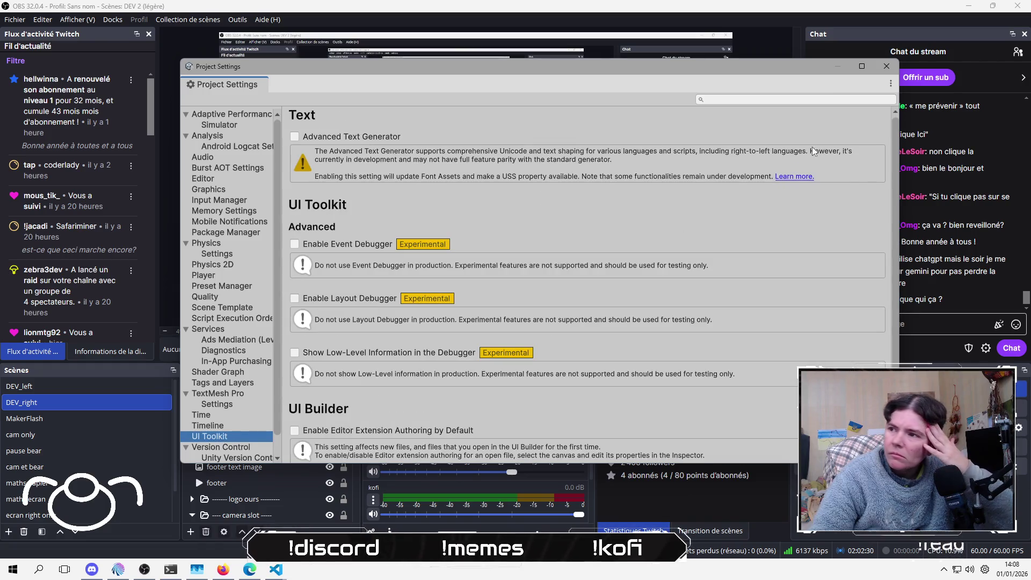
{"action": "left_click", "coordinate": [885, 66]}
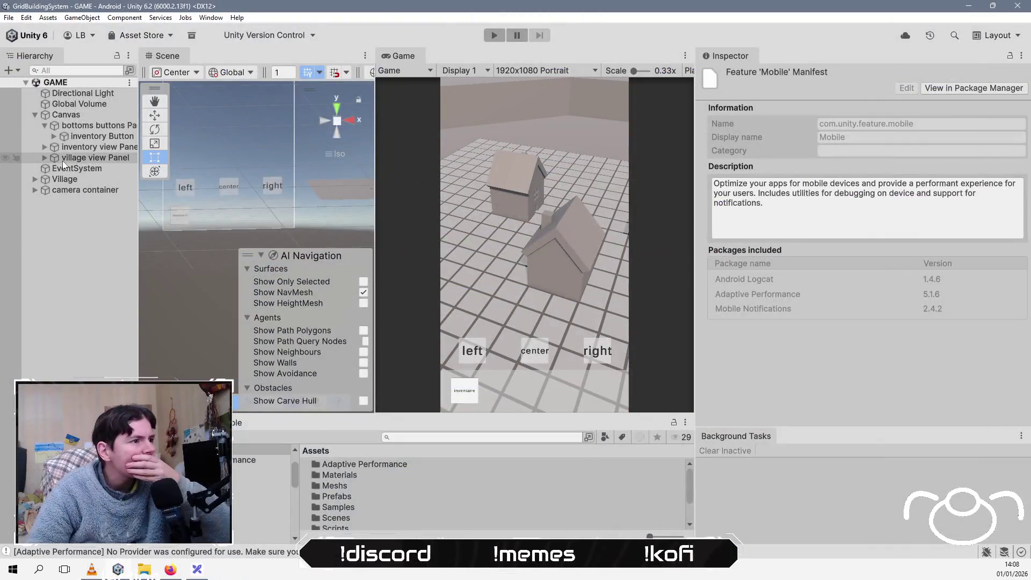
{"action": "left_click", "coordinate": [68, 167]}
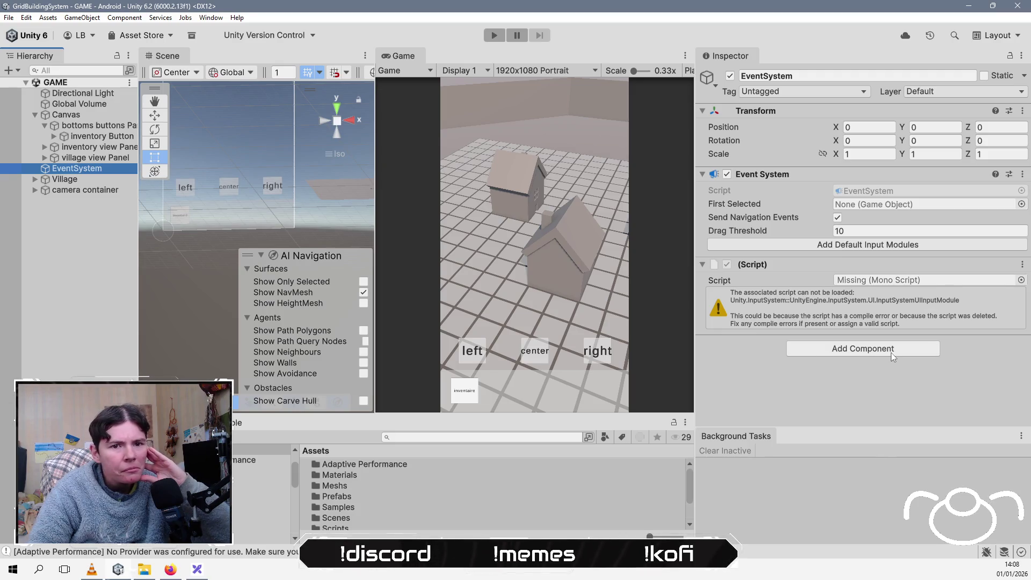
Step: Replace EventSystem's missing script with a Standalone Input Module, then delete EventSystem
{"action": "left_click", "coordinate": [1023, 264]}
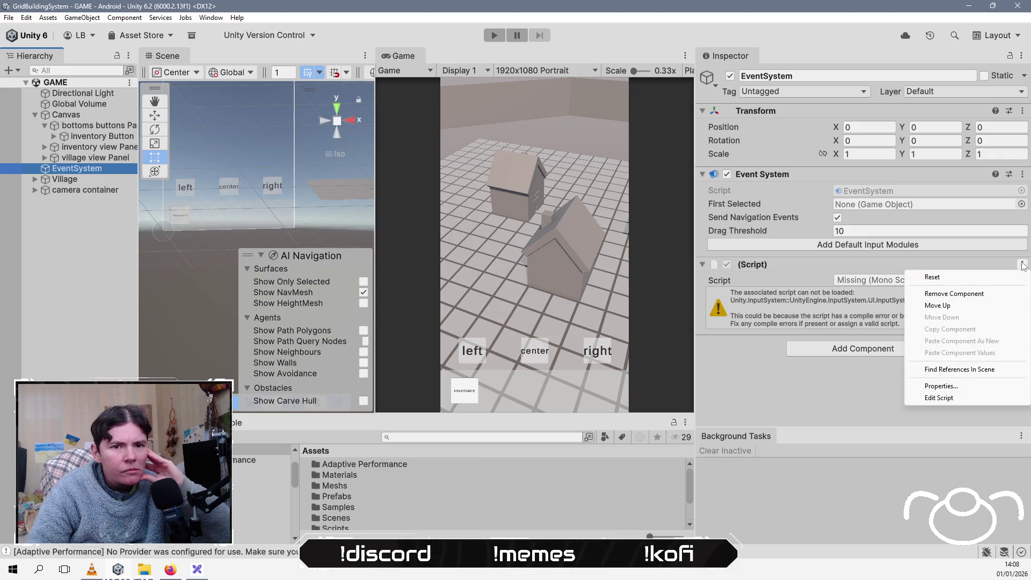
{"action": "left_click", "coordinate": [961, 294]}
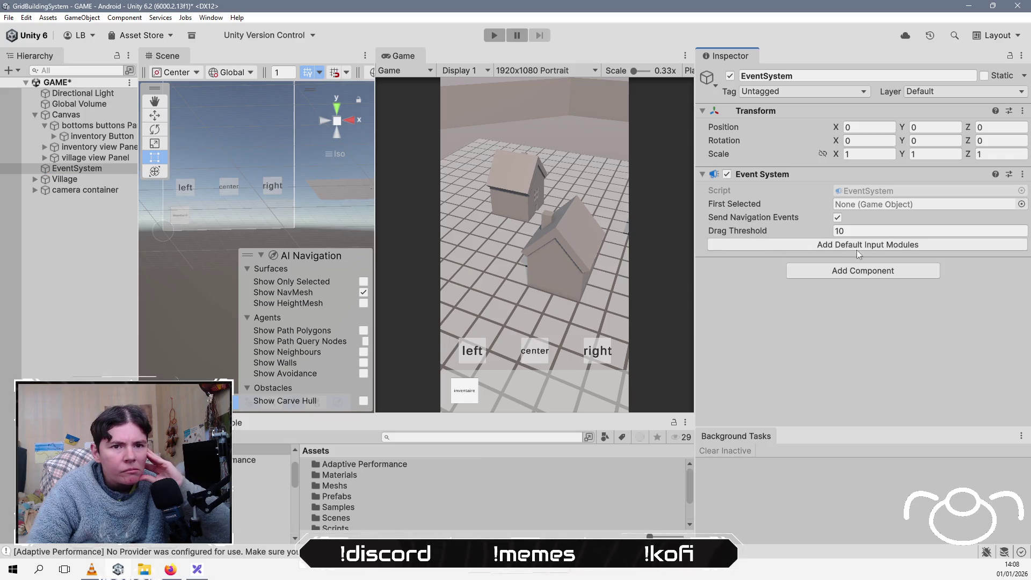
{"action": "left_click", "coordinate": [884, 246]}
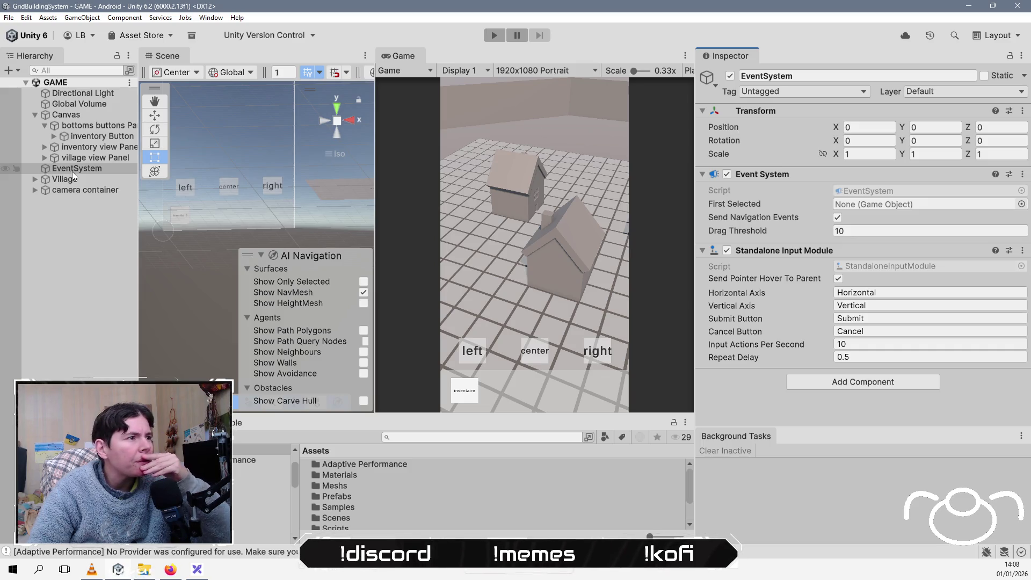
{"action": "key", "text": "Delete"}
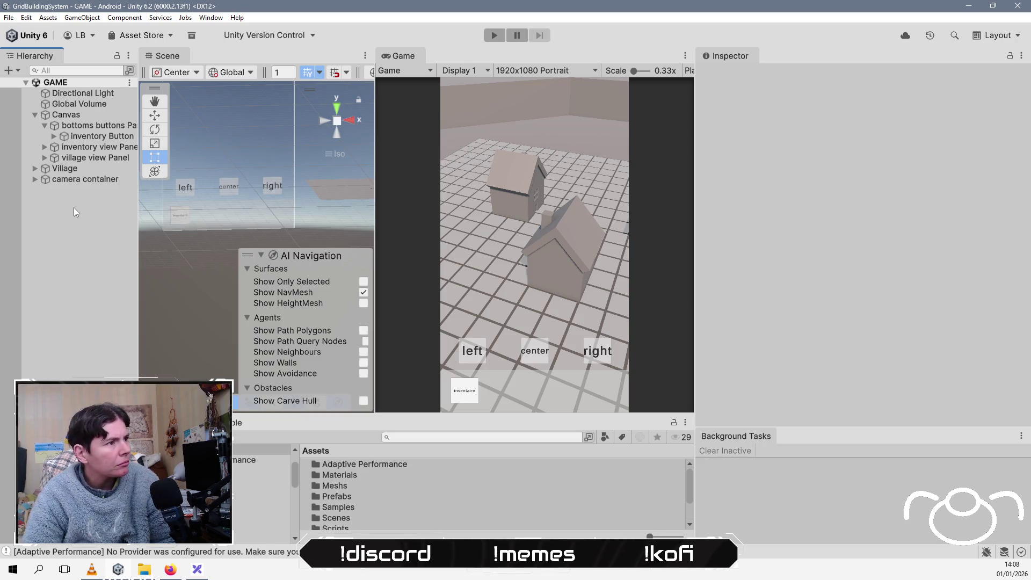
Step: Add a new UI Event System to the GAME scene, save, and enter Play mode
{"action": "right_click", "coordinate": [74, 208]}
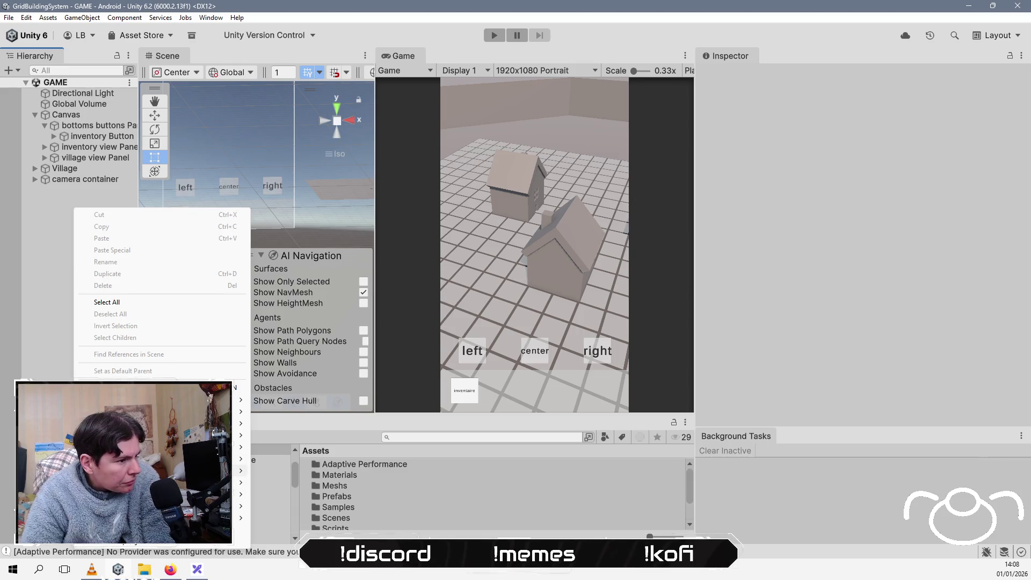
{"action": "mouse_move", "coordinate": [239, 470]}
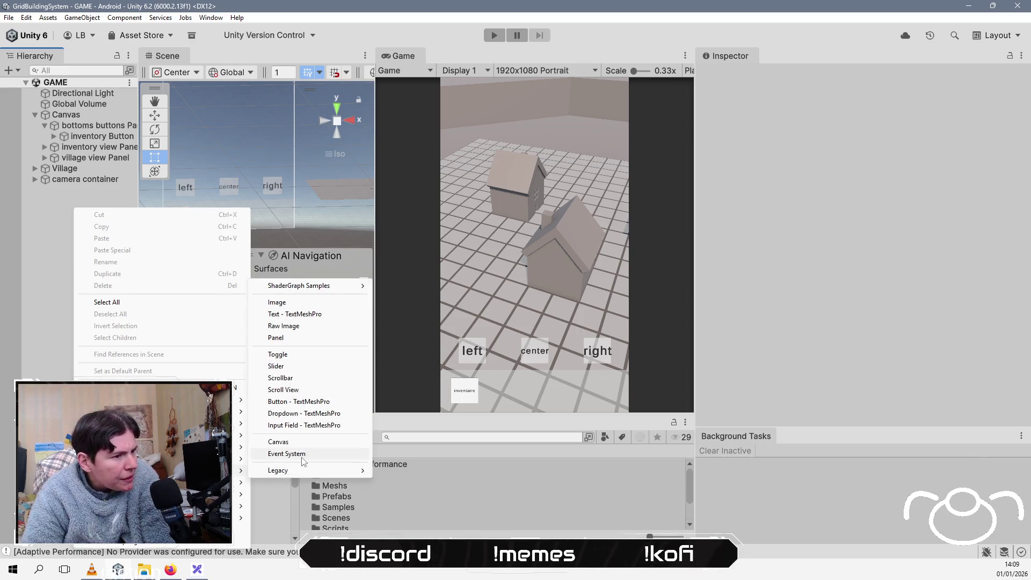
{"action": "left_click", "coordinate": [298, 453]}
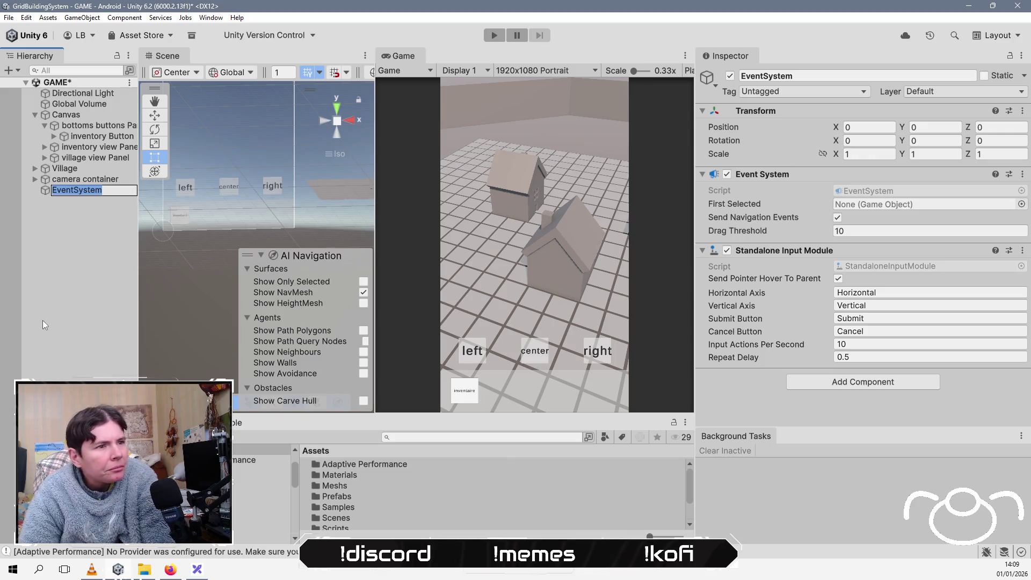
{"action": "left_click", "coordinate": [50, 260]}
{"action": "key", "text": "ctrl+s"}
{"action": "left_click", "coordinate": [494, 35]}
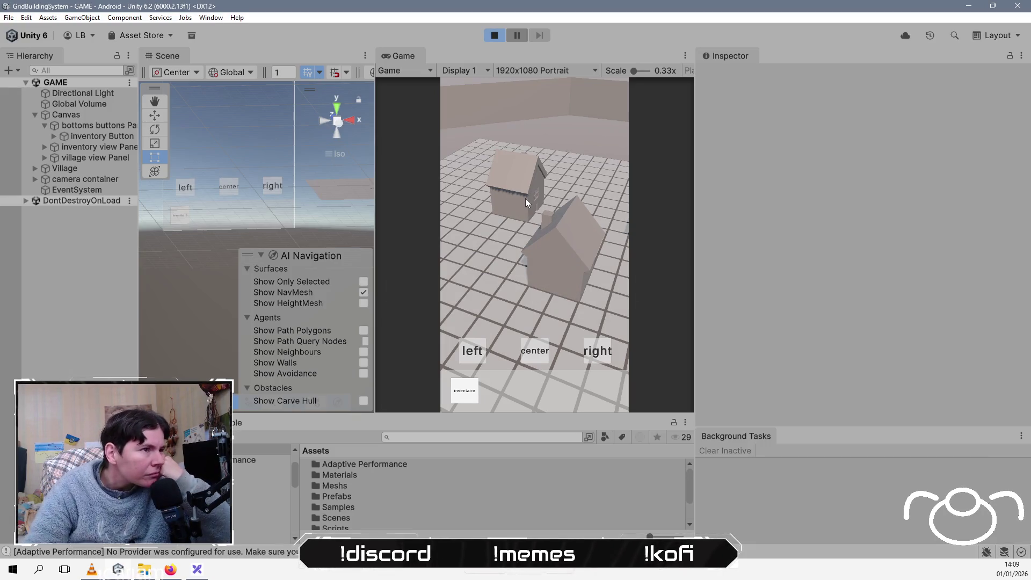
Step: Test the inventory button in play, stop, and open UIManager from Assets/Scripts
{"action": "left_click", "coordinate": [465, 393]}
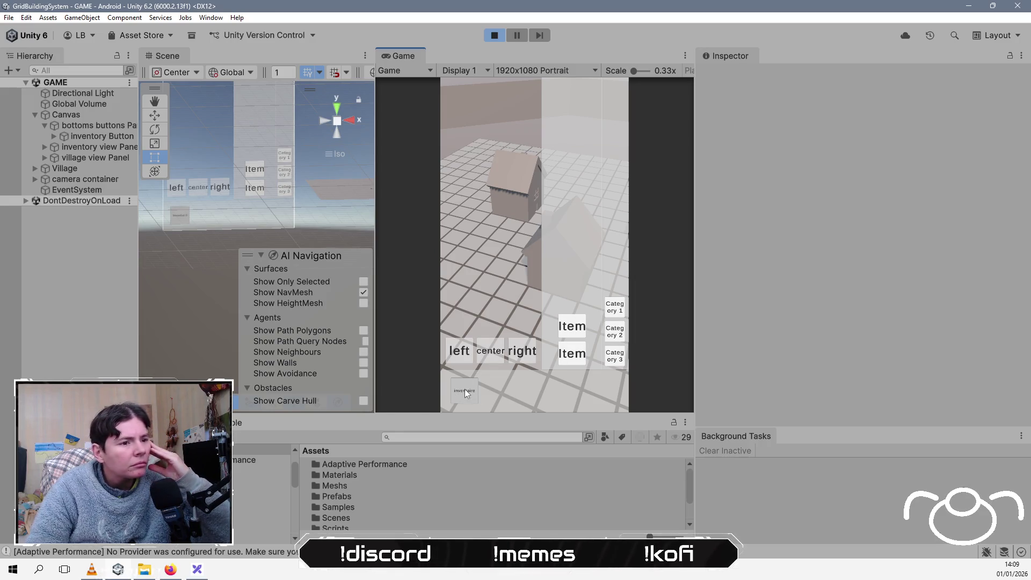
{"action": "left_click", "coordinate": [494, 36]}
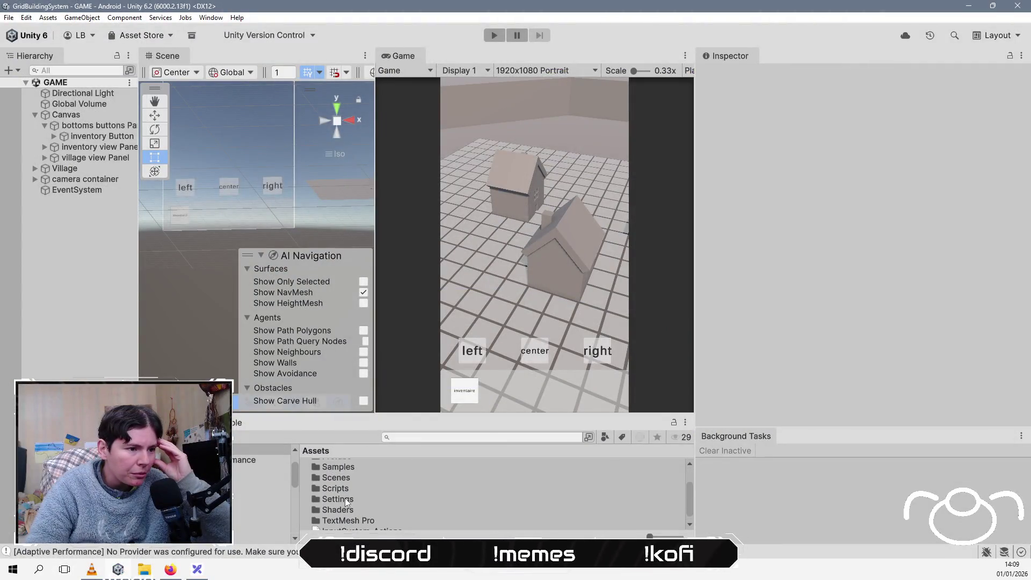
{"action": "double_click", "coordinate": [344, 490]}
{"action": "left_click", "coordinate": [347, 488]}
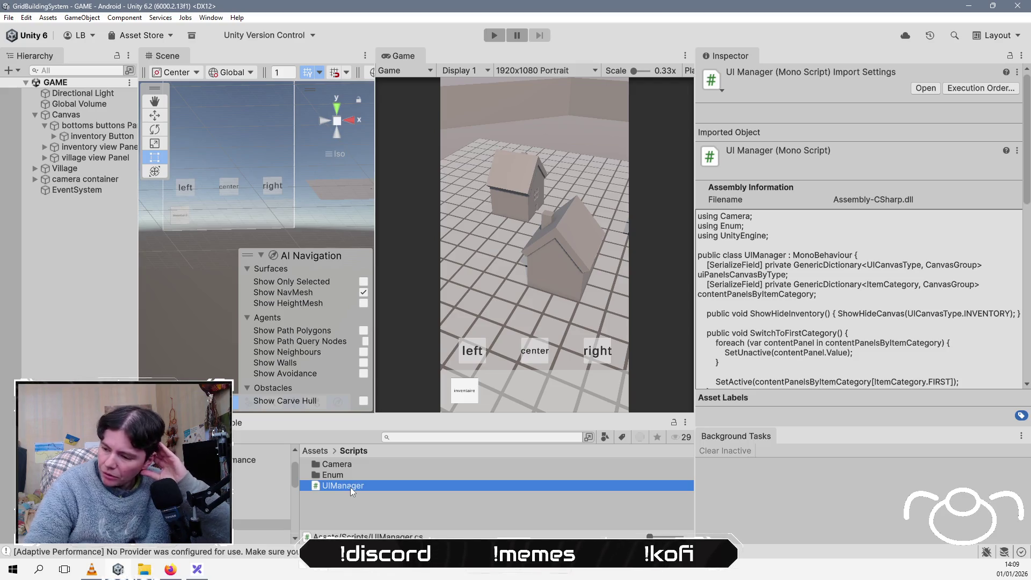
{"action": "double_click", "coordinate": [366, 486]}
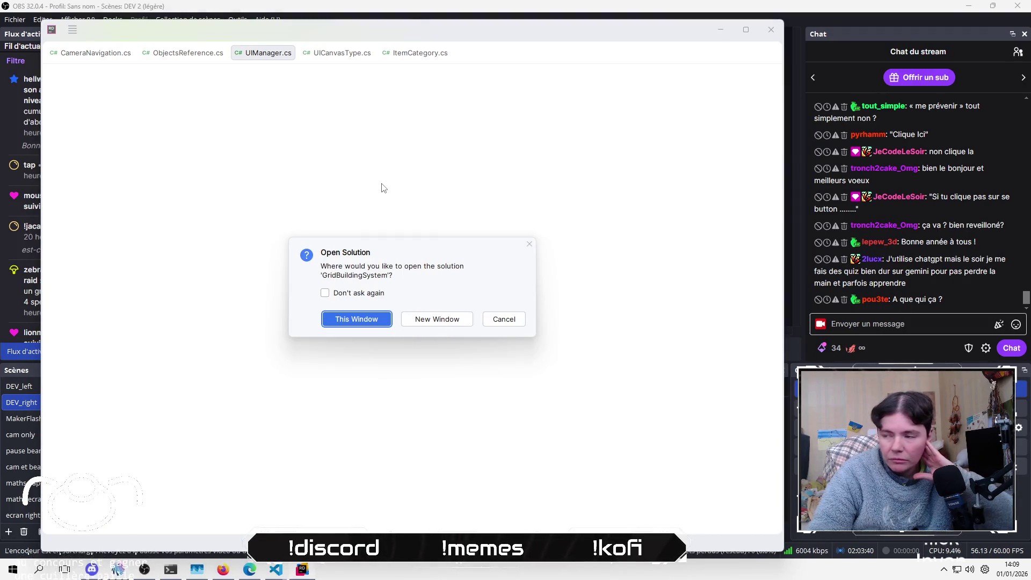
Step: Open the GridBuildingSystem solution in Rider and locate the ShowHideCanvas call on line 9
{"action": "left_click", "coordinate": [357, 322]}
{"action": "scroll", "coordinate": [362, 321], "scroll_direction": "down", "scroll_amount": 6}
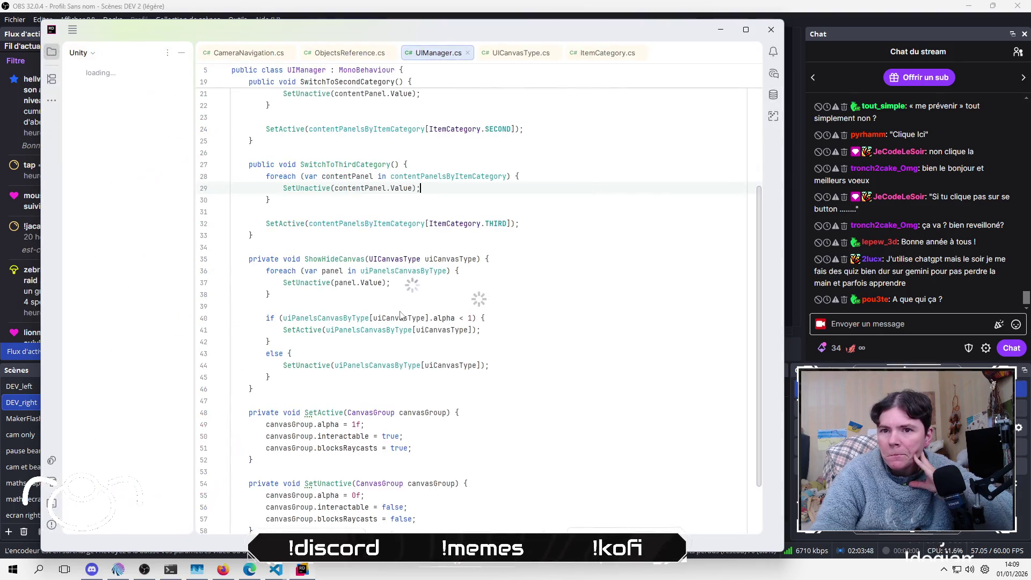
{"action": "scroll", "coordinate": [496, 310], "scroll_direction": "up", "scroll_amount": 2}
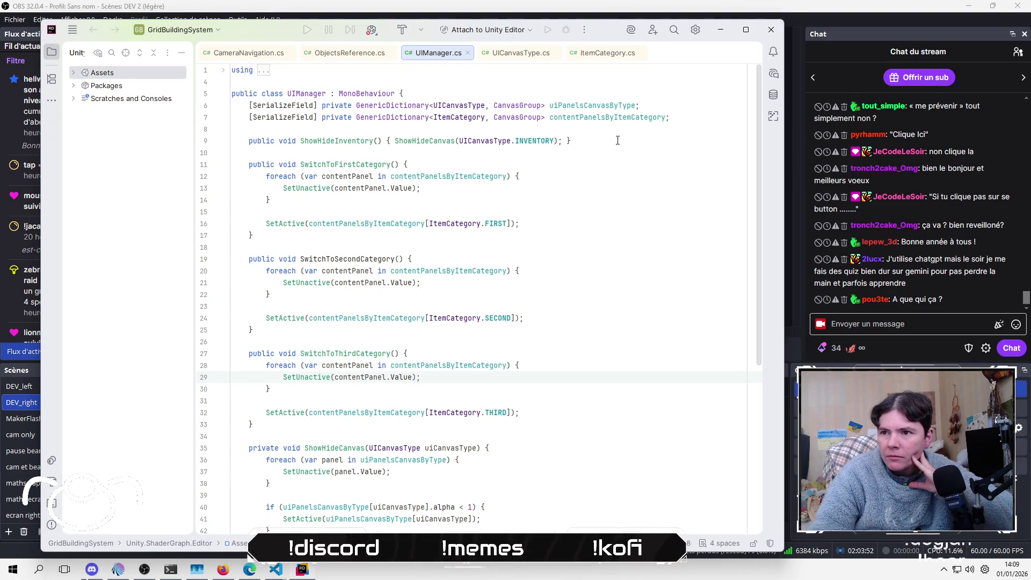
{"action": "left_click", "coordinate": [419, 142]}
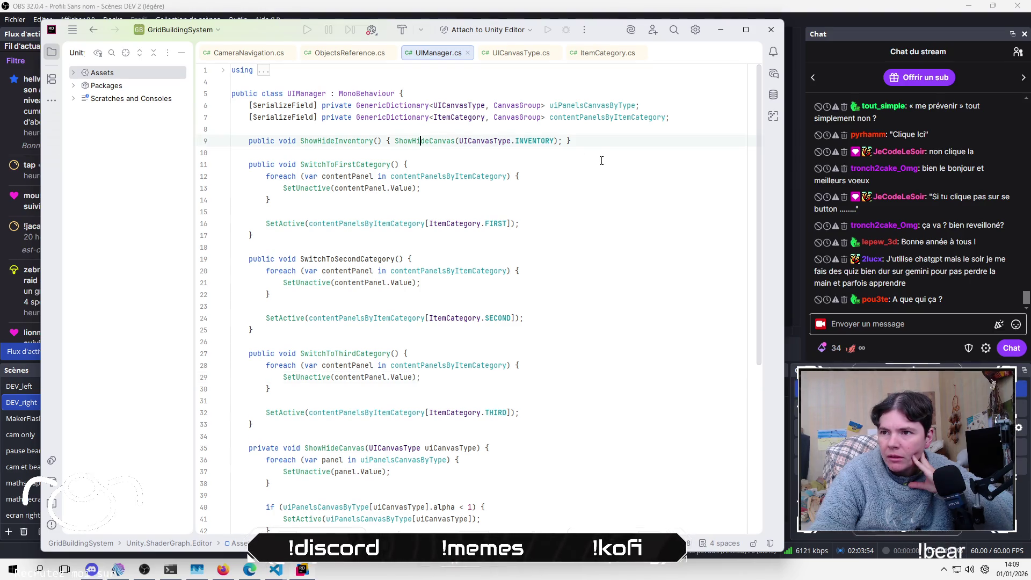
{"action": "scroll", "coordinate": [601, 161], "scroll_direction": "down", "scroll_amount": 8}
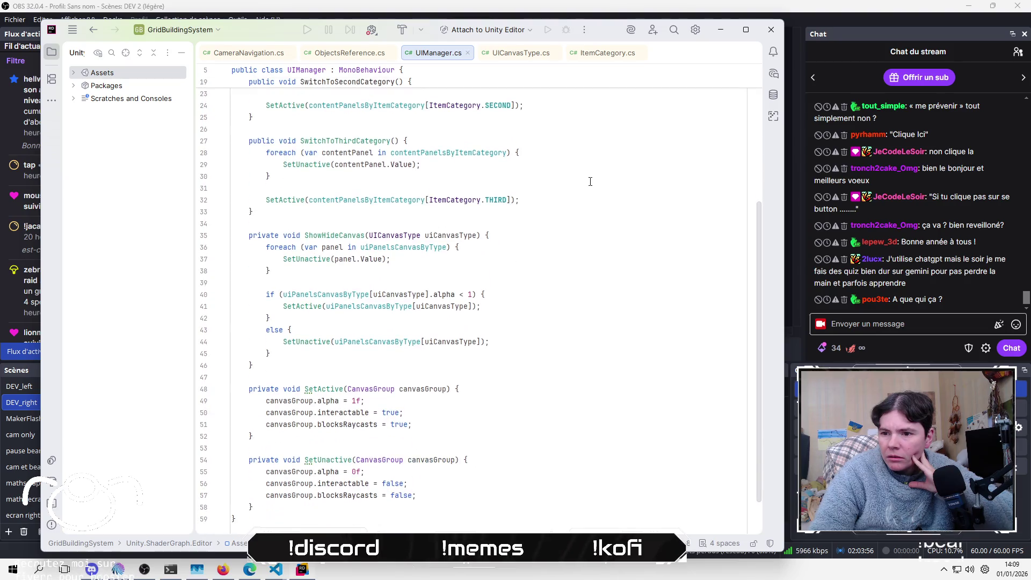
{"action": "scroll", "coordinate": [572, 204], "scroll_direction": "up", "scroll_amount": 3}
Step: Walk through the ShowHideCanvas method's loop, alpha check and SetActive call
{"action": "left_click", "coordinate": [547, 306]}
{"action": "left_click", "coordinate": [537, 334]}
{"action": "left_click", "coordinate": [531, 342]}
{"action": "left_click", "coordinate": [519, 377]}
{"action": "left_click", "coordinate": [527, 365]}
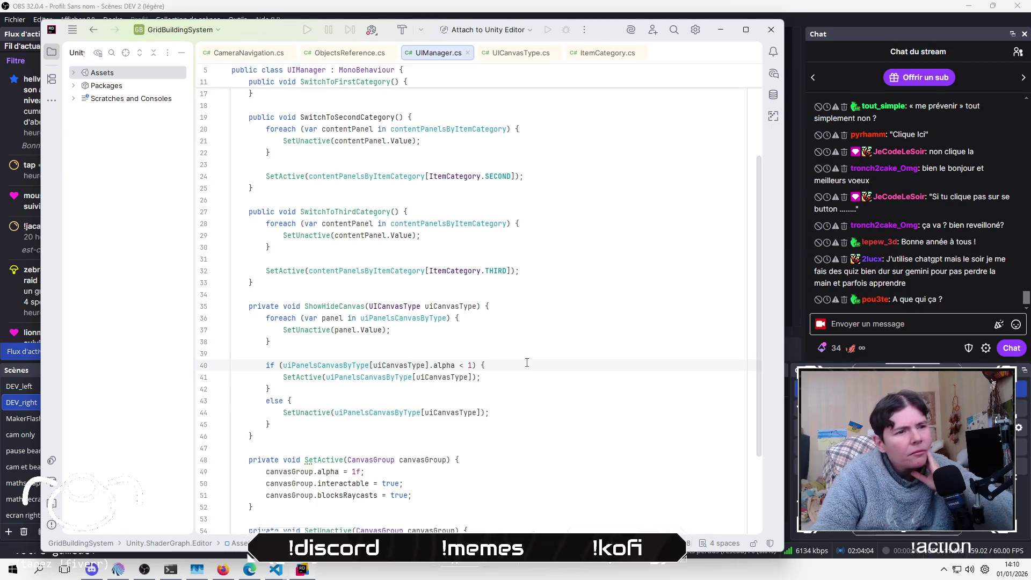
{"action": "left_click", "coordinate": [519, 345]}
{"action": "left_click", "coordinate": [512, 375]}
{"action": "left_click", "coordinate": [517, 354]}
{"action": "left_click", "coordinate": [513, 361]}
{"action": "left_click", "coordinate": [508, 379]}
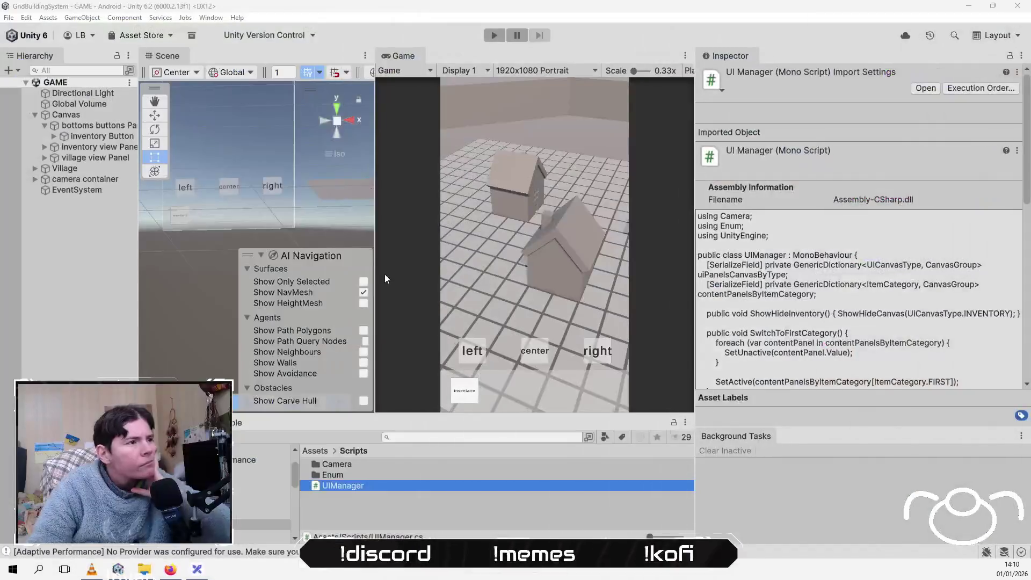
Step: Turn on Vertex Color Always In Gamma for the Canvas
{"action": "left_click", "coordinate": [102, 115]}
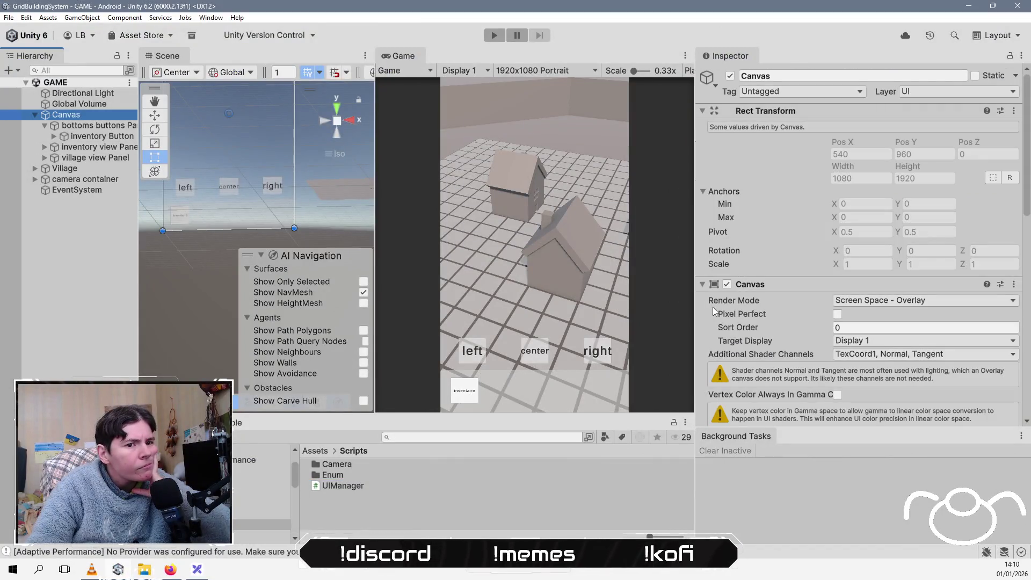
{"action": "scroll", "coordinate": [793, 333], "scroll_direction": "down", "scroll_amount": 1}
{"action": "left_click", "coordinate": [838, 323]}
Step: Check the UI Manager's INVENTORY and VILLAGE panel mappings in the Canvas Inspector
{"action": "scroll", "coordinate": [758, 325], "scroll_direction": "down", "scroll_amount": 5}
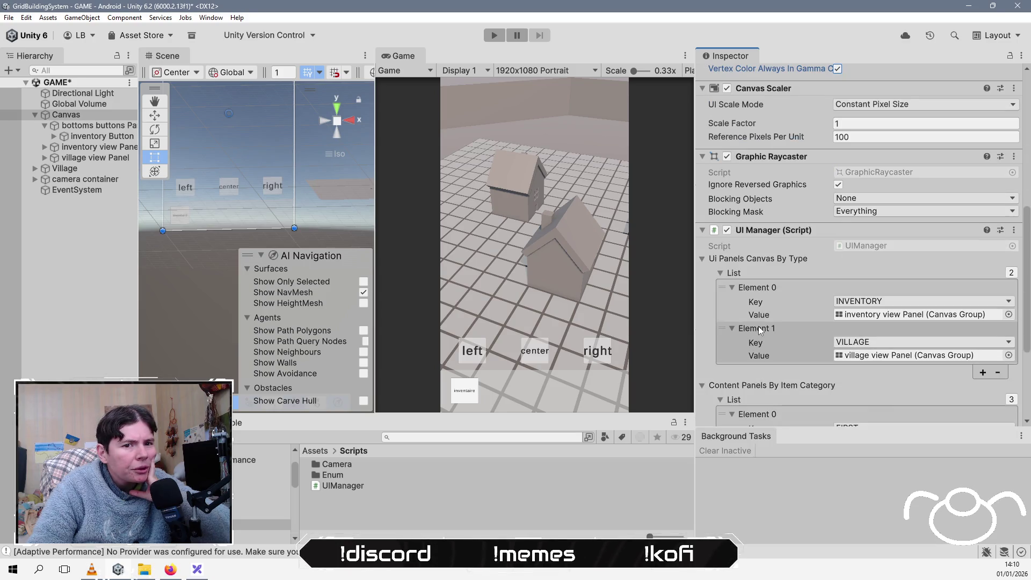
{"action": "scroll", "coordinate": [759, 330], "scroll_direction": "down", "scroll_amount": 5}
{"action": "scroll", "coordinate": [758, 326], "scroll_direction": "up", "scroll_amount": 5}
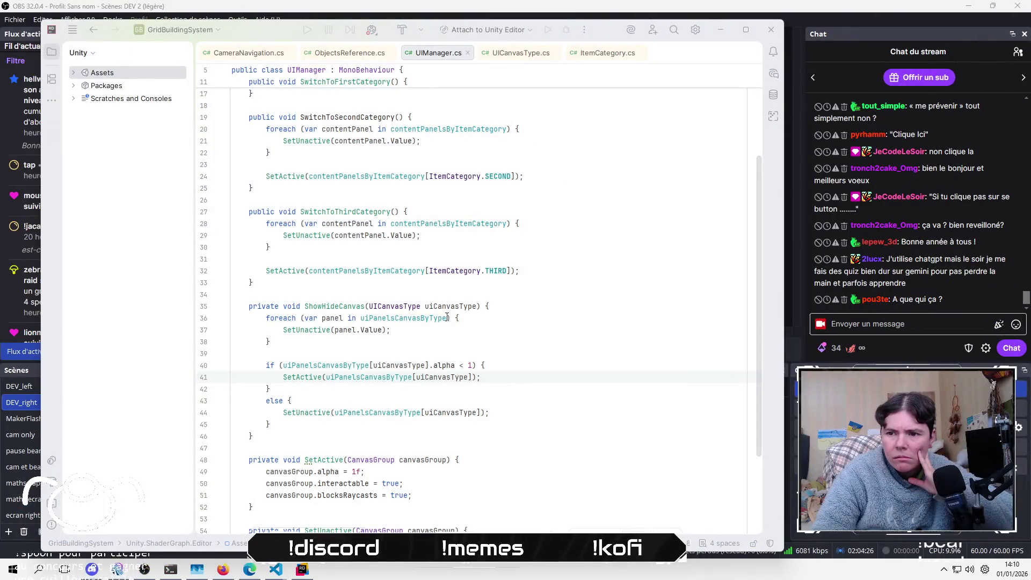
Step: Add a breakpoint on UIManager.cs line 11 (SwitchToFirstCategory) and permanently dismiss the Android plugin suggestion
{"action": "left_click", "coordinate": [545, 370]}
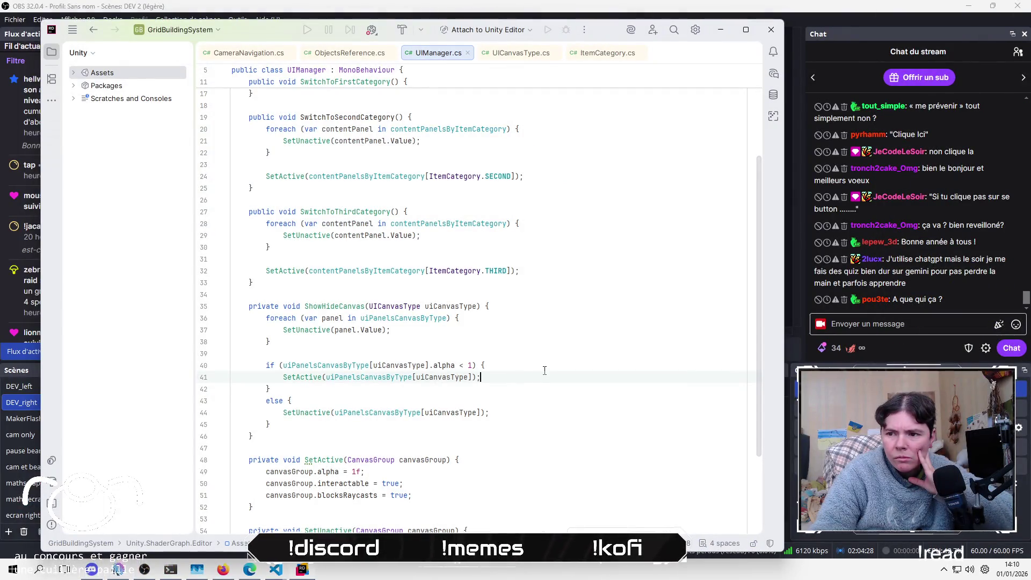
{"action": "scroll", "coordinate": [544, 370], "scroll_direction": "down", "scroll_amount": 3}
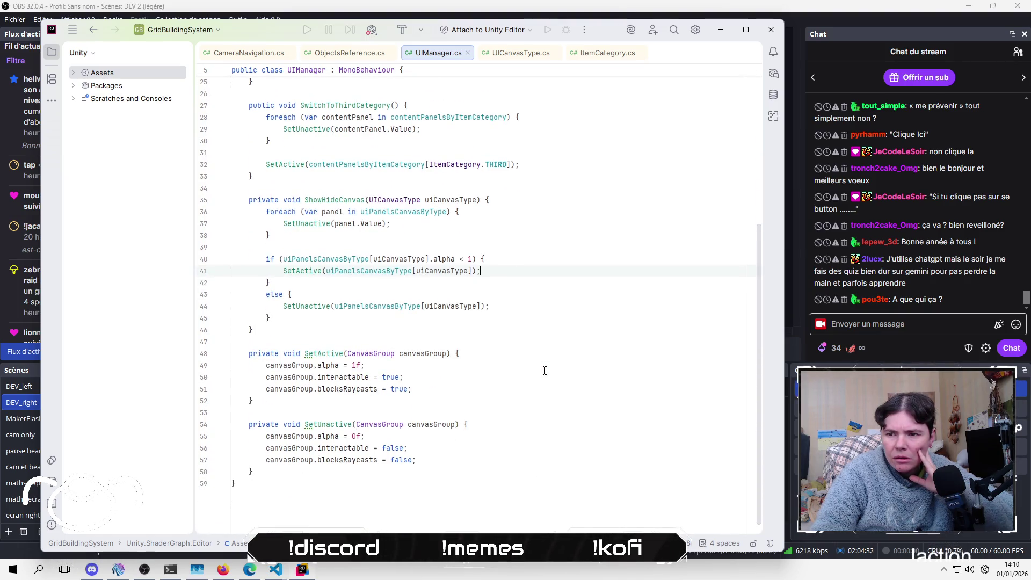
{"action": "scroll", "coordinate": [544, 371], "scroll_direction": "up", "scroll_amount": 3}
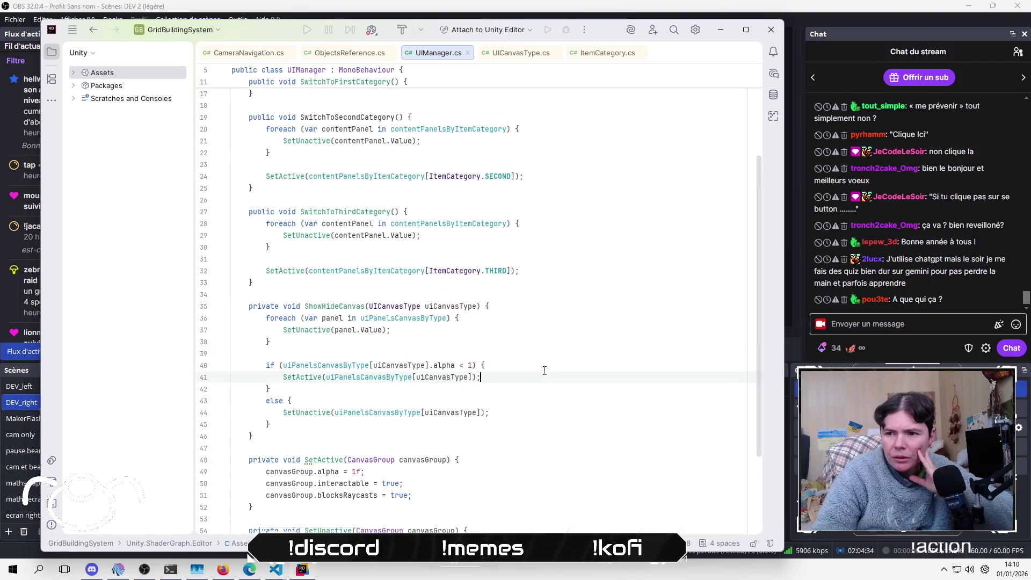
{"action": "scroll", "coordinate": [544, 371], "scroll_direction": "up", "scroll_amount": 5}
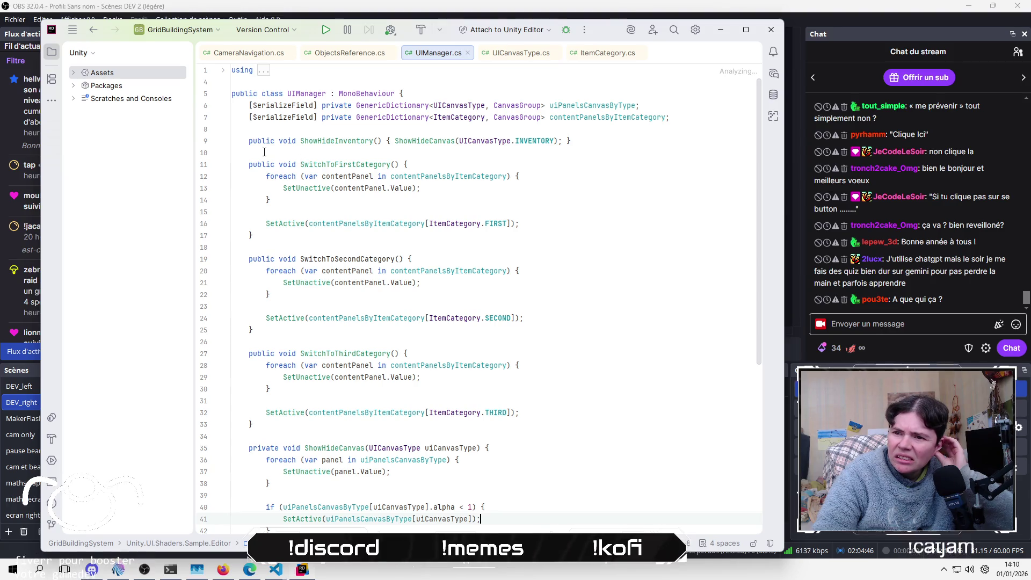
{"action": "left_click", "coordinate": [237, 165]}
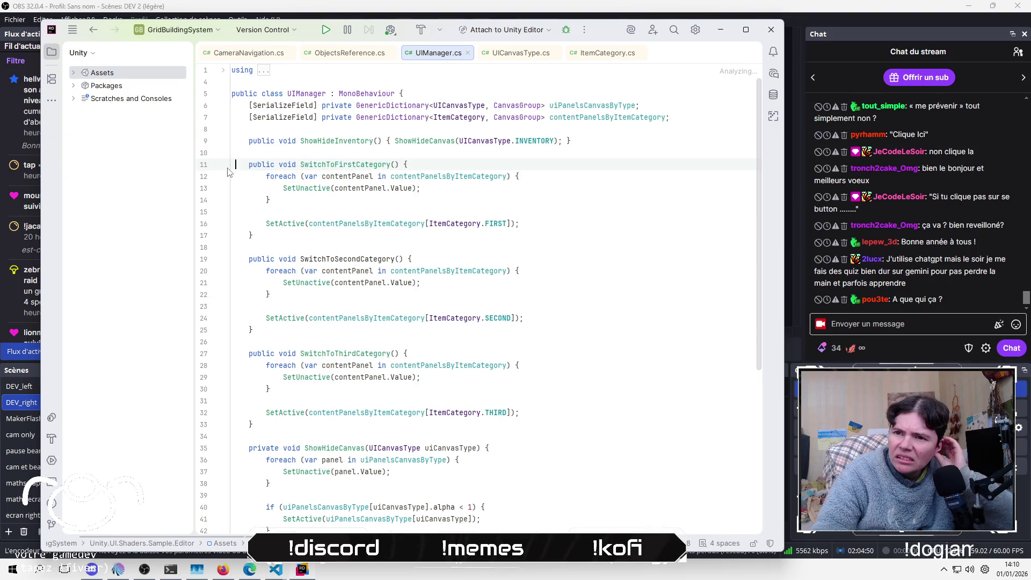
{"action": "left_click", "coordinate": [511, 543]}
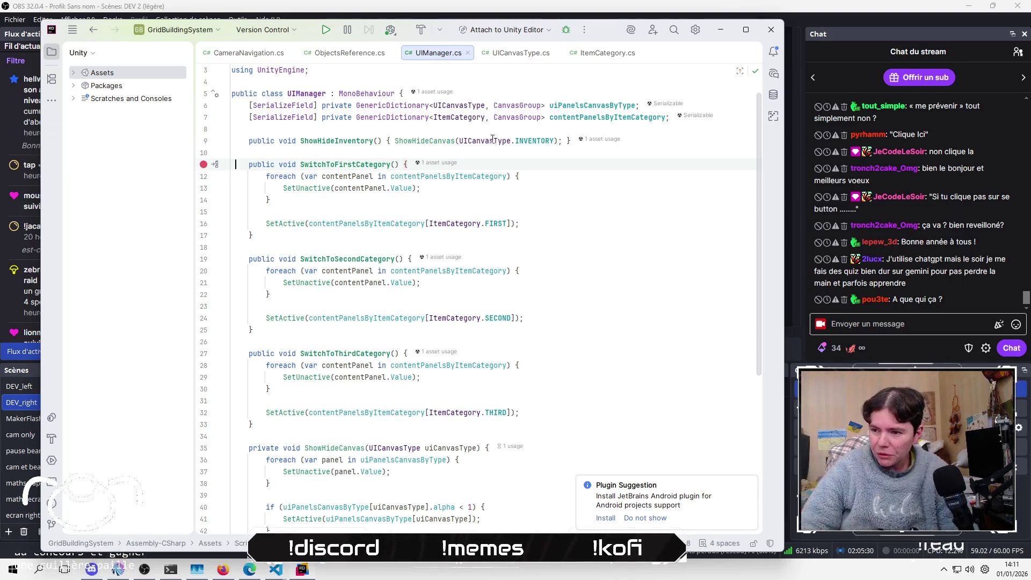
{"action": "left_click", "coordinate": [661, 520]}
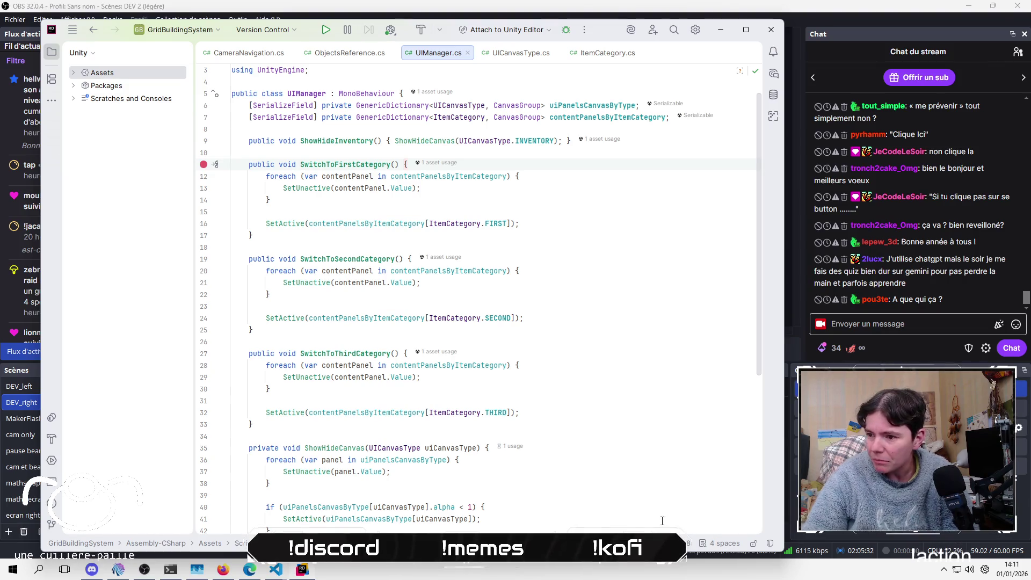
Step: Remove the SwitchToFirstCategory breakpoint and fold the First, Second and Third category switch methods
{"action": "left_click", "coordinate": [400, 329]}
{"action": "left_click", "coordinate": [214, 167]}
{"action": "left_click", "coordinate": [423, 214]}
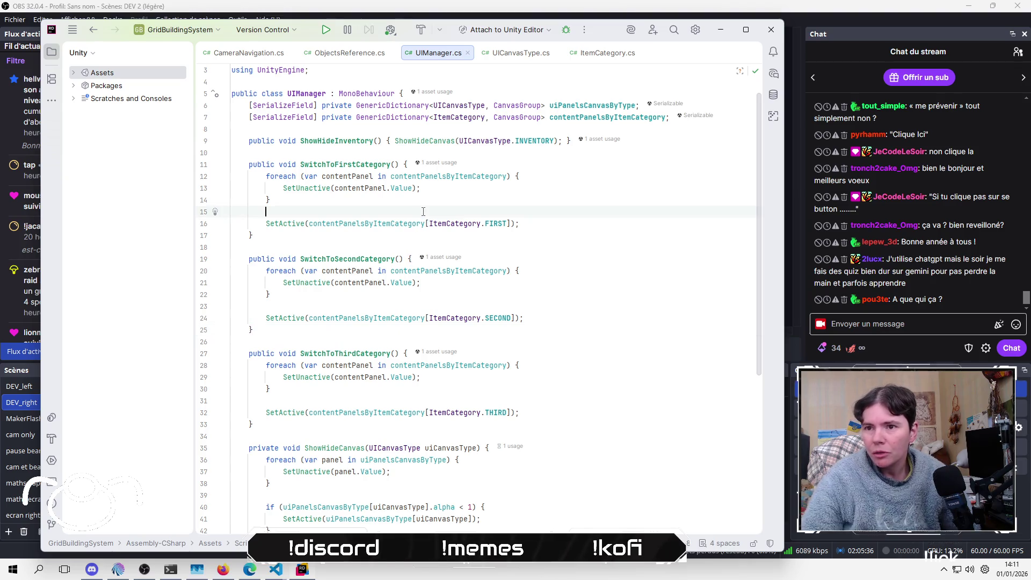
{"action": "left_click", "coordinate": [435, 247]}
{"action": "key", "text": "Up"}
{"action": "key", "text": "Up"}
{"action": "key", "text": "Up"}
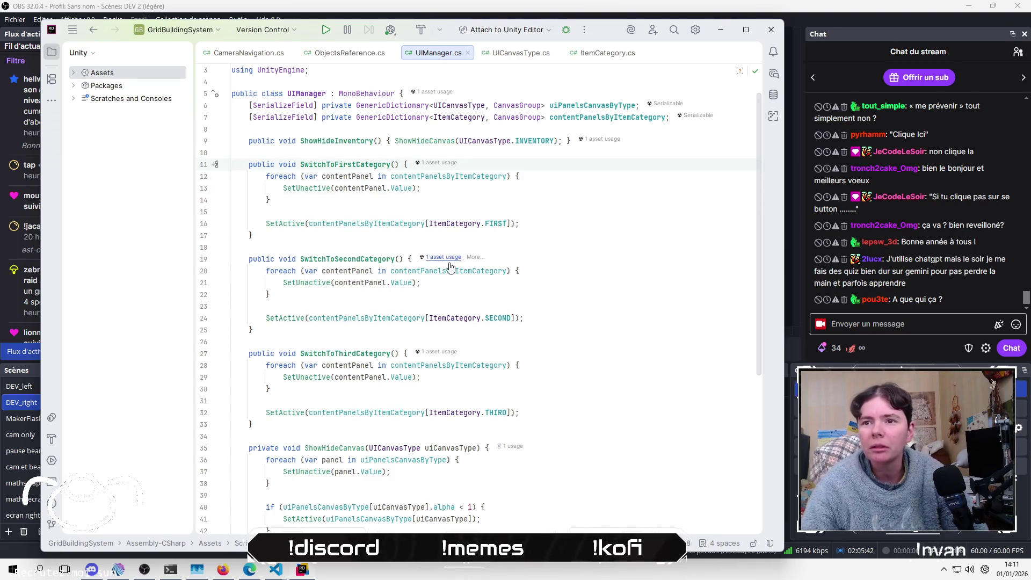
{"action": "left_click", "coordinate": [223, 165]}
{"action": "left_click", "coordinate": [222, 189]}
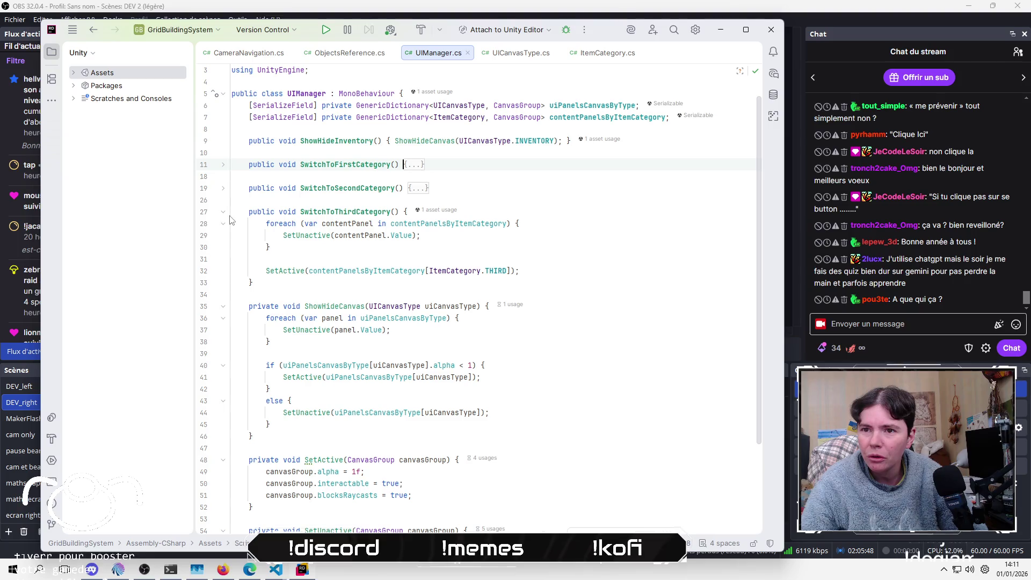
{"action": "left_click", "coordinate": [223, 212]}
Step: Comment out the panel-hiding foreach loop in ShowHideCanvas
{"action": "left_click", "coordinate": [398, 224]}
{"action": "left_click", "coordinate": [429, 294]}
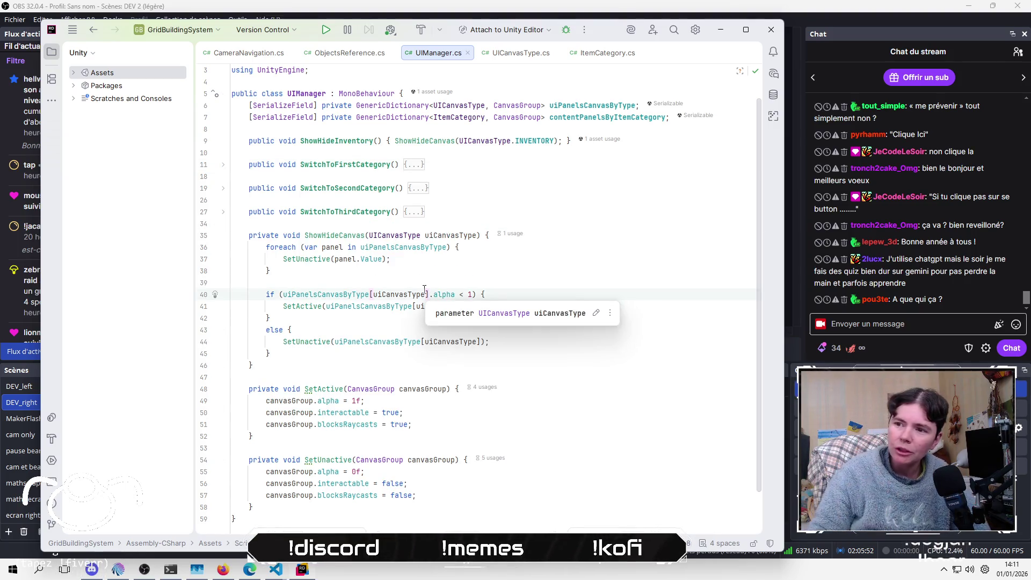
{"action": "left_click", "coordinate": [448, 273]}
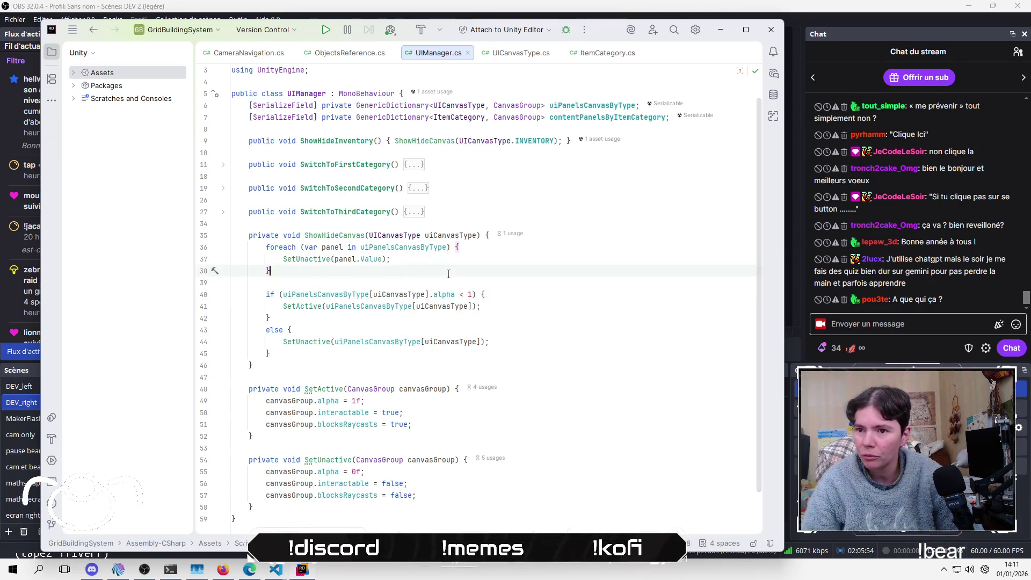
{"action": "key", "text": "Down"}
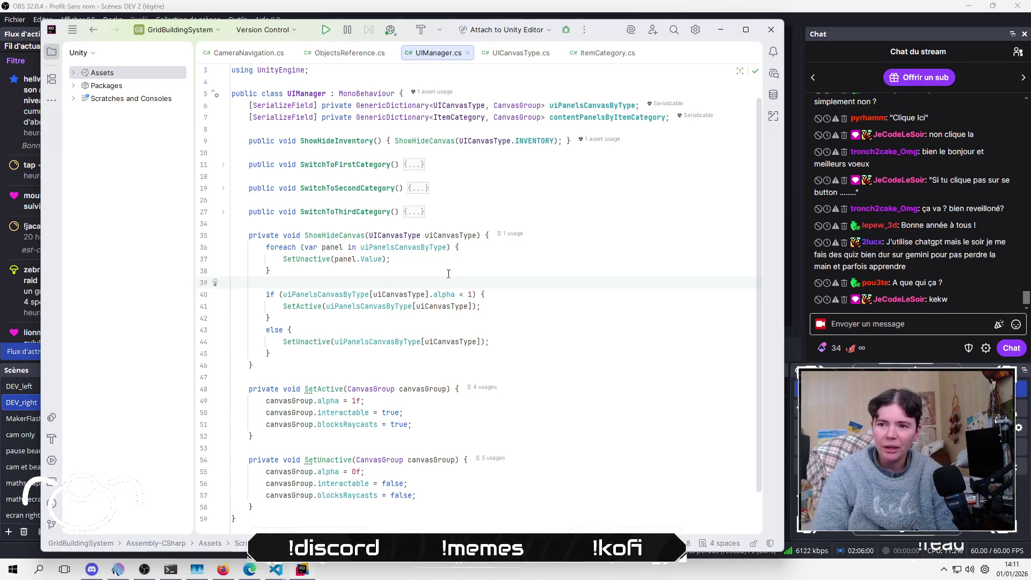
{"action": "key", "text": "Down"}
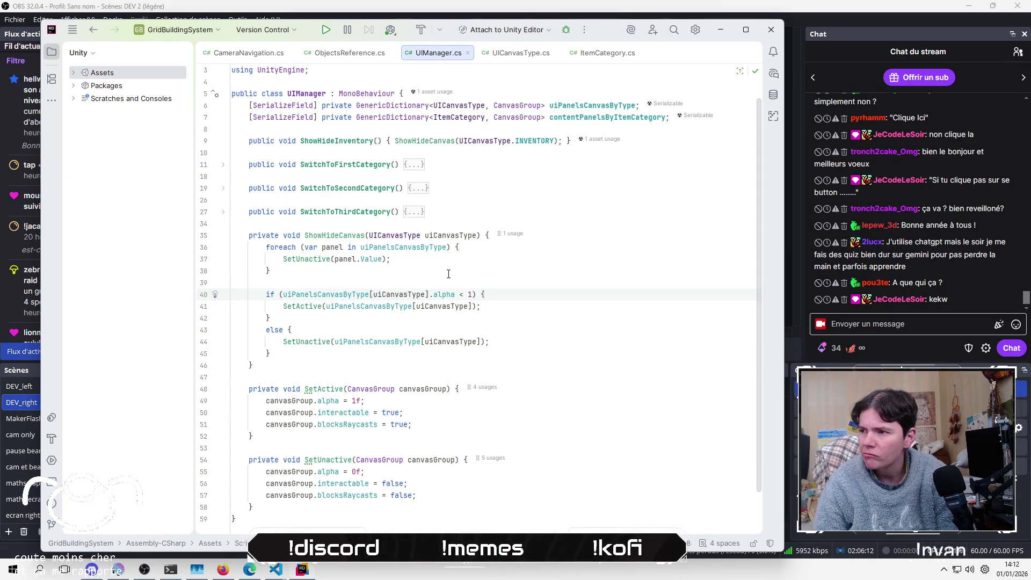
{"action": "key", "text": "Up"}
{"action": "key", "text": "Up"}
{"action": "key", "text": "Up"}
{"action": "key", "text": "shift+Down"}
{"action": "key", "text": "shift+Down"}
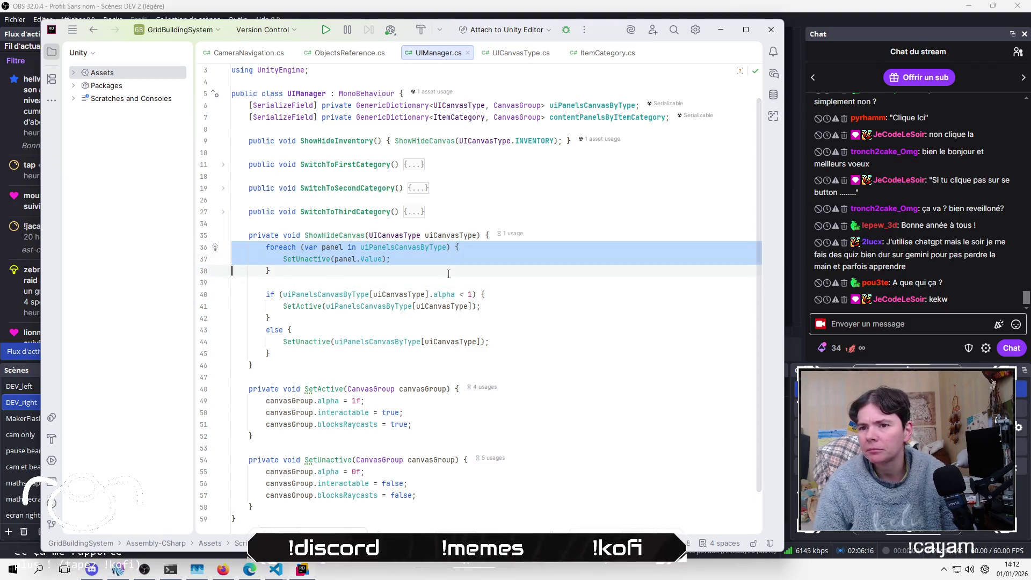
{"action": "key", "text": "shift+Down"}
{"action": "key", "text": "shift+Down"}
{"action": "key", "text": "ctrl+slash"}
{"action": "key", "text": "ctrl+shift+slash"}
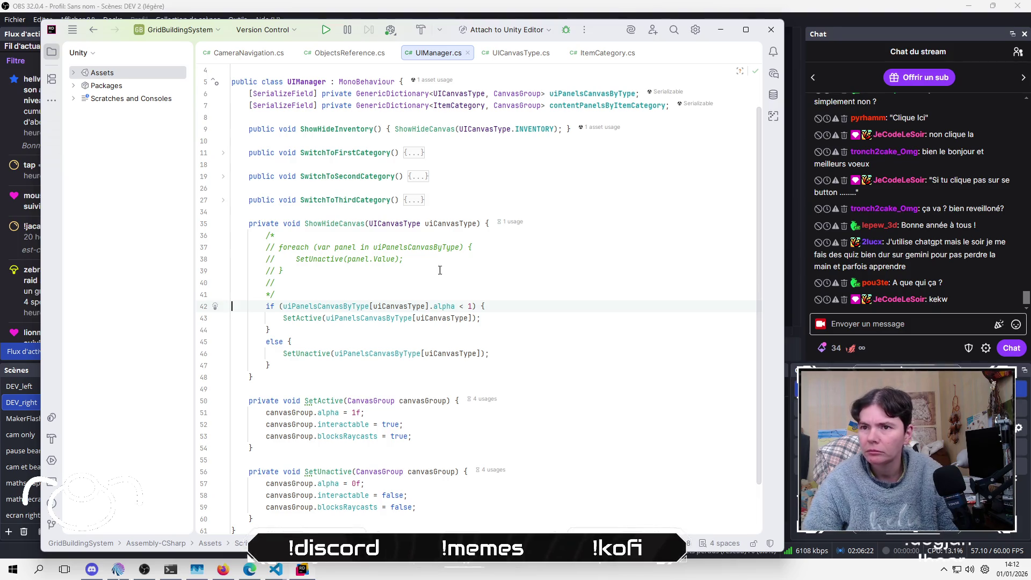
{"action": "key", "text": "alt+Tab"}
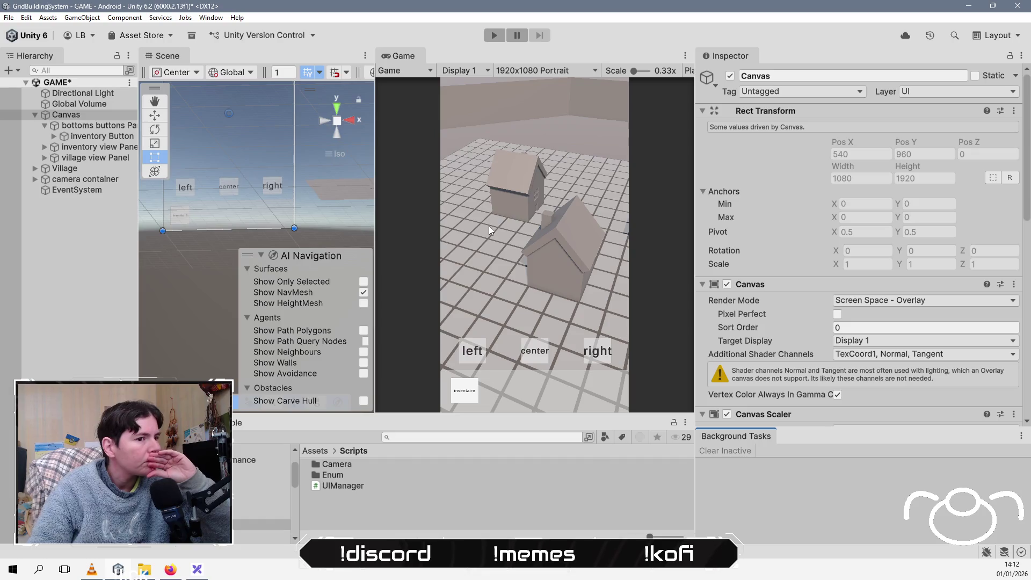
Step: Play the game and toggle the inventaire button ten times, then stop and uncomment the ShowHideCanvas loop
{"action": "left_click", "coordinate": [491, 34]}
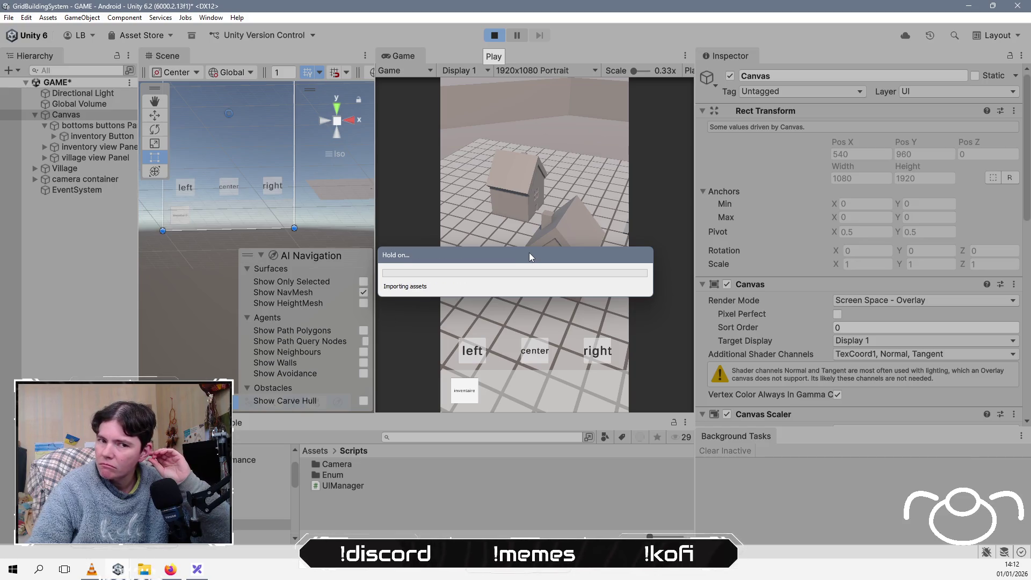
{"action": "left_click", "coordinate": [462, 396]}
{"action": "left_click", "coordinate": [461, 396]}
{"action": "left_click", "coordinate": [462, 397]}
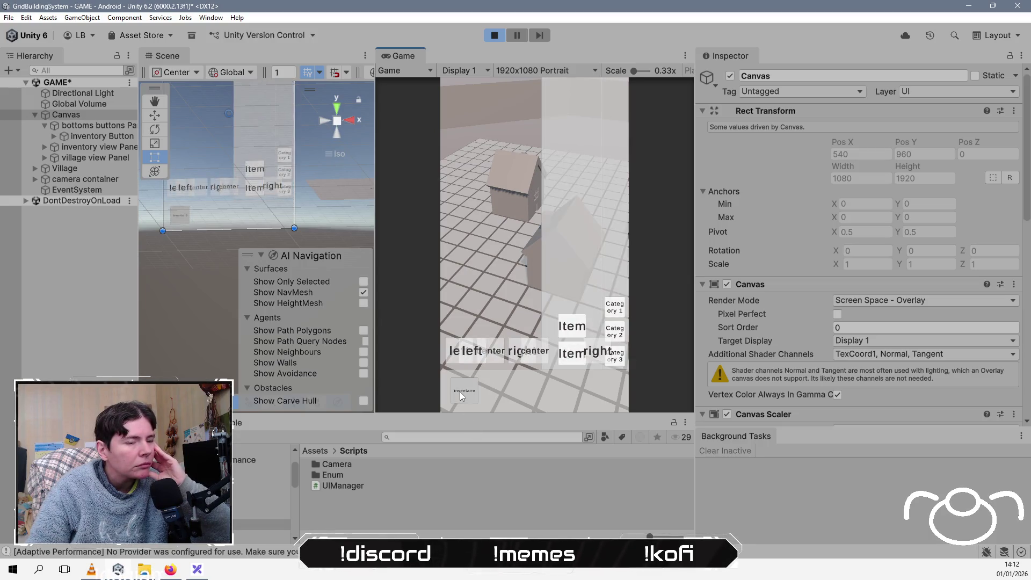
{"action": "left_click", "coordinate": [461, 397]}
{"action": "left_click", "coordinate": [461, 396]}
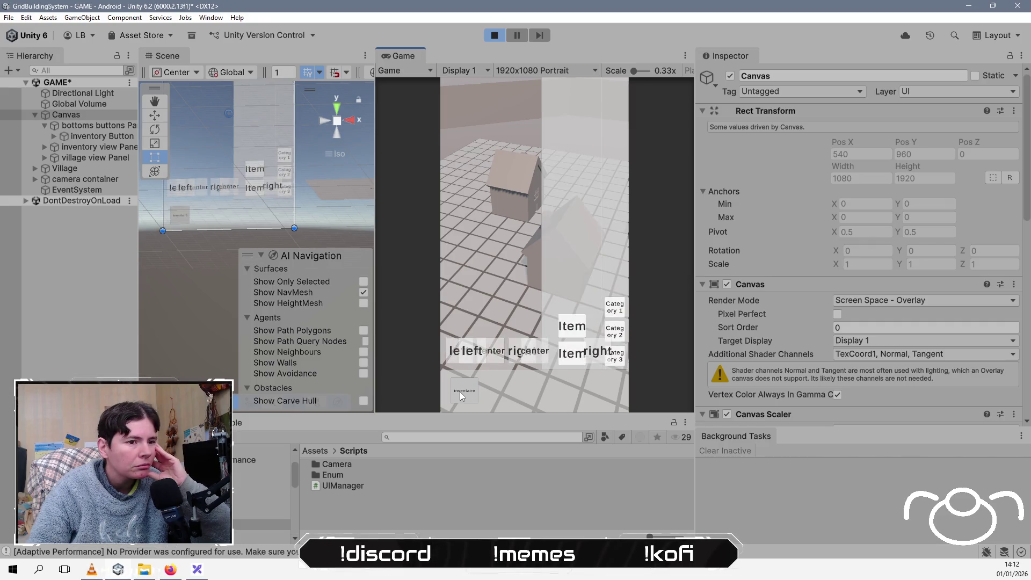
{"action": "left_click", "coordinate": [462, 396]}
{"action": "left_click", "coordinate": [462, 396]}
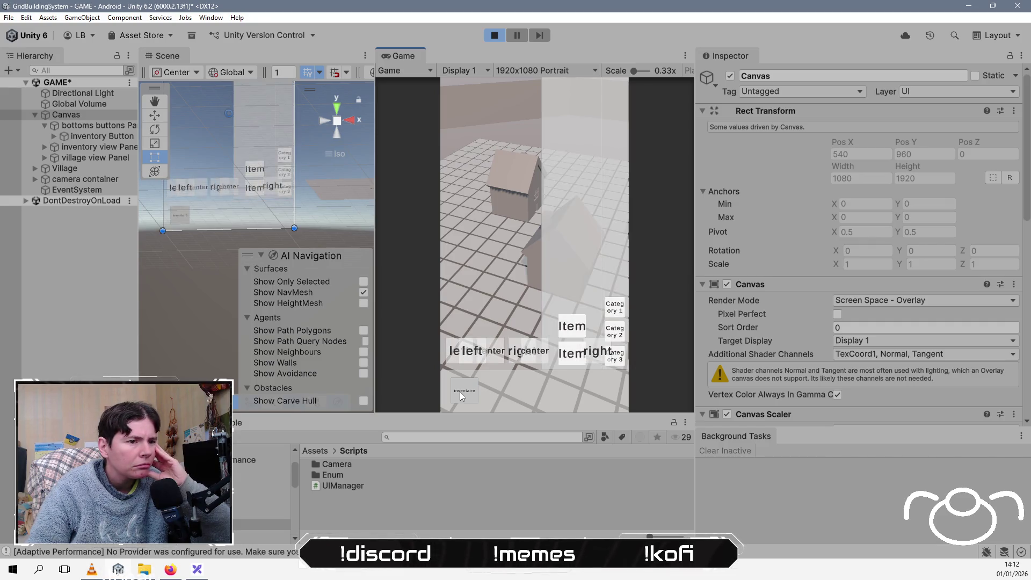
{"action": "left_click", "coordinate": [462, 396]}
{"action": "left_click", "coordinate": [461, 396]}
{"action": "left_click", "coordinate": [462, 396]}
{"action": "left_click", "coordinate": [495, 35]}
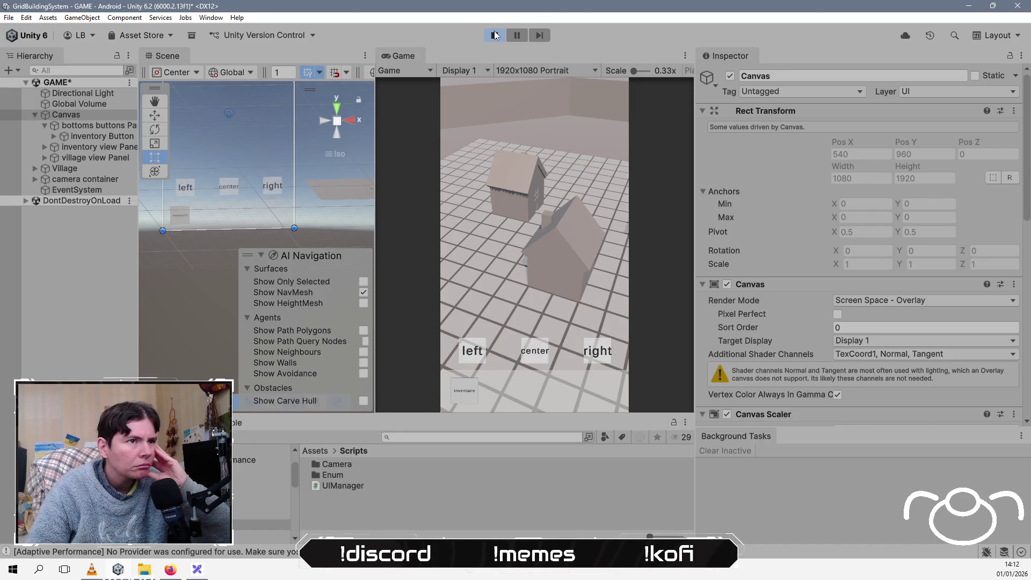
{"action": "key", "text": "ctrl+z"}
{"action": "key", "text": "ctrl+z"}
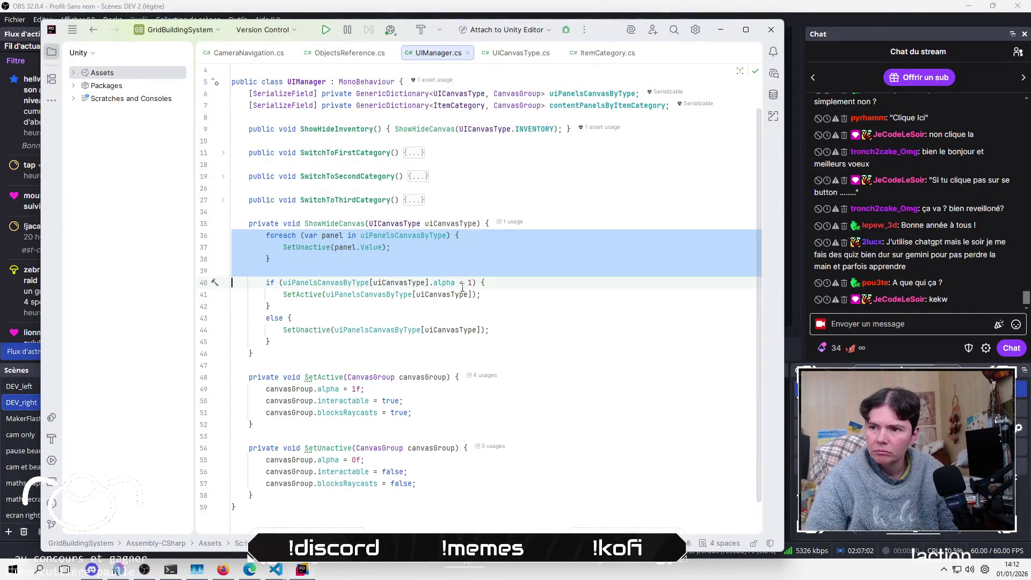
Step: Keep the restored ShowHideCanvas loop and return to the Unity editor
{"action": "key", "text": "Up"}
{"action": "key", "text": "alt+Tab"}
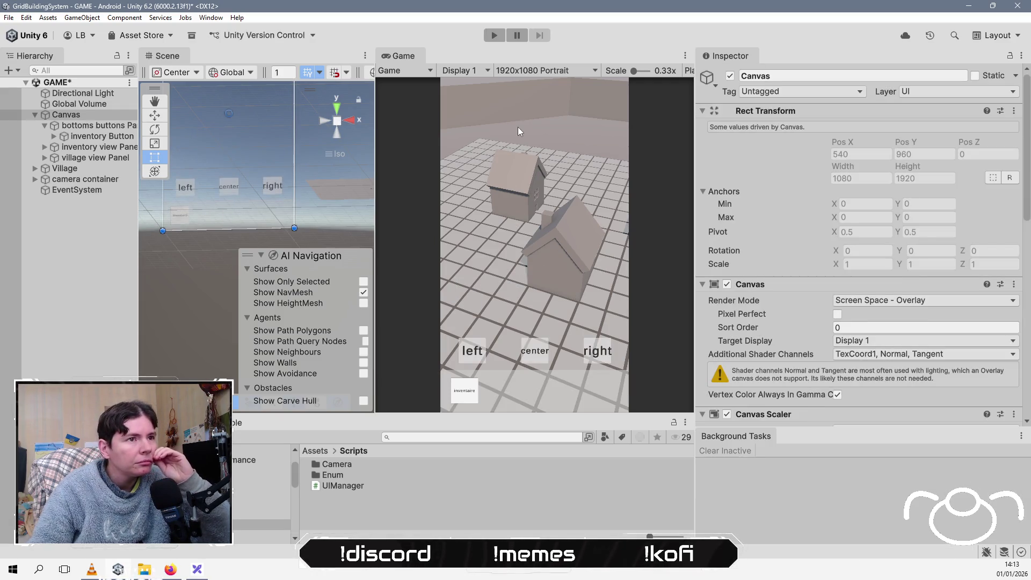
Step: Play the game, open the inventory, and inspect the inventory view Panel's Canvas Group settings
{"action": "left_click", "coordinate": [492, 33]}
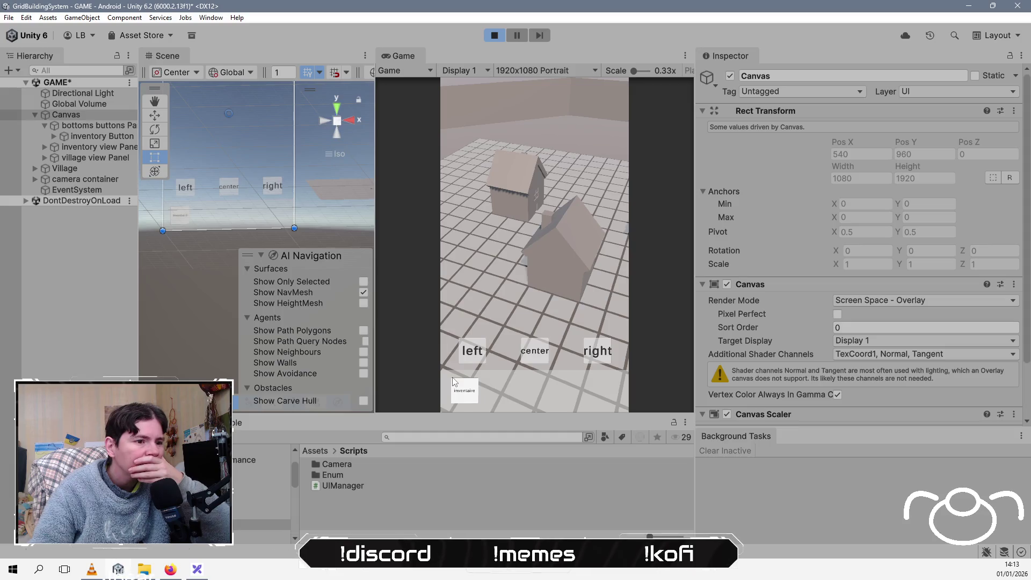
{"action": "left_click", "coordinate": [465, 395]}
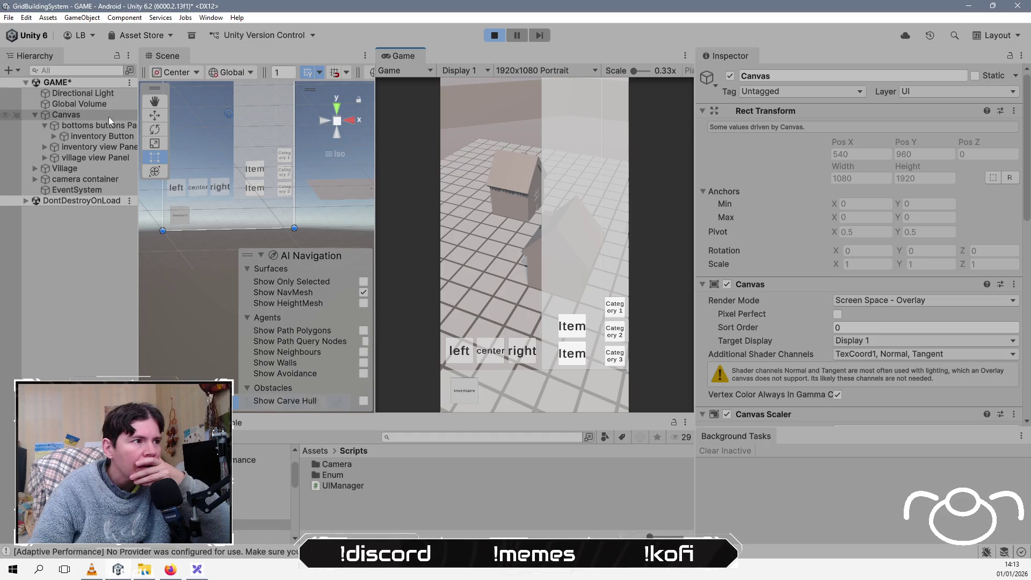
{"action": "left_click", "coordinate": [94, 150]}
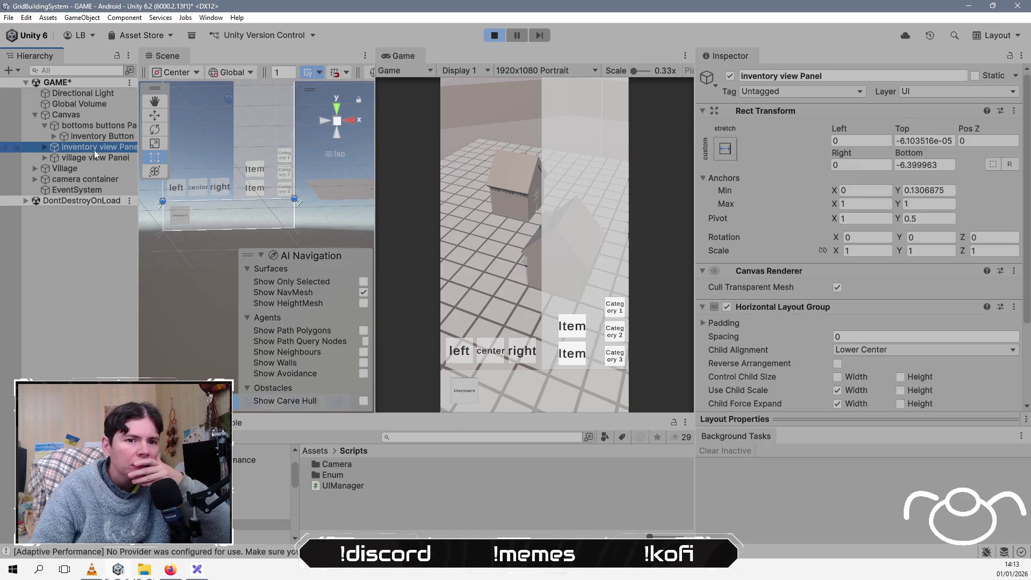
{"action": "scroll", "coordinate": [736, 256], "scroll_direction": "down", "scroll_amount": 3}
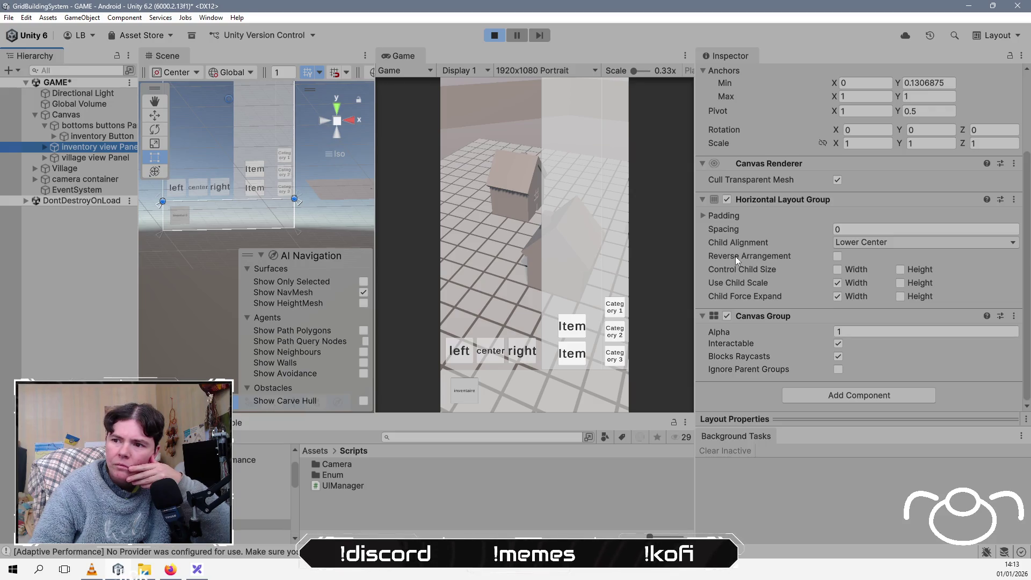
{"action": "key", "text": "alt+Tab"}
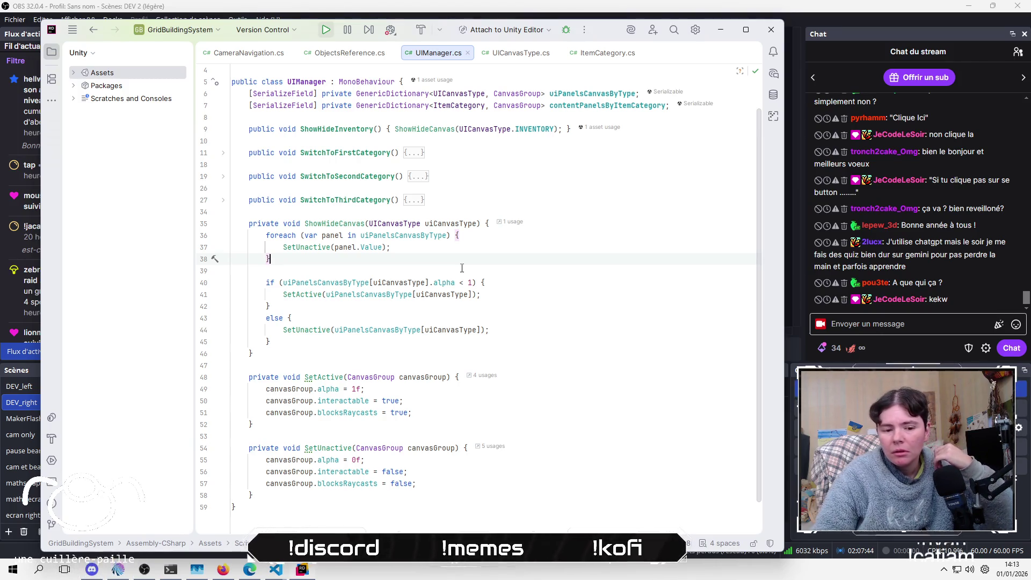
Step: Add a SetUnactive(UICanvasType.VILLAGE) call at the top of ShowHideInventory
{"action": "key", "text": "Up"}
{"action": "key", "text": "Up"}
{"action": "key", "text": "Home"}
{"action": "key", "text": "Home"}
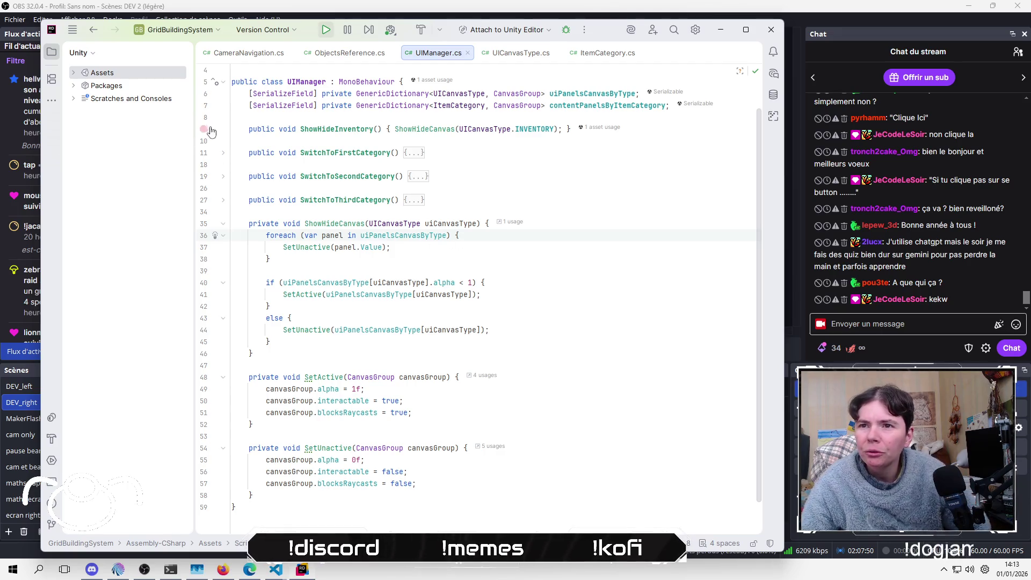
{"action": "left_click", "coordinate": [394, 129]}
{"action": "key", "text": "Return"}
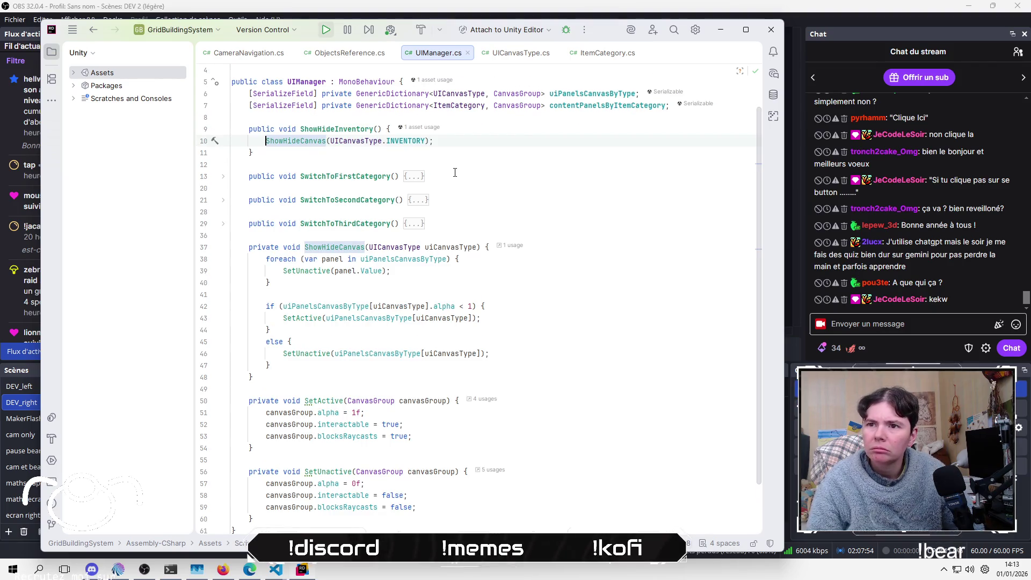
{"action": "key", "text": "ctrl+z"}
{"action": "key", "text": "ctrl+z"}
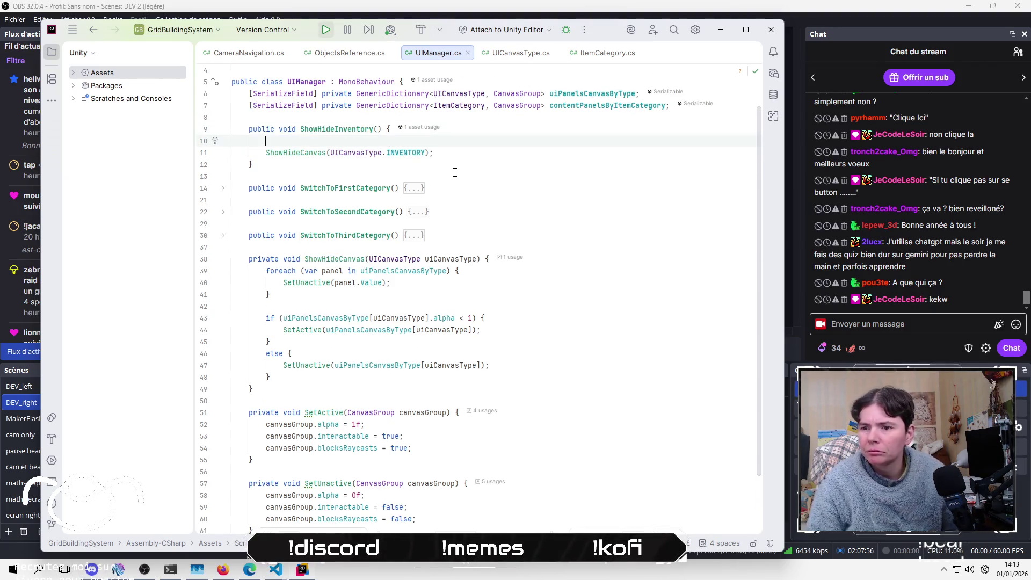
{"action": "type", "text": "SetA"}
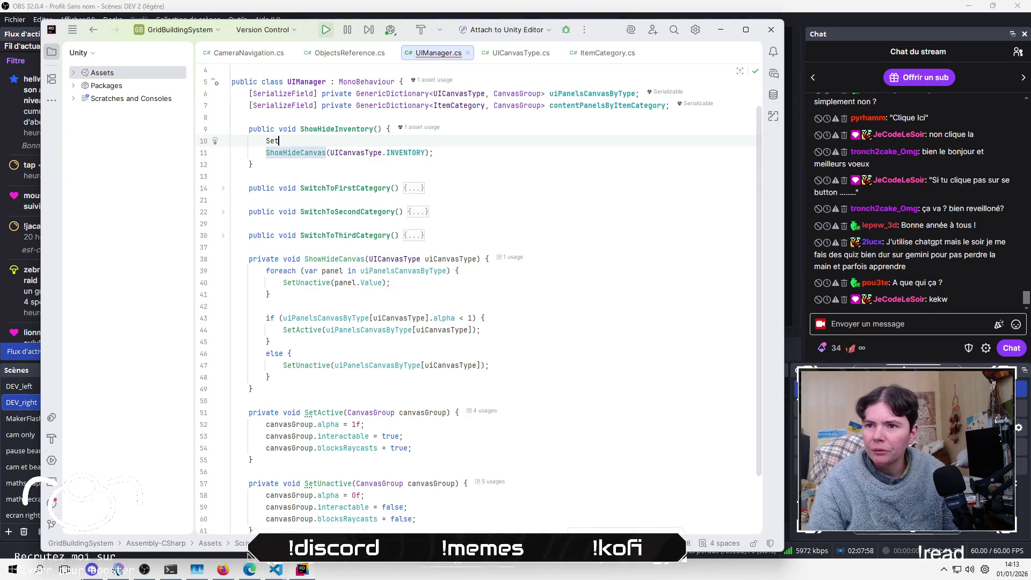
{"action": "key", "text": "BackSpace"}
{"action": "type", "text": "U"}
{"action": "key", "text": "Return"}
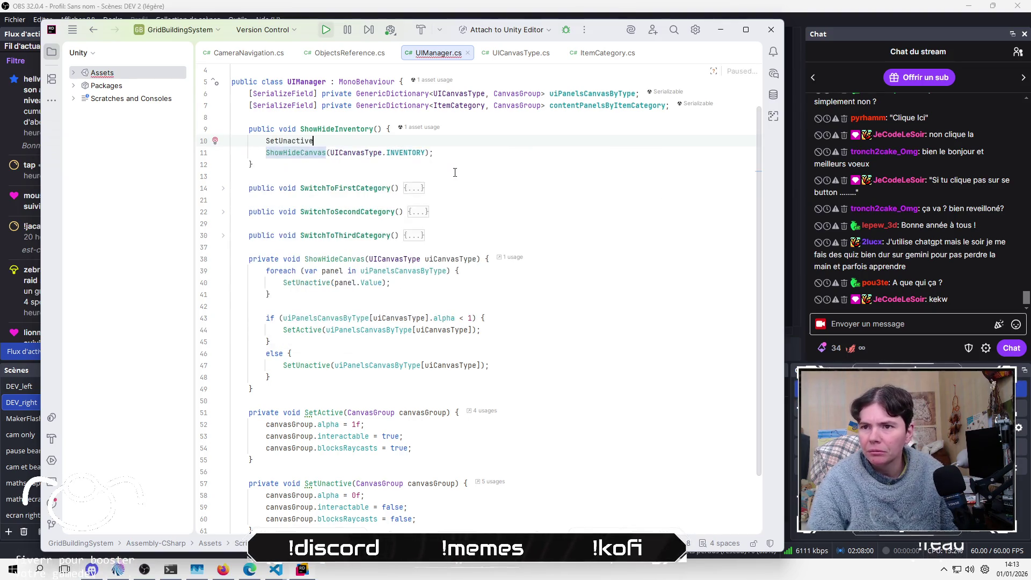
{"action": "type", "text": "Vi"}
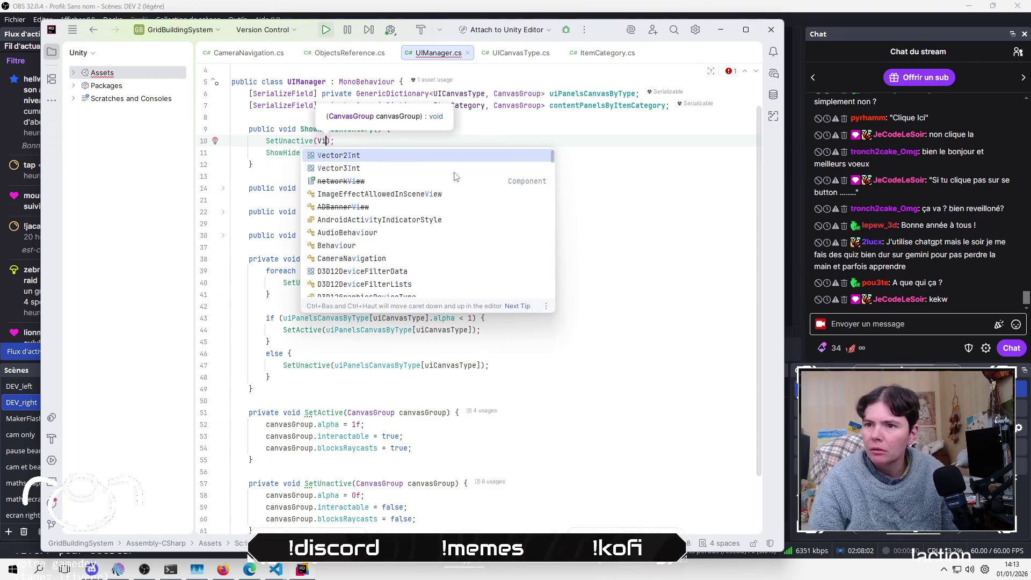
{"action": "type", "text": "e"}
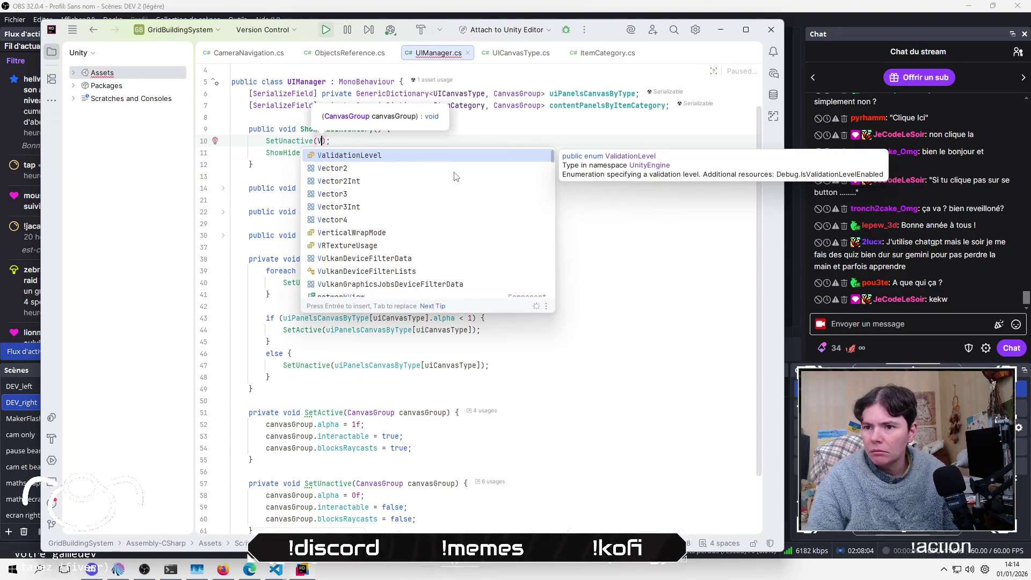
{"action": "key", "text": "BackSpace"}
{"action": "key", "text": "BackSpace"}
{"action": "key", "text": "BackSpace"}
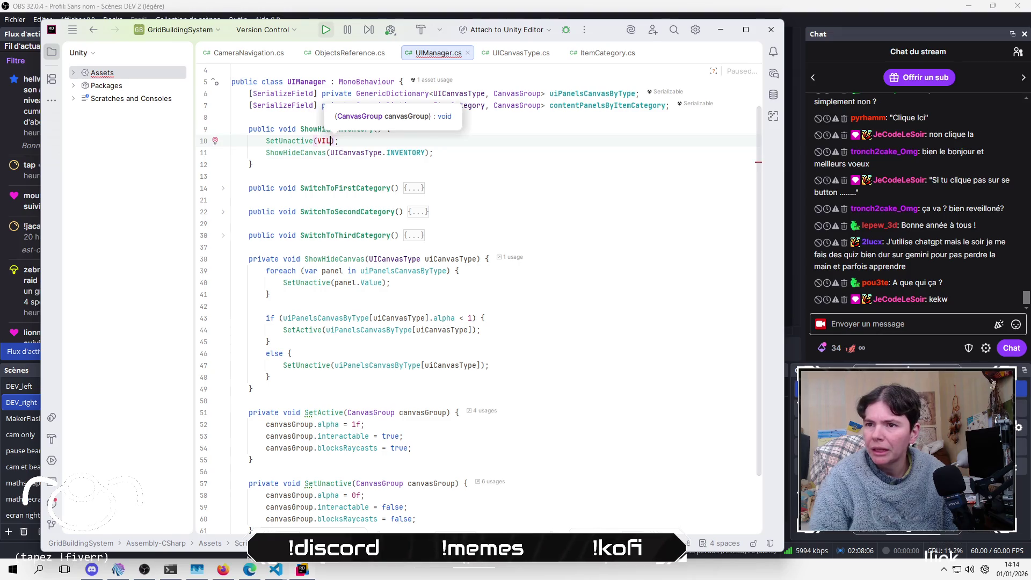
{"action": "type", "text": "UI"}
{"action": "key", "text": "Return"}
{"action": "type", "text": "."}
{"action": "key", "text": "Down"}
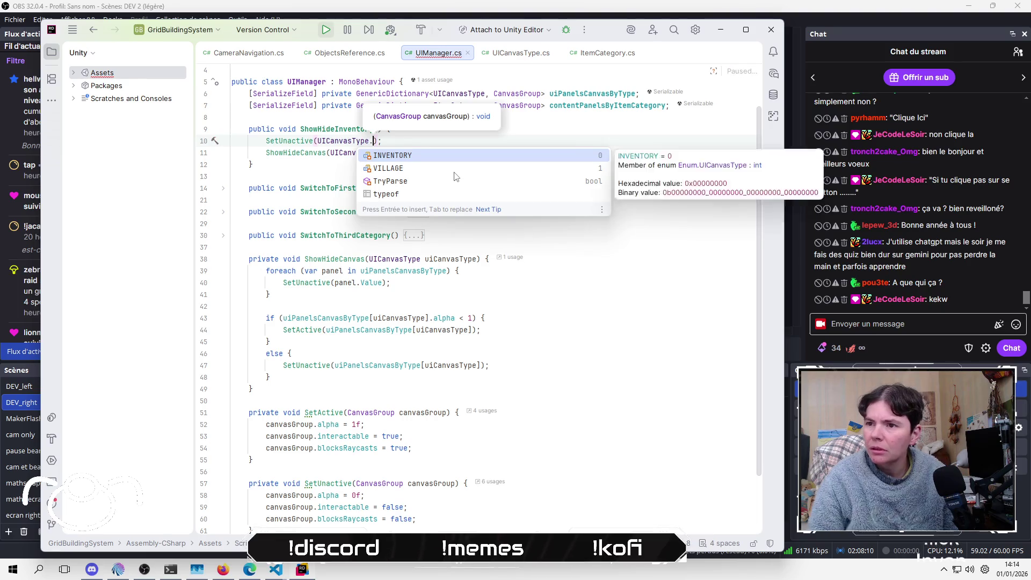
{"action": "key", "text": "Return"}
Step: Change the SetUnactive argument to uiPanelsCanvasByType[UICanvasType.VILLAGE]
{"action": "key", "text": "Down"}
{"action": "key", "text": "Home"}
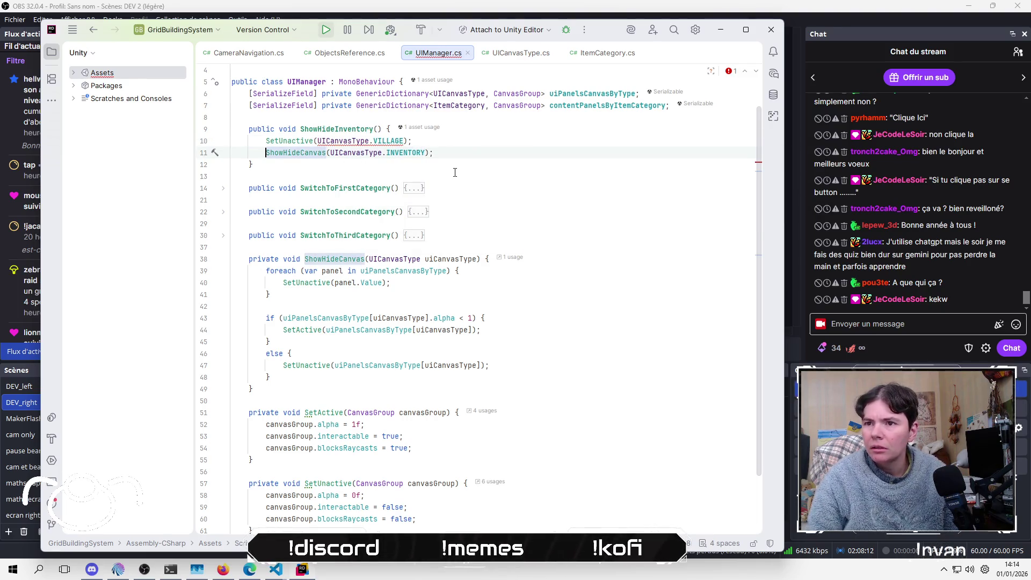
{"action": "left_click_drag", "start_coordinate": [316, 140], "coordinate": [404, 140]}
{"action": "key", "text": "BackSpace"}
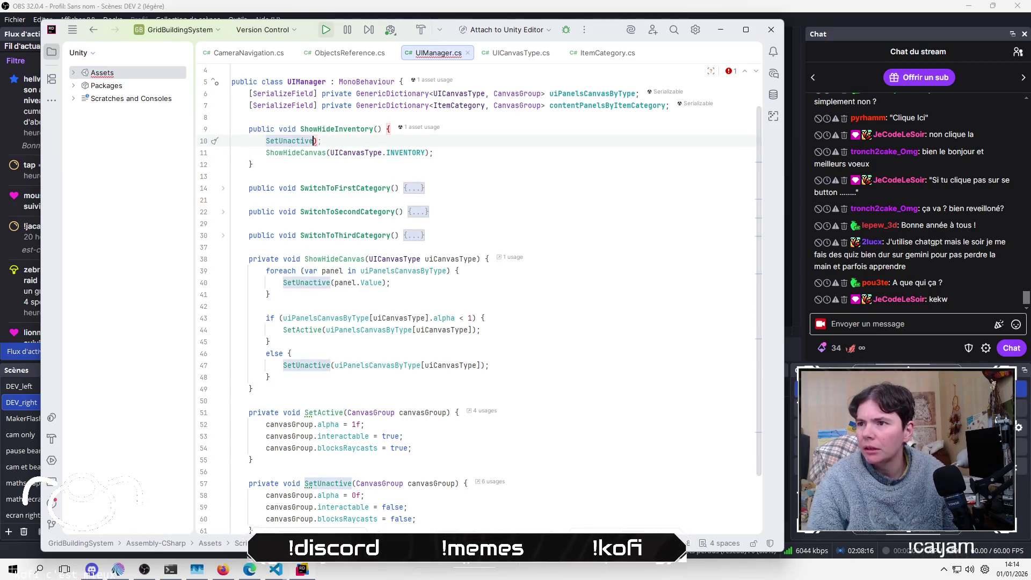
{"action": "type", "text": "ui"}
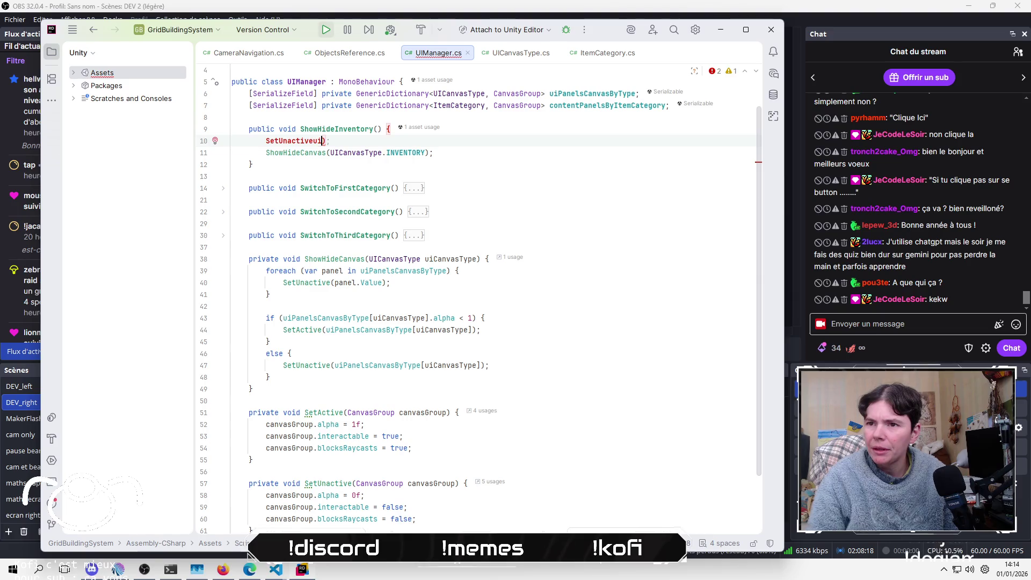
{"action": "key", "text": "BackSpace"}
{"action": "key", "text": "BackSpace"}
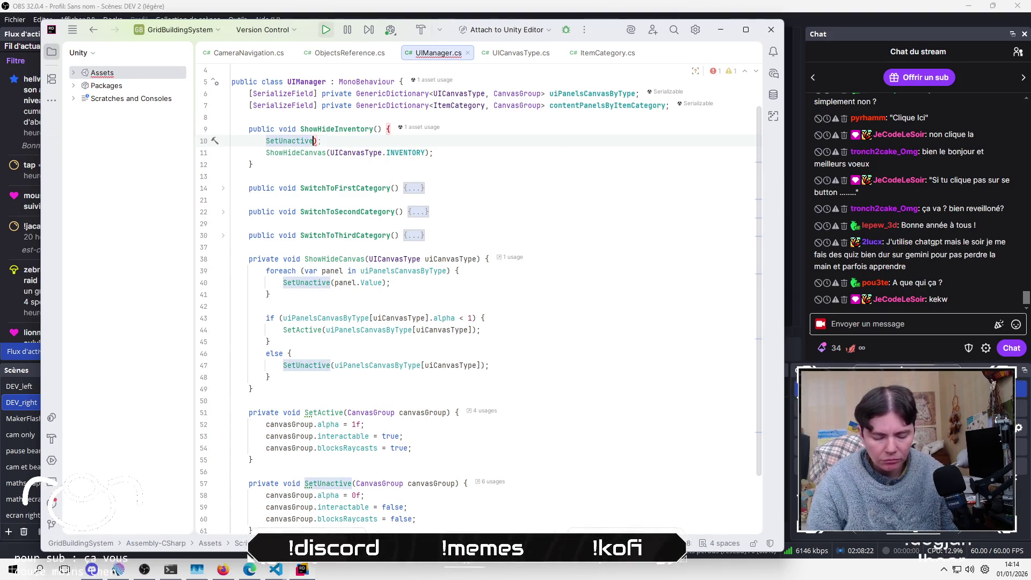
{"action": "key", "text": "ctrl+space"}
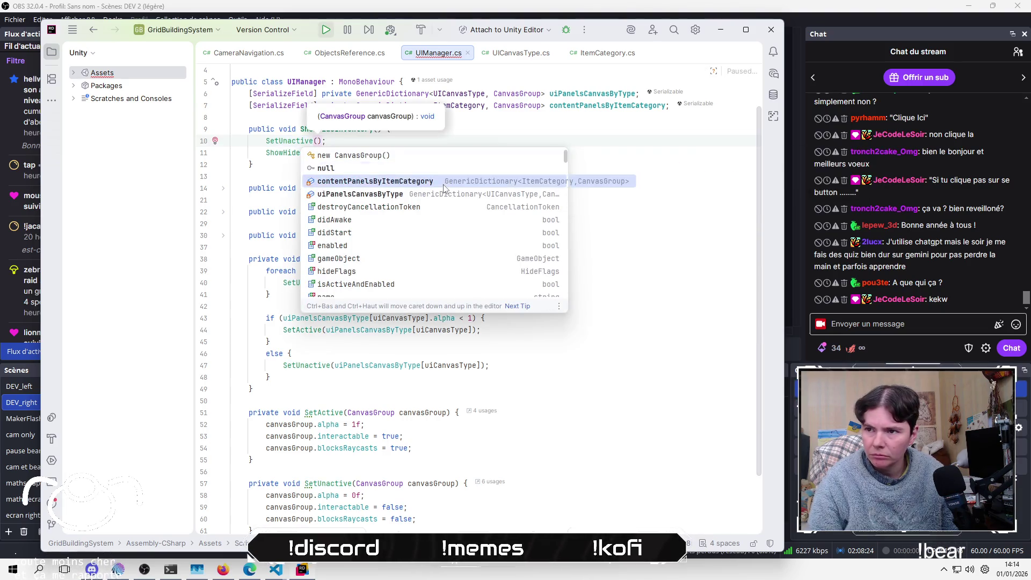
{"action": "key", "text": "Down"}
{"action": "key", "text": "Down"}
{"action": "key", "text": "Return"}
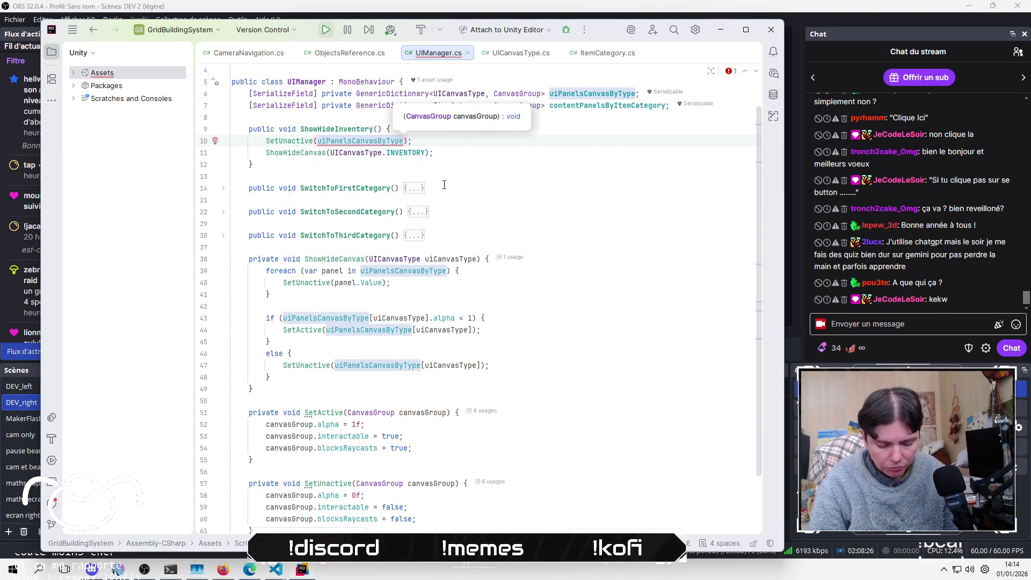
{"action": "type", "text": "["}
{"action": "key", "text": "Return"}
{"action": "key", "text": "Escape"}
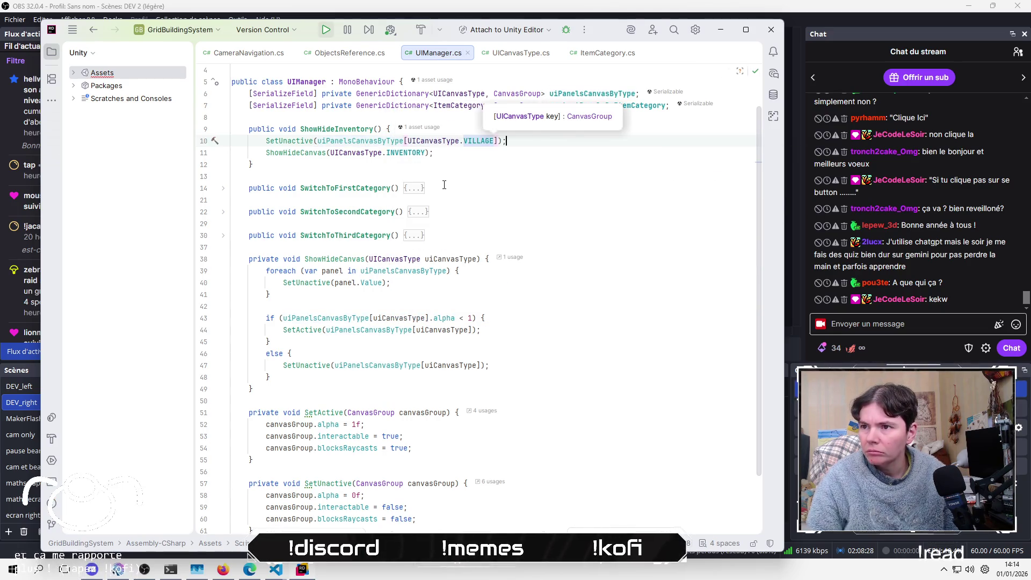
Step: Delete the ShowHideCanvas(INVENTORY) call from ShowHideInventory
{"action": "key", "text": "Down"}
{"action": "key", "text": "Home"}
{"action": "key", "text": "shift+Down"}
{"action": "key", "text": "Delete"}
{"action": "key", "text": "shift+Up"}
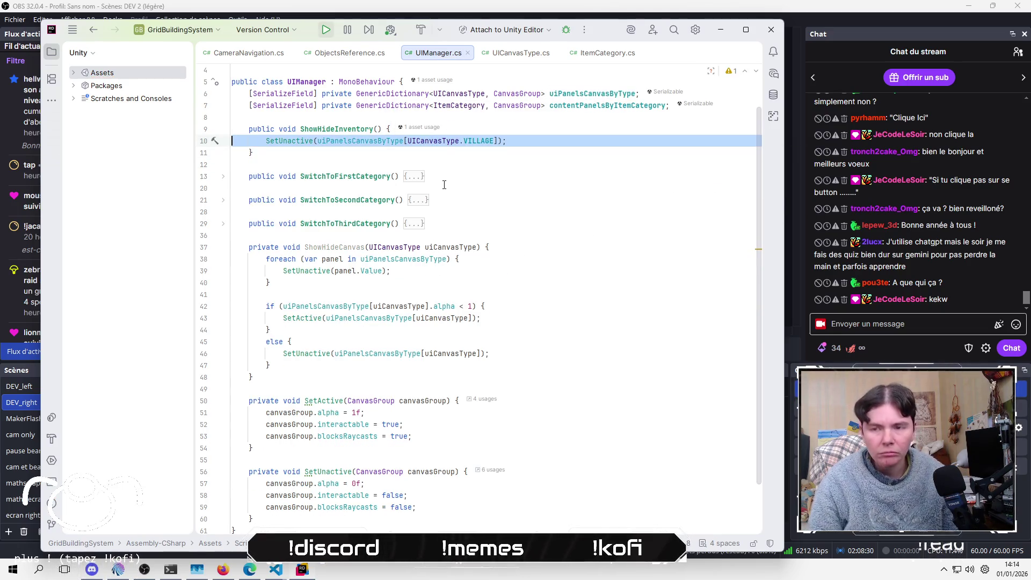
Step: Cut the alpha-based if/else block from ShowHideCanvas and paste it into ShowHideInventory
{"action": "key", "text": "Down"}
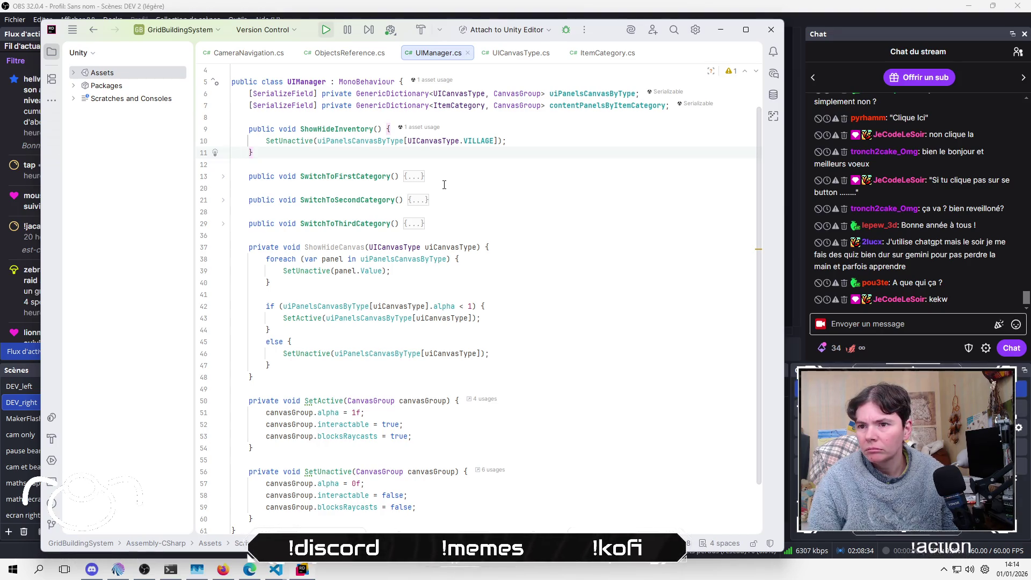
{"action": "key", "text": "Down"}
{"action": "key", "text": "Down"}
{"action": "key", "text": "Down"}
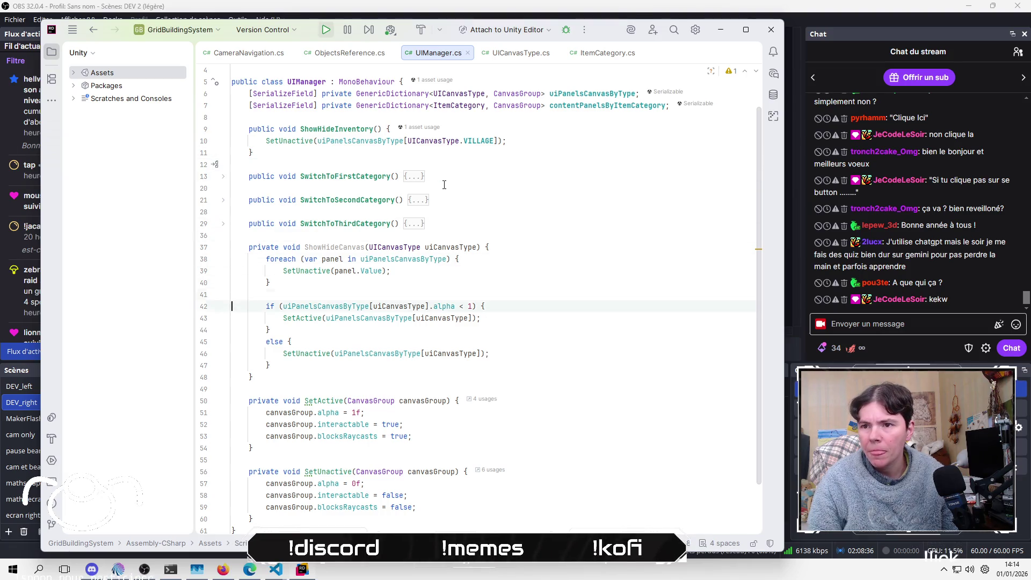
{"action": "key", "text": "shift+Down"}
{"action": "key", "text": "shift+Down"}
{"action": "key", "text": "shift+Down"}
{"action": "key", "text": "shift+Down"}
{"action": "key", "text": "shift+Down"}
{"action": "key", "text": "shift+Down"}
{"action": "key", "text": "ctrl+c"}
{"action": "key", "text": "Delete"}
{"action": "key", "text": "Up"}
{"action": "key", "text": "Up"}
{"action": "key", "text": "Up"}
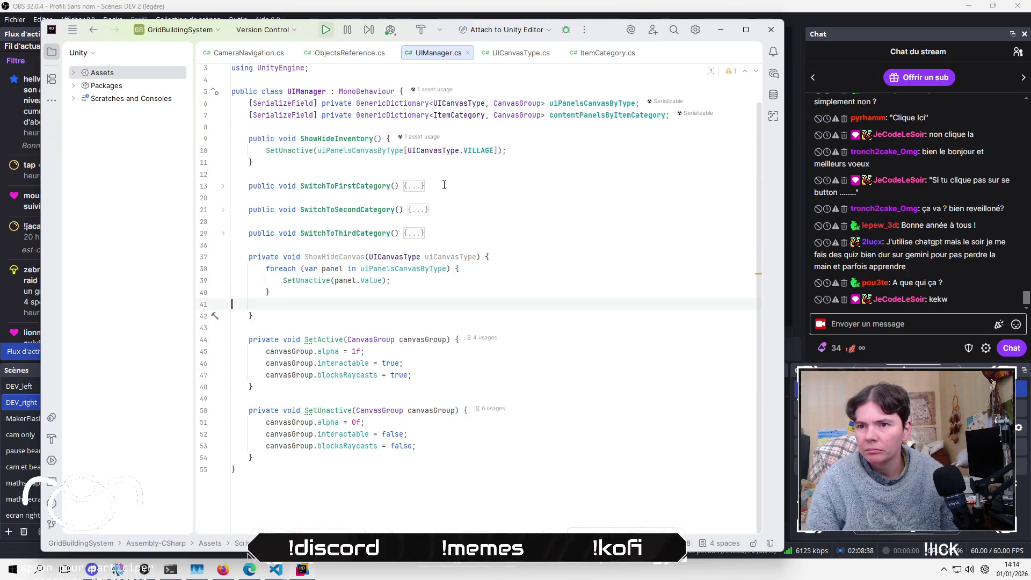
{"action": "key", "text": "Down"}
{"action": "key", "text": "Down"}
{"action": "key", "text": "ctrl+v"}
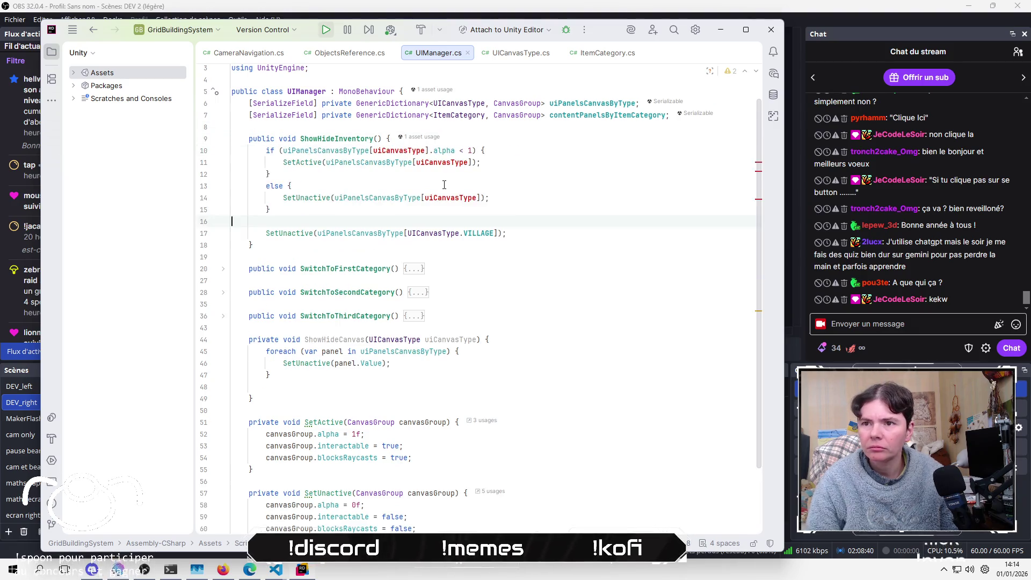
Step: Replace uiCanvasType with UICanvasType.INVENTORY in the if condition and the SetActive call
{"action": "key", "text": "Up"}
{"action": "key", "text": "Up"}
{"action": "key", "text": "Up"}
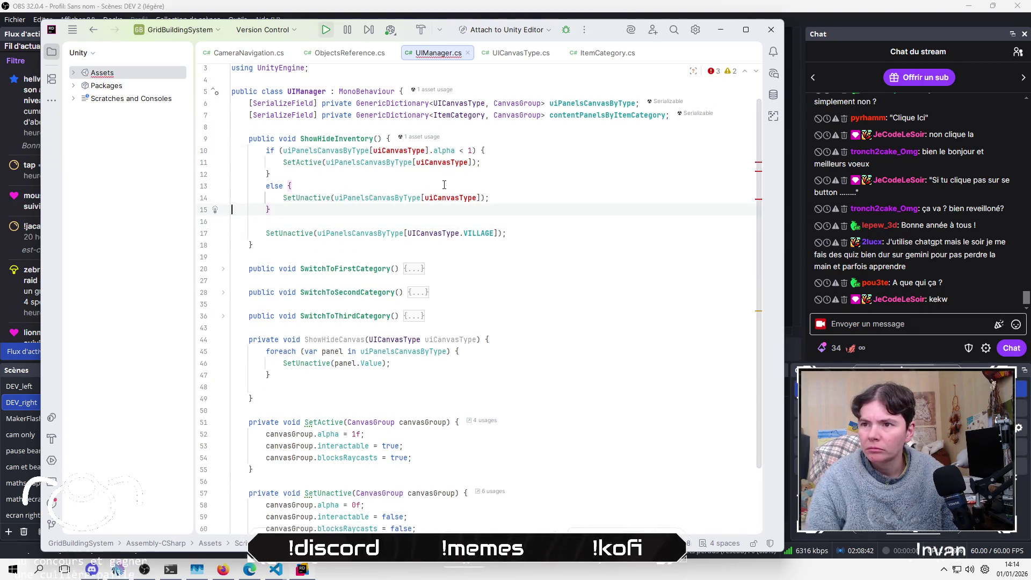
{"action": "key", "text": "ctrl+Right"}
{"action": "key", "text": "ctrl+Right"}
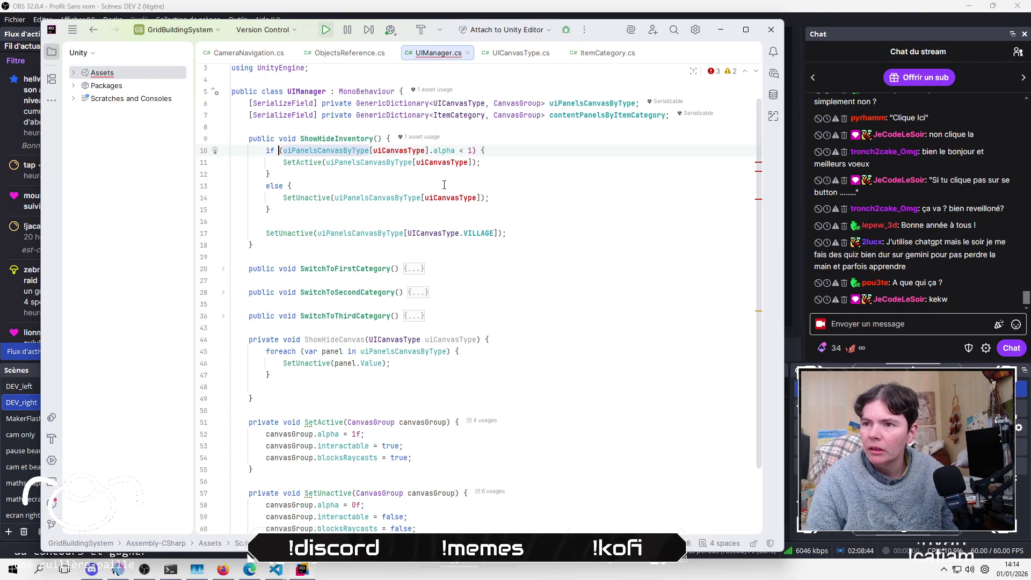
{"action": "key", "text": "ctrl+BackSpace"}
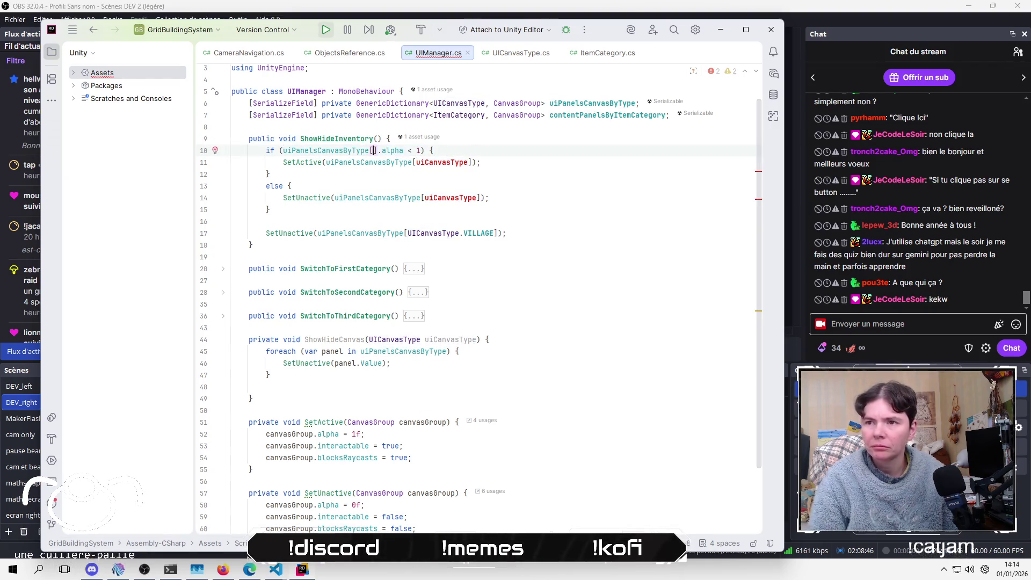
{"action": "type", "text": "UICanvasType.INVENTORY"}
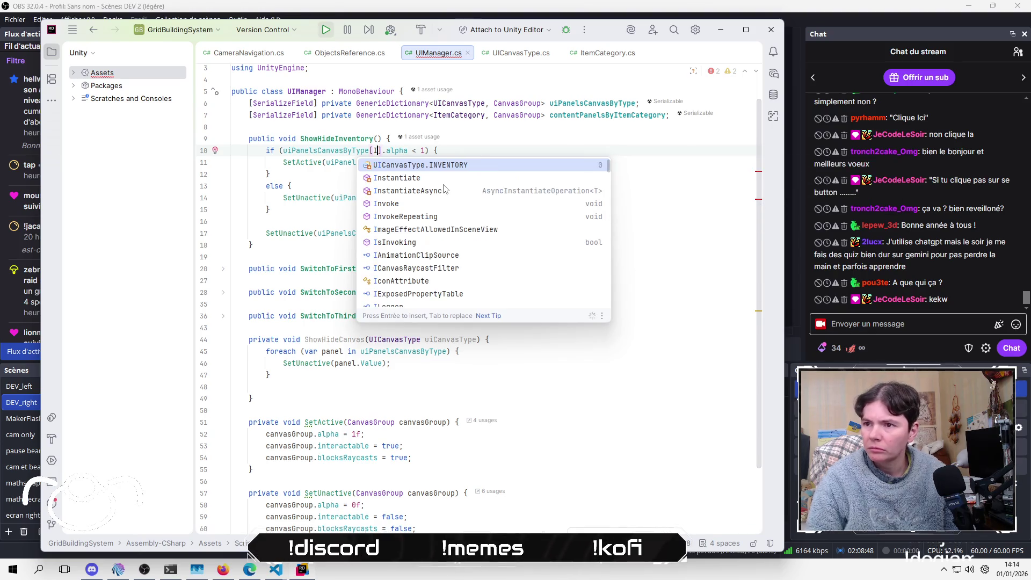
{"action": "key", "text": "Return"}
{"action": "key", "text": "Down"}
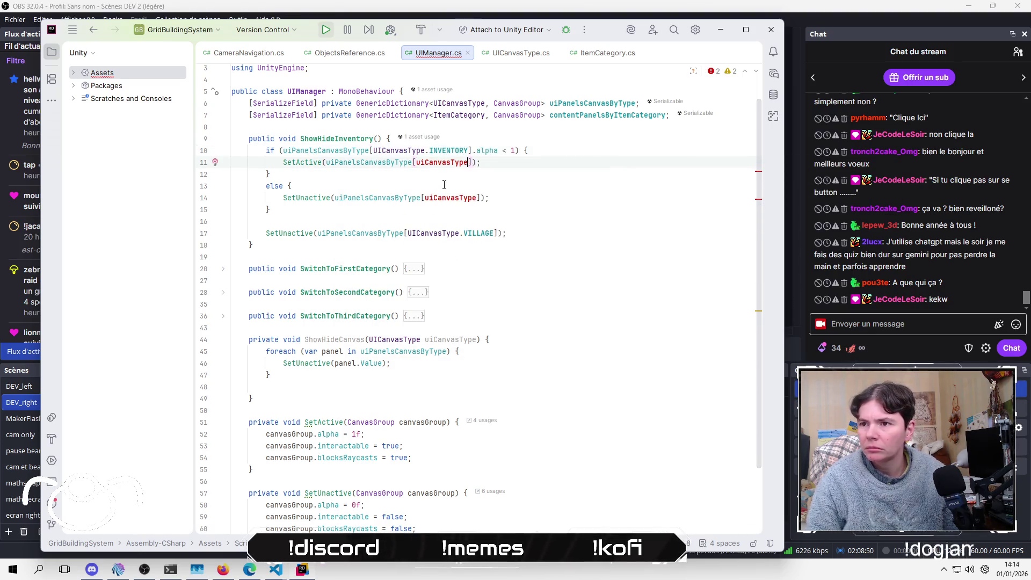
{"action": "key", "text": "ctrl+Left"}
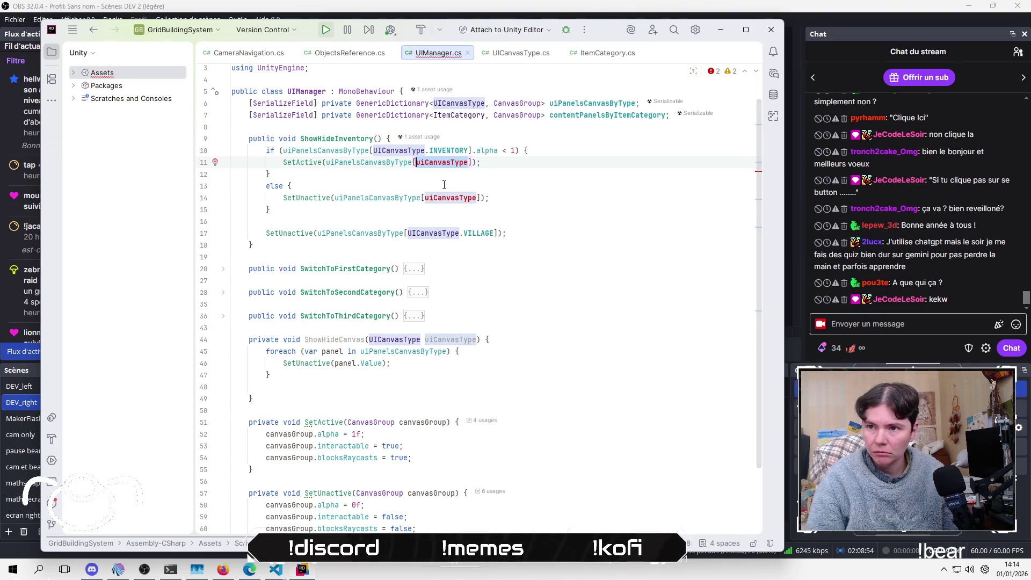
{"action": "key", "text": "ctrl+Delete"}
{"action": "type", "text": "IN"}
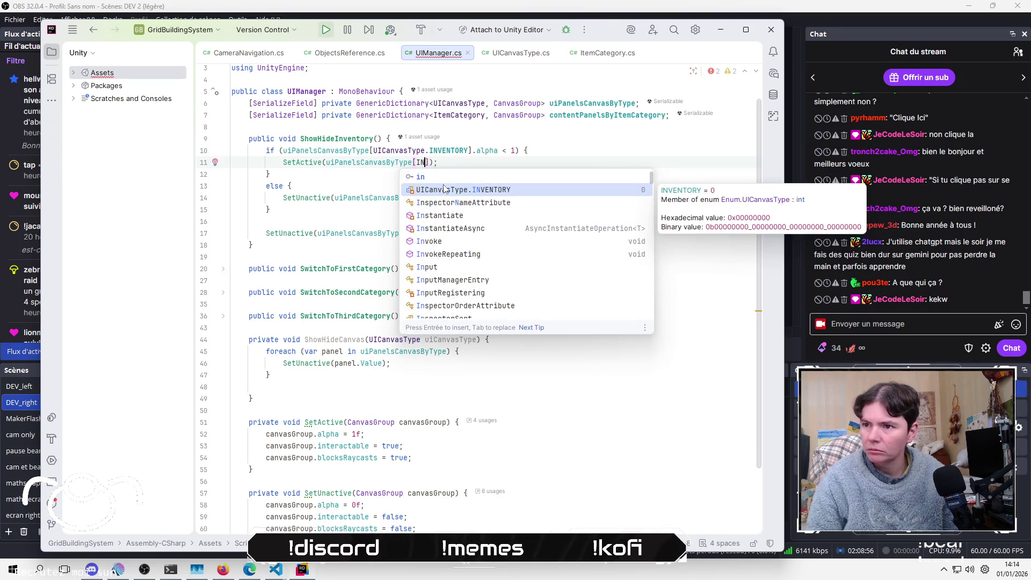
{"action": "key", "text": "Return"}
Step: Move the else branch's SetUnactive line up into the if block
{"action": "key", "text": "Home"}
{"action": "key", "text": "Home"}
{"action": "key", "text": "Down"}
{"action": "key", "text": "Down"}
{"action": "key", "text": "Down"}
{"action": "key", "text": "shift+Up"}
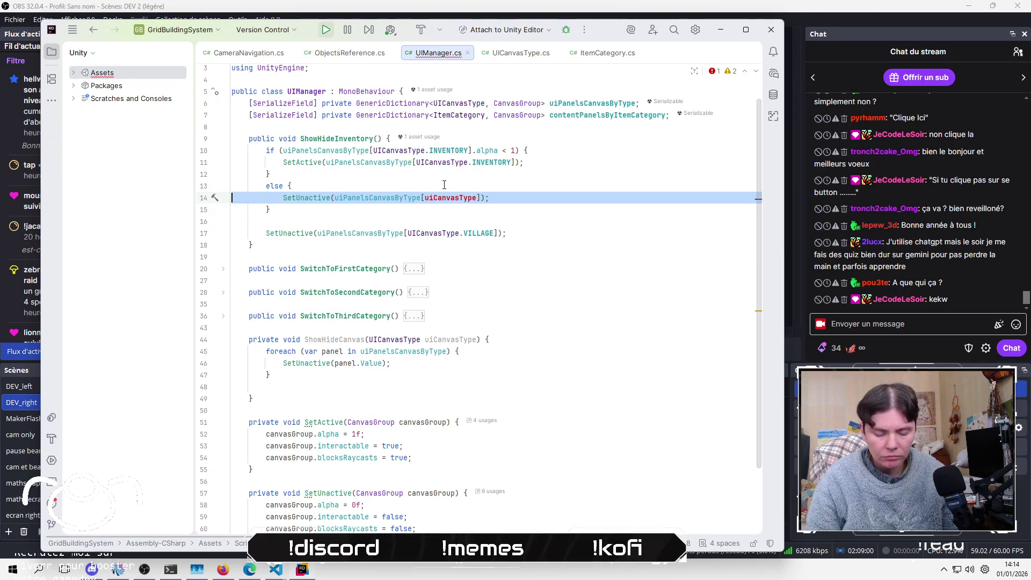
{"action": "key", "text": "alt+shift+Up"}
{"action": "key", "text": "alt+shift+Up"}
{"action": "key", "text": "ctrl+Right"}
{"action": "key", "text": "ctrl+Right"}
{"action": "key", "text": "ctrl+Right"}
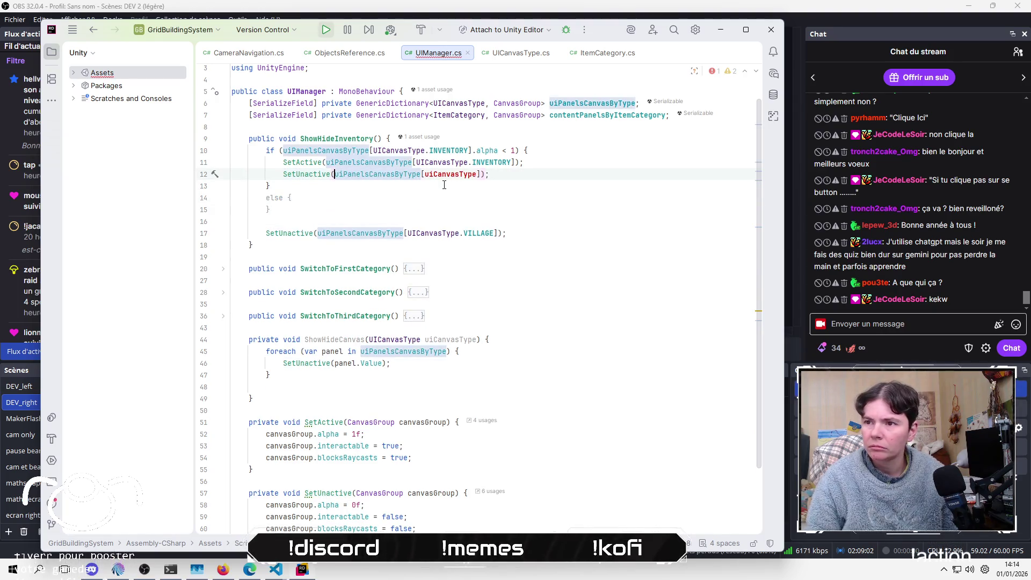